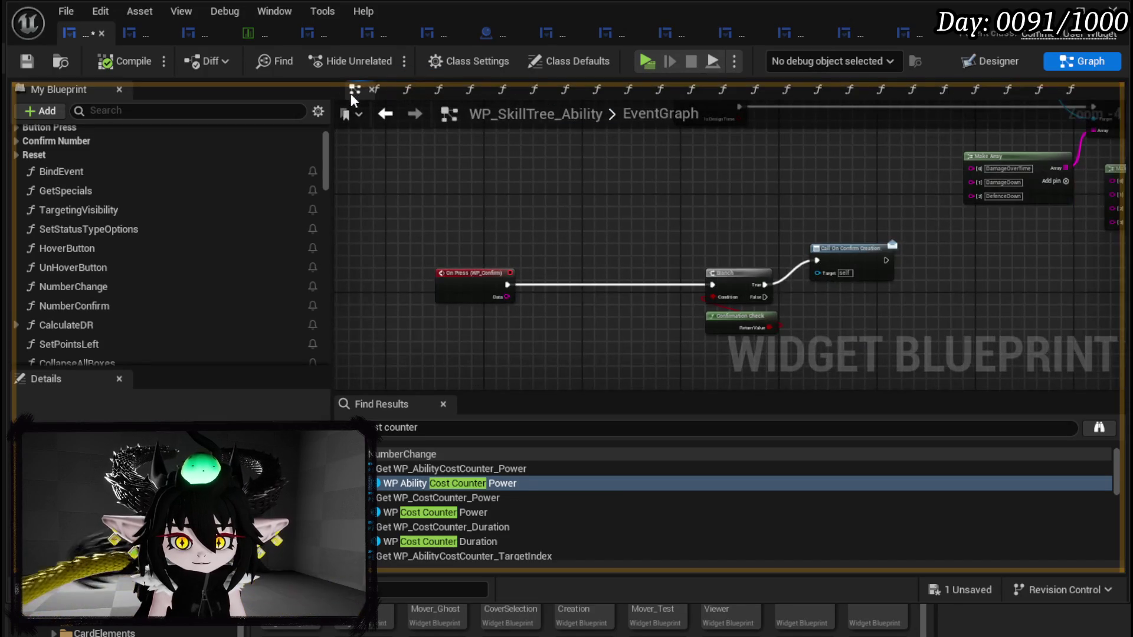
Step: Close every graph tab except EventGraph and SetUpCard
click(1099, 94)
drag(1099, 96, 374, 94)
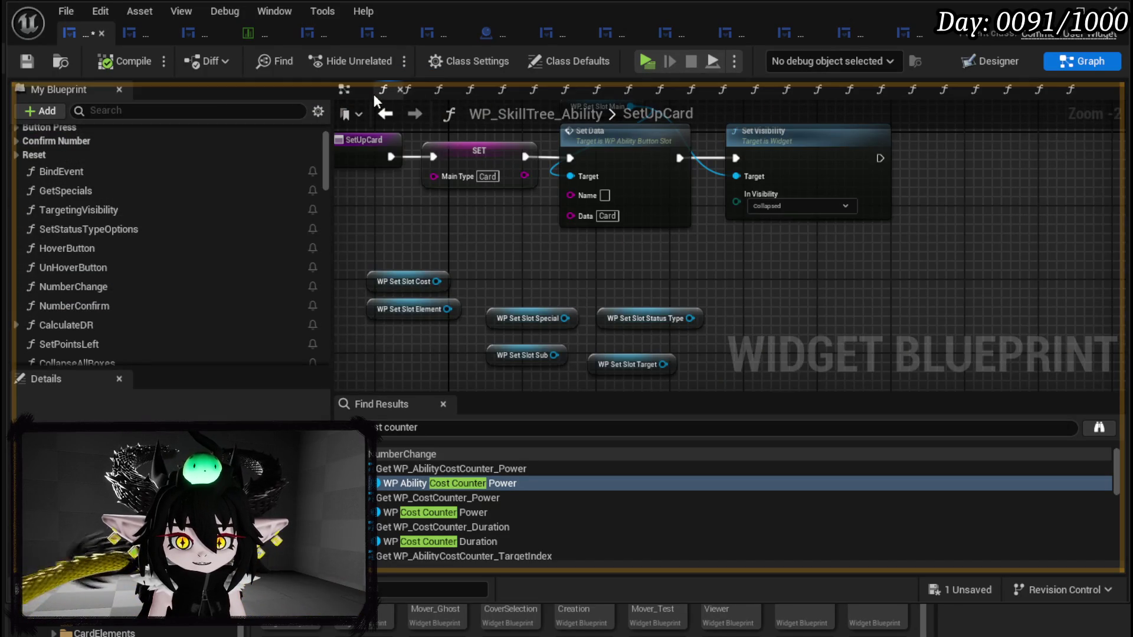
right_click(371, 91)
click(441, 154)
click(360, 89)
scroll(617, 234, down, 3)
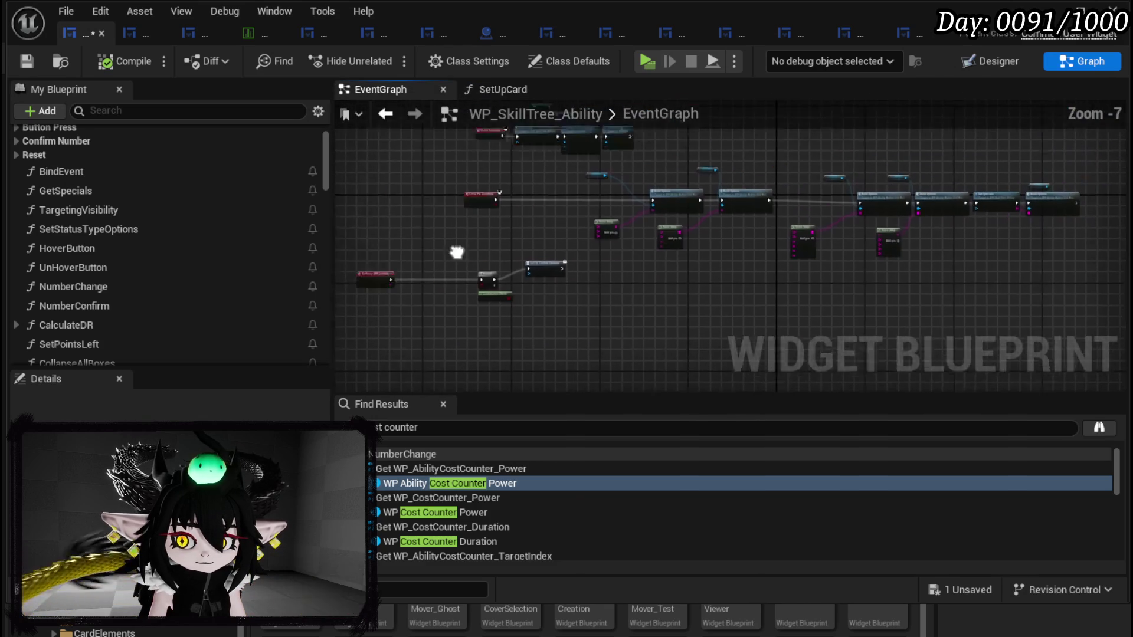
Step: Select the group of EventGraph nodes and save the blueprint
drag(511, 267, 611, 243)
drag(719, 234, 1036, 163)
drag(593, 206, 638, 198)
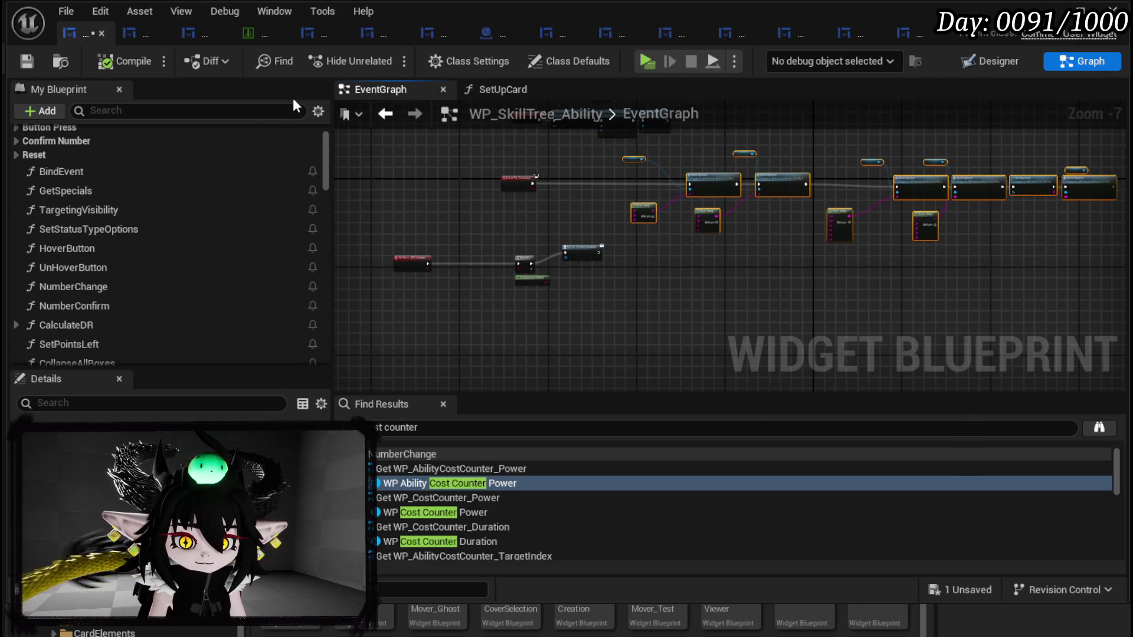
key(ctrl+s)
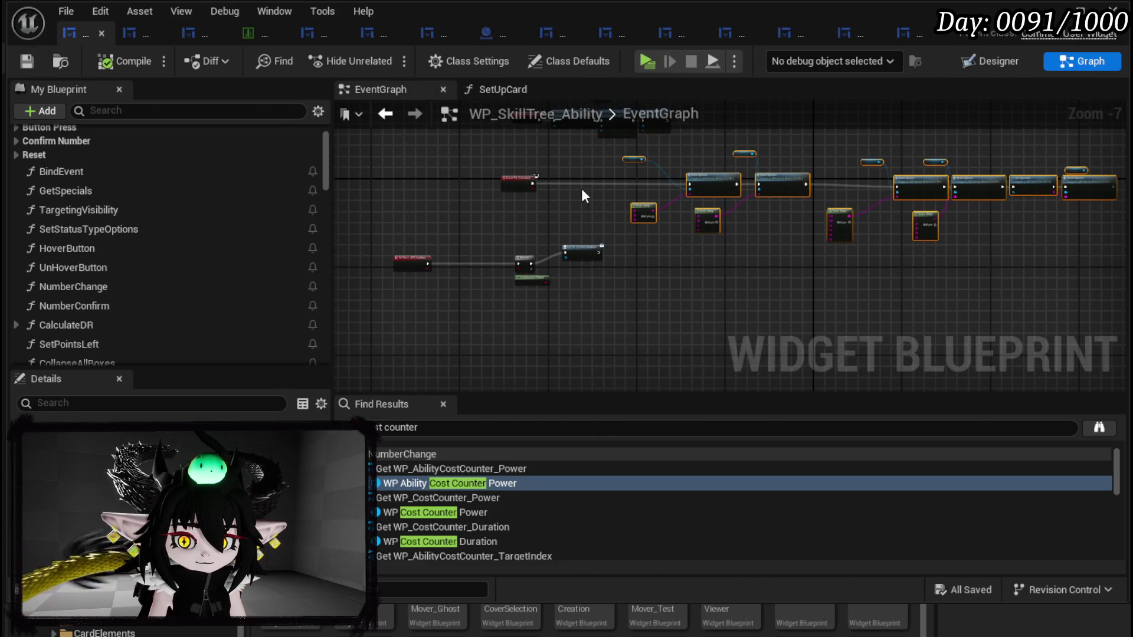
scroll(583, 189, up, 1)
Step: Paste the copied nodes into SetUpCard and reposition the WP Status Type Offensive node
click(503, 89)
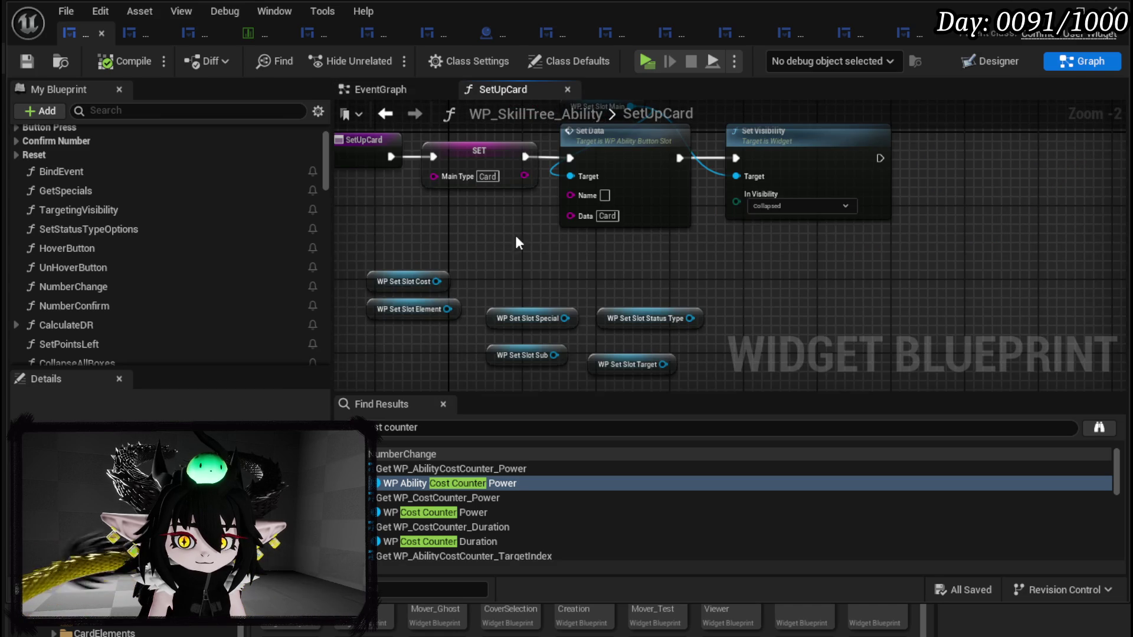
key(ctrl+v)
drag(617, 243, 977, 297)
click(770, 236)
mouse_move(770, 236)
mouse_down()
mouse_move(784, 168)
mouse_move(772, 183)
mouse_move(792, 147)
mouse_move(786, 202)
mouse_up()
drag(672, 189, 722, 177)
mouse_move(866, 214)
mouse_down()
mouse_move(651, 186)
mouse_move(434, 199)
mouse_up()
scroll(433, 198, down, 2)
Step: Move the six WP Set Slot nodes above the Build Options chain
drag(447, 357, 1080, 177)
mouse_move(1039, 220)
mouse_down()
mouse_move(873, 207)
mouse_move(1127, 212)
mouse_up()
click(719, 275)
drag(718, 274, 1030, 289)
drag(413, 239, 608, 168)
mouse_move(581, 223)
mouse_down()
mouse_move(1019, 160)
mouse_move(1098, 124)
mouse_move(866, 175)
mouse_move(699, 157)
mouse_move(568, 160)
mouse_up()
click(867, 171)
Step: Compile and save WP_SkillTree_Ability, then switch to WP_AbilityCreationTree
click(101, 62)
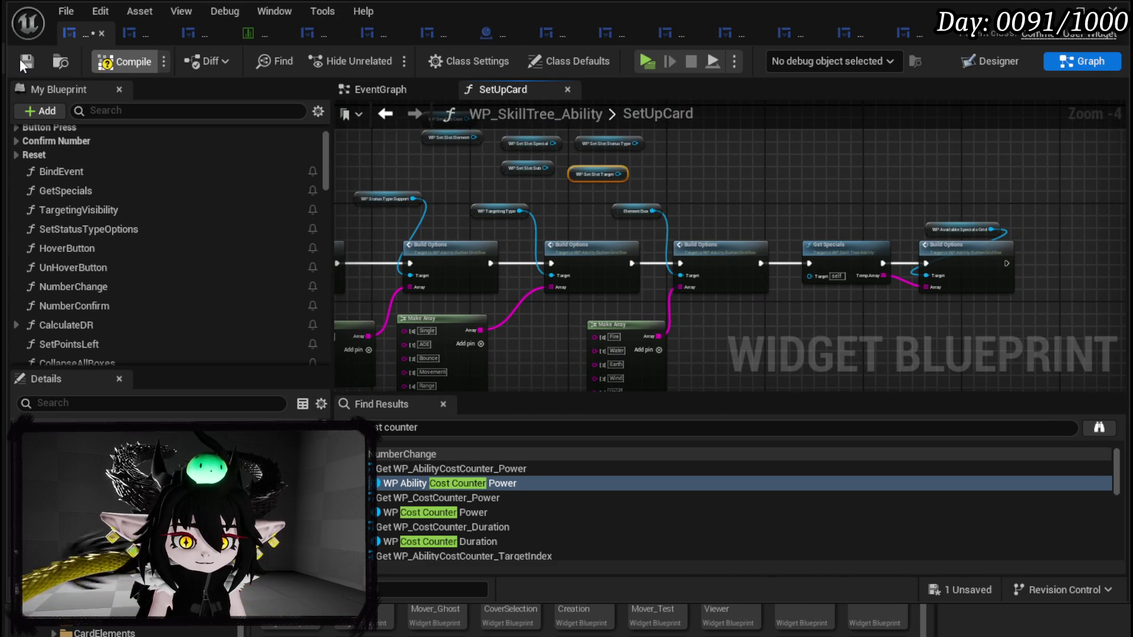
click(23, 61)
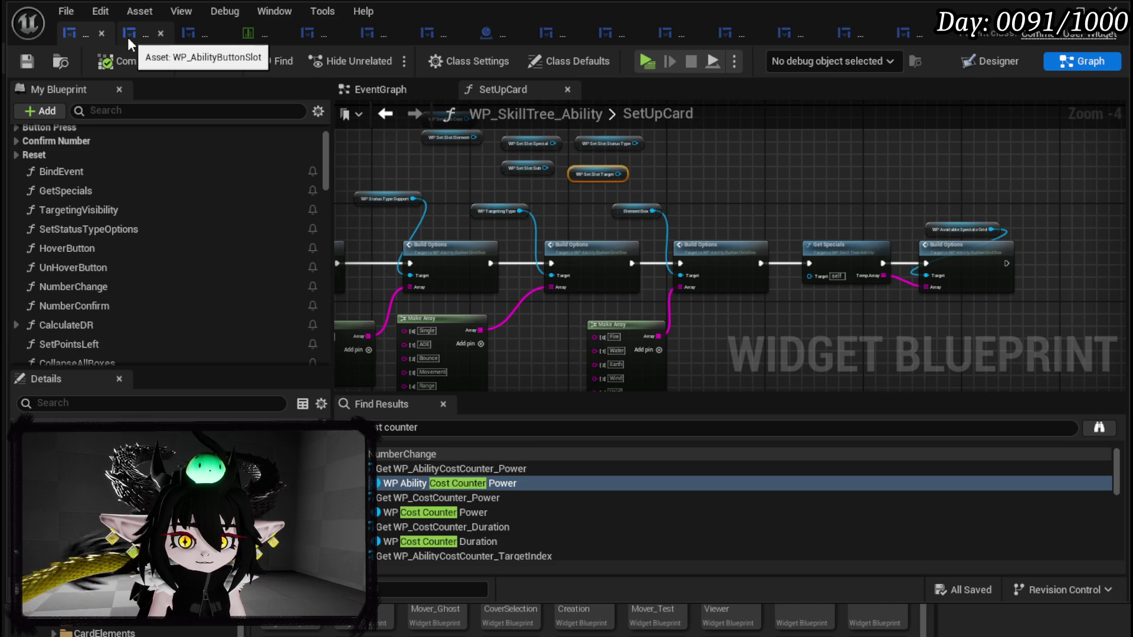
click(308, 33)
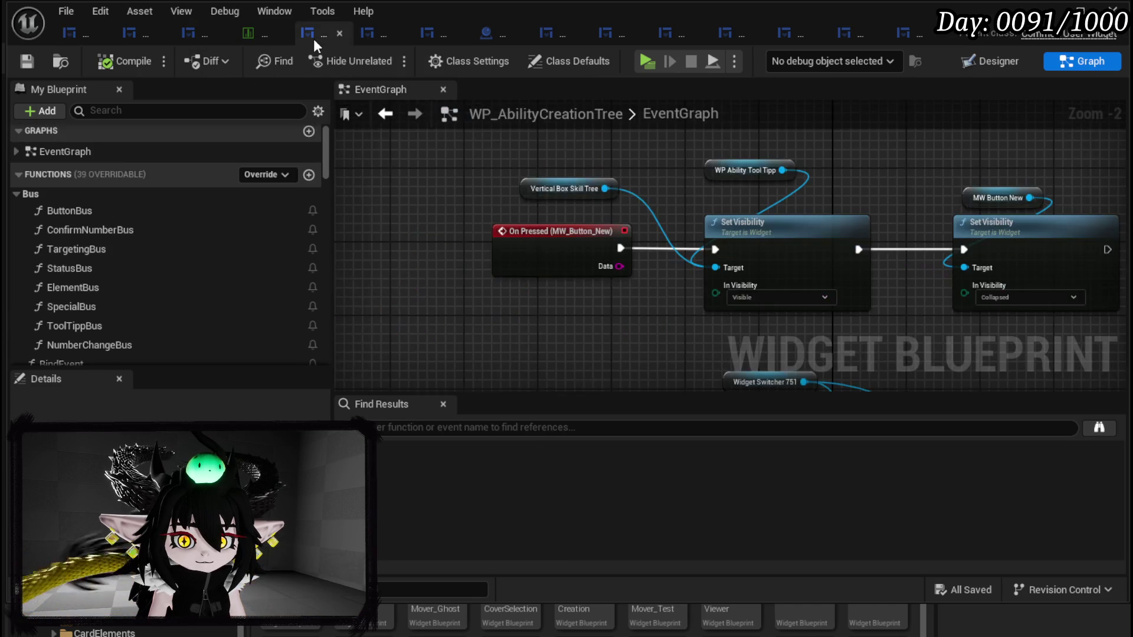
Step: Reorder tabs so WP_AbilityCreationTree and DT_Ability_BasicInformation follow the skill tree, then open ButtonBus
drag(313, 37, 132, 36)
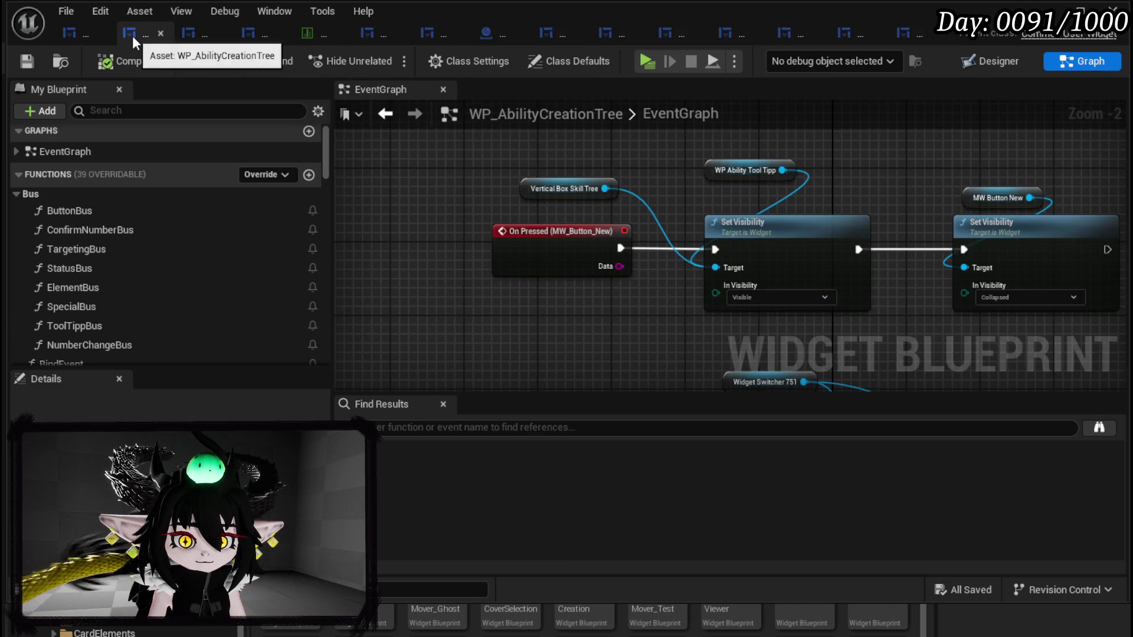
click(313, 33)
drag(311, 33, 191, 35)
right_click(191, 36)
click(140, 80)
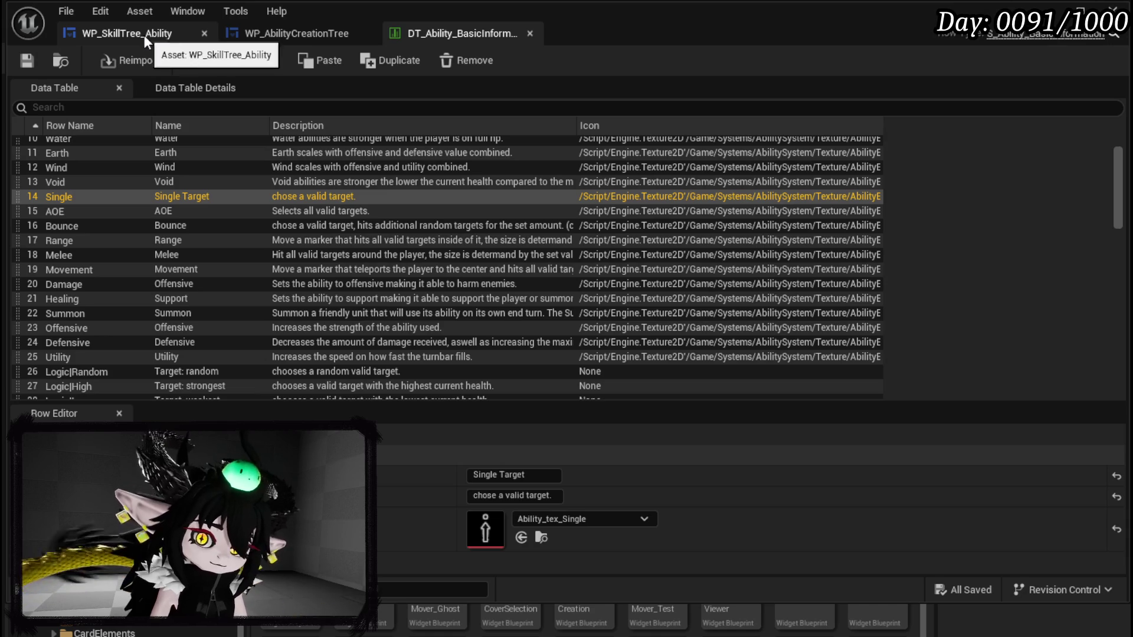
click(265, 32)
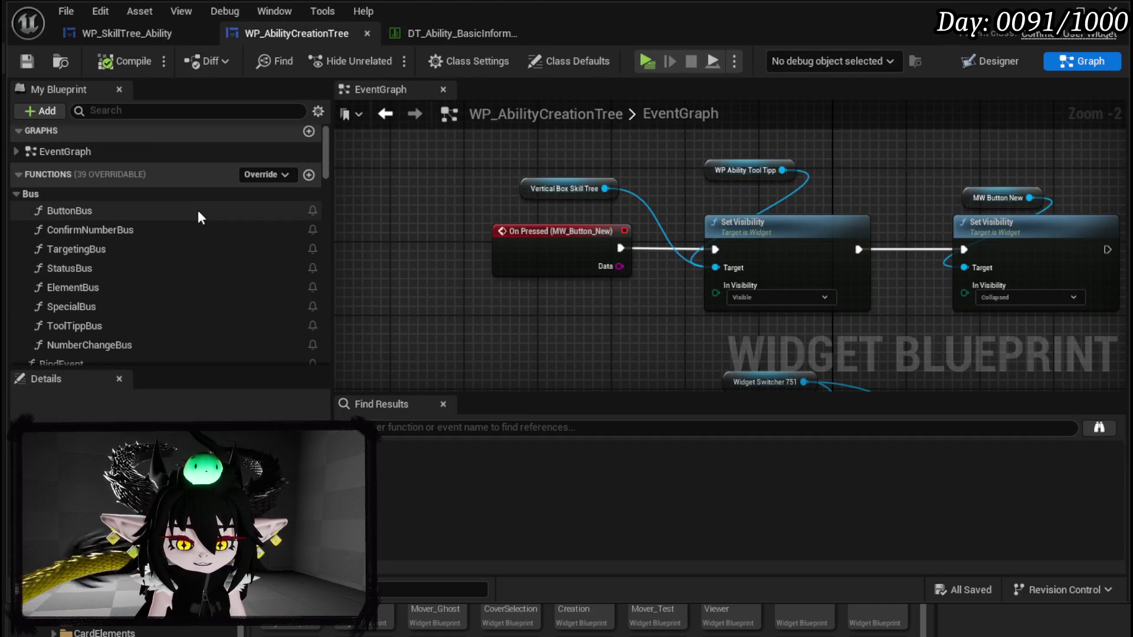
double_click(202, 210)
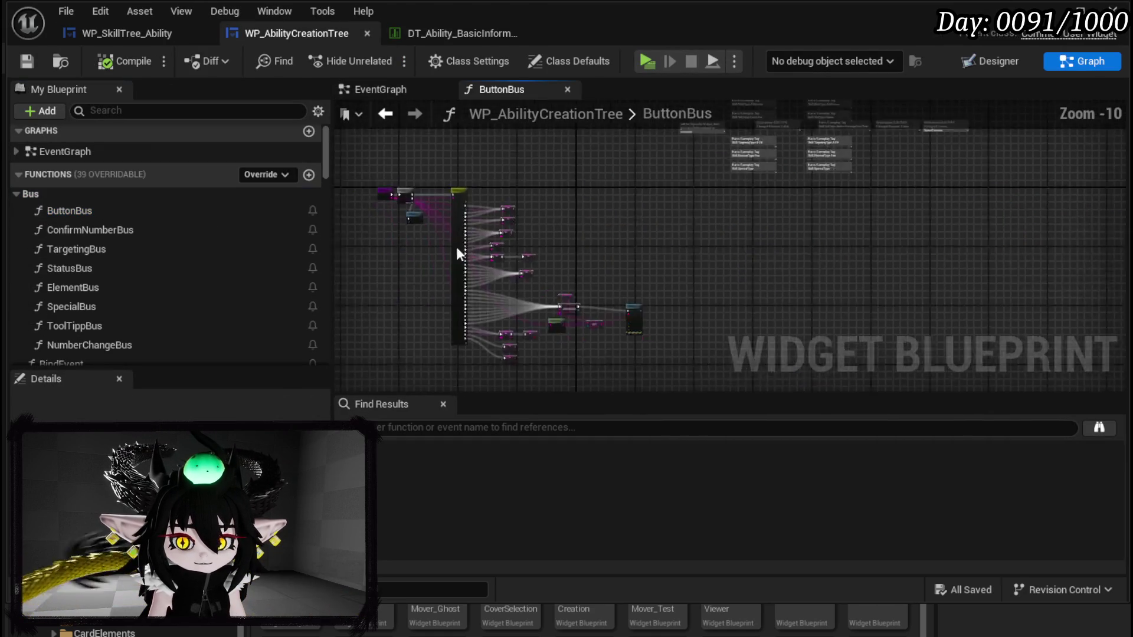
Step: Move the Targeting Type and Value Amount SET nodes up-left toward the Switch pins
scroll(597, 195, up, 4)
scroll(598, 195, up, 4)
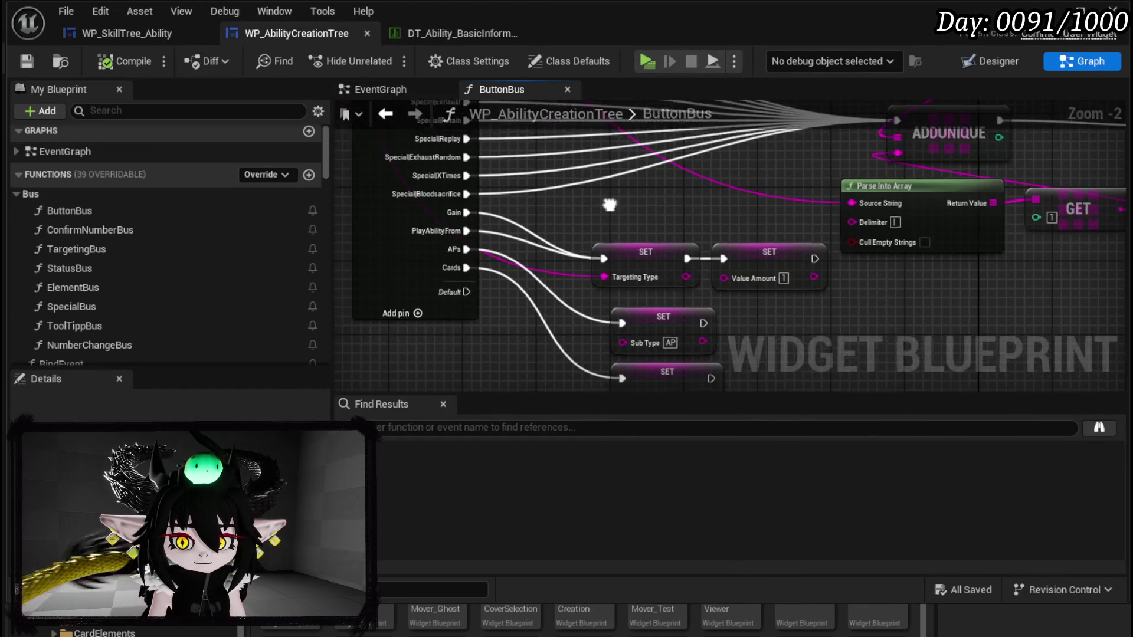
scroll(608, 205, up, 2)
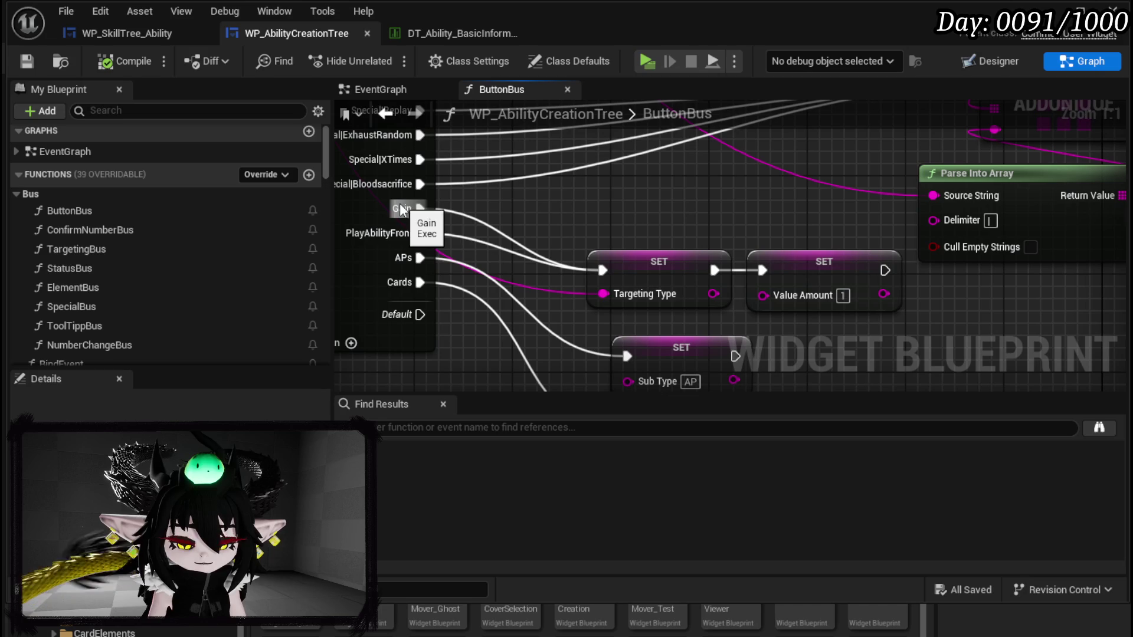
mouse_move(649, 233)
mouse_down()
mouse_move(805, 260)
mouse_move(744, 218)
mouse_move(732, 223)
mouse_up()
click(658, 188)
drag(670, 202, 845, 284)
click(838, 285)
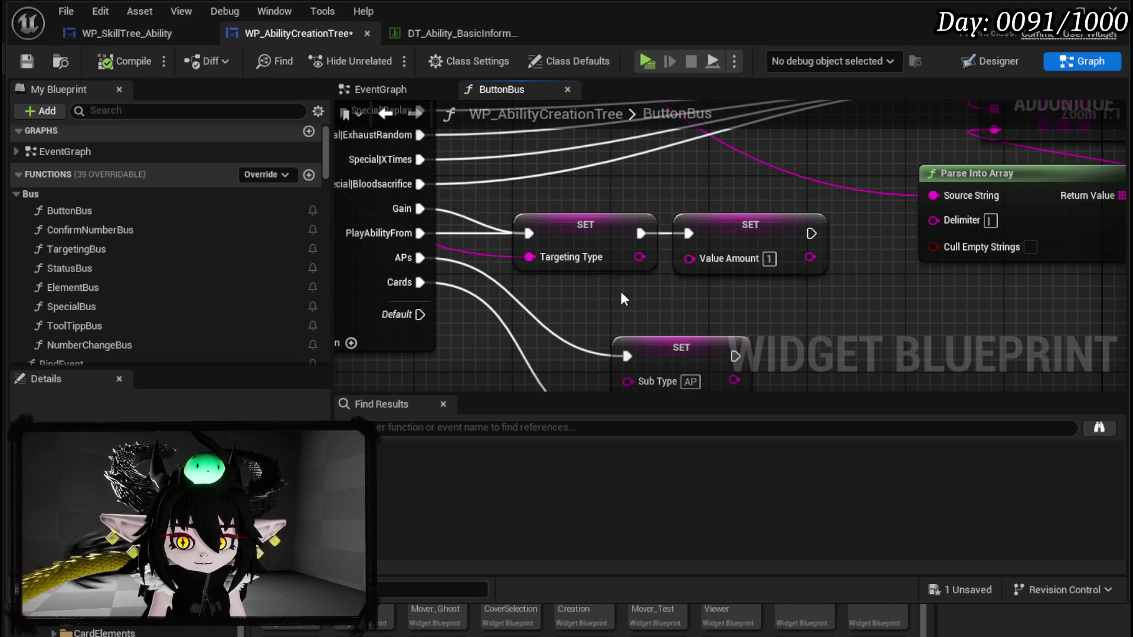
drag(525, 206, 638, 278)
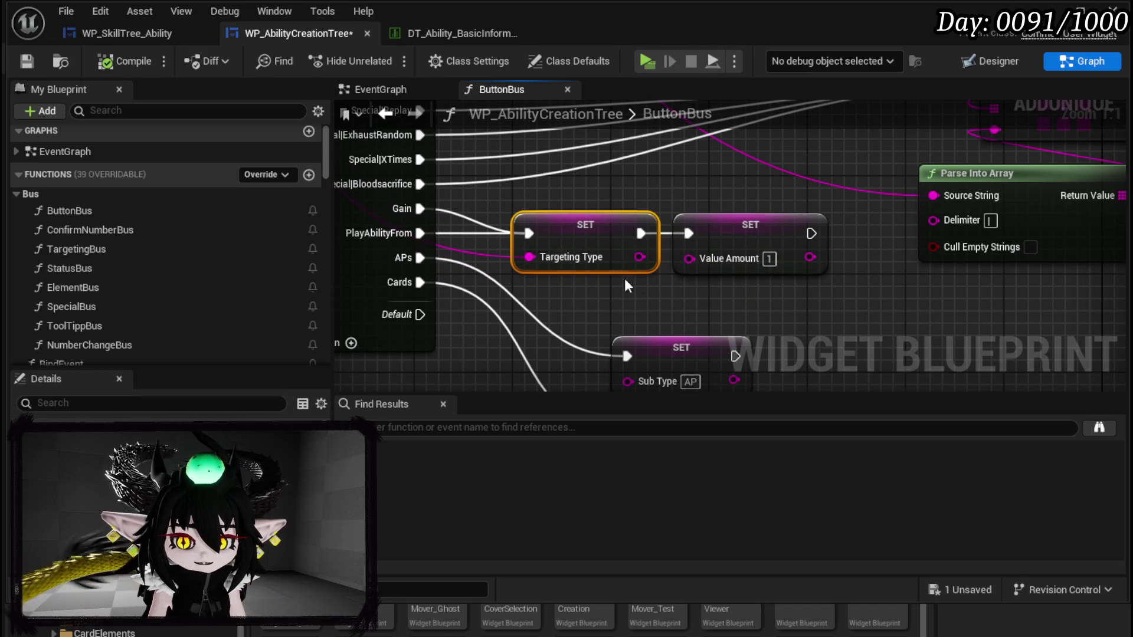
drag(512, 275, 665, 220)
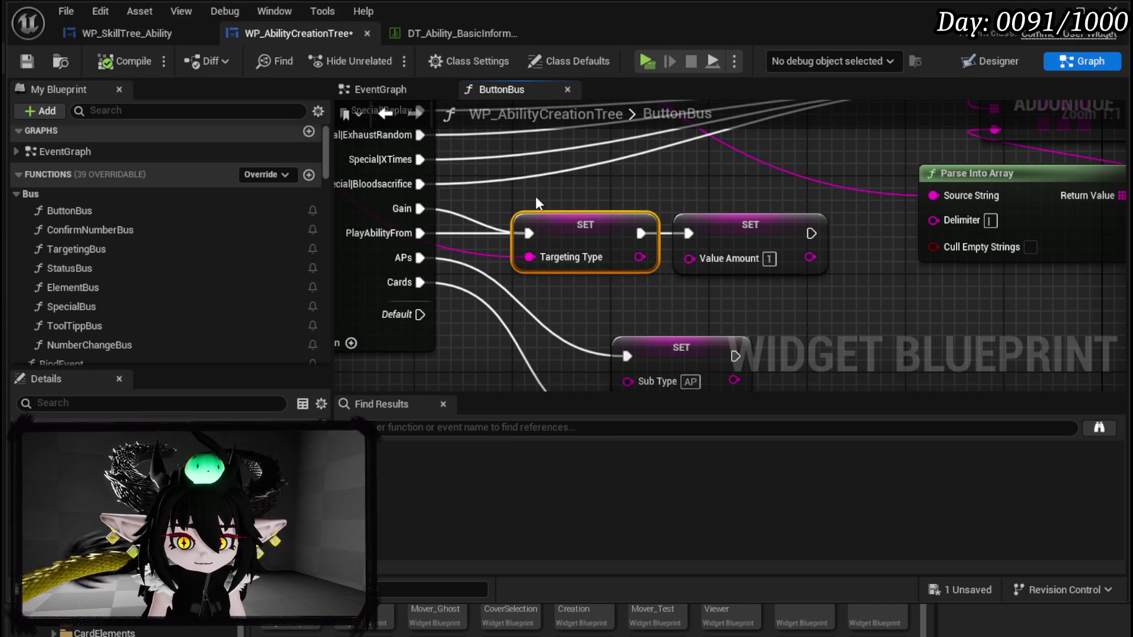
Step: Move both Sub Type SET nodes (AP and Card) up-left beside the APs and Cards outputs
drag(536, 196, 547, 143)
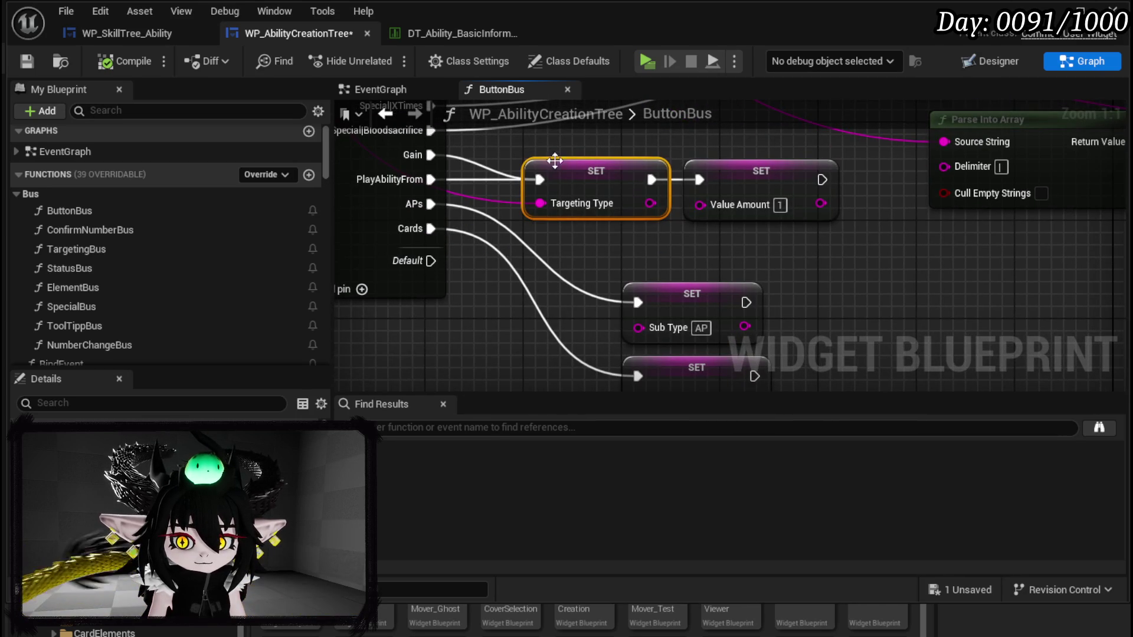
mouse_move(611, 239)
mouse_down()
mouse_move(641, 170)
mouse_move(664, 272)
mouse_move(632, 177)
mouse_move(823, 328)
mouse_up()
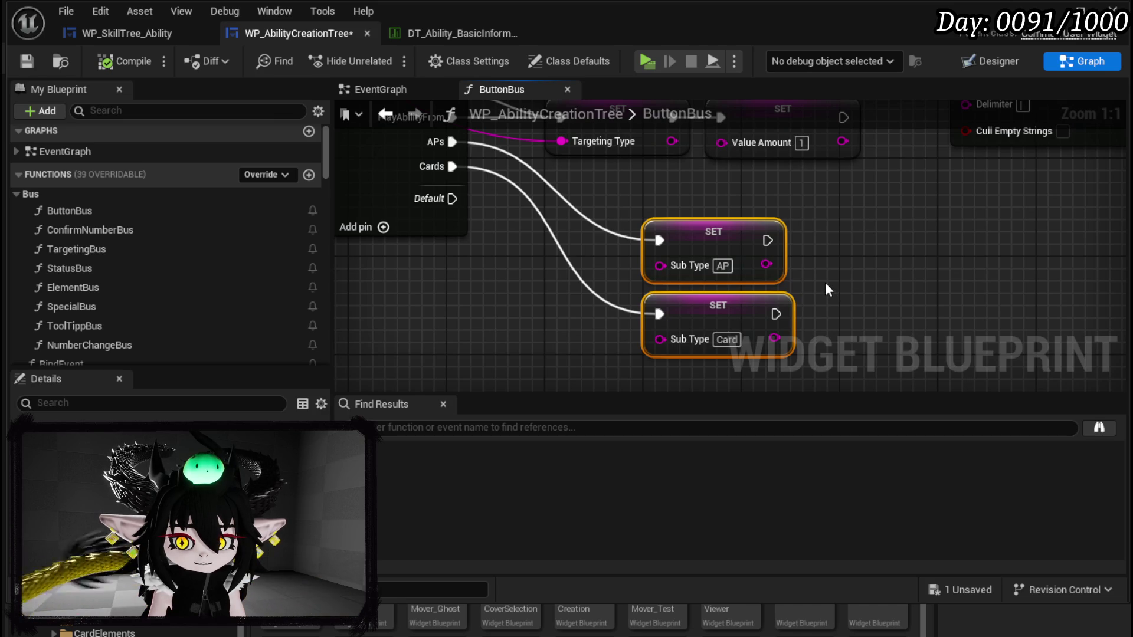
click(825, 282)
drag(810, 241, 806, 321)
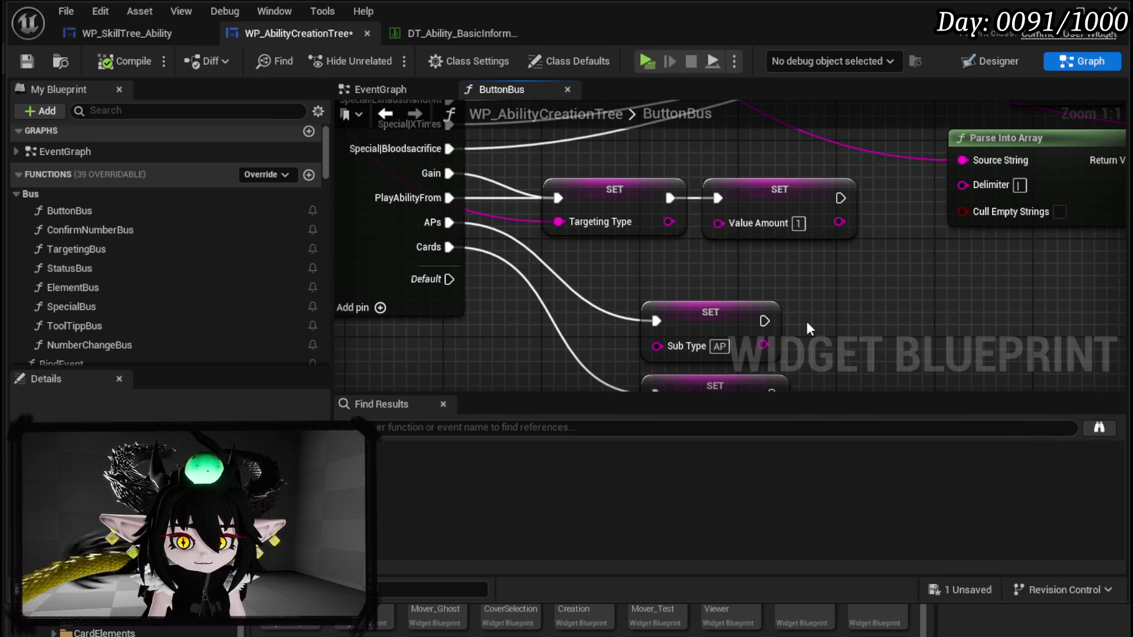
drag(642, 296, 797, 387)
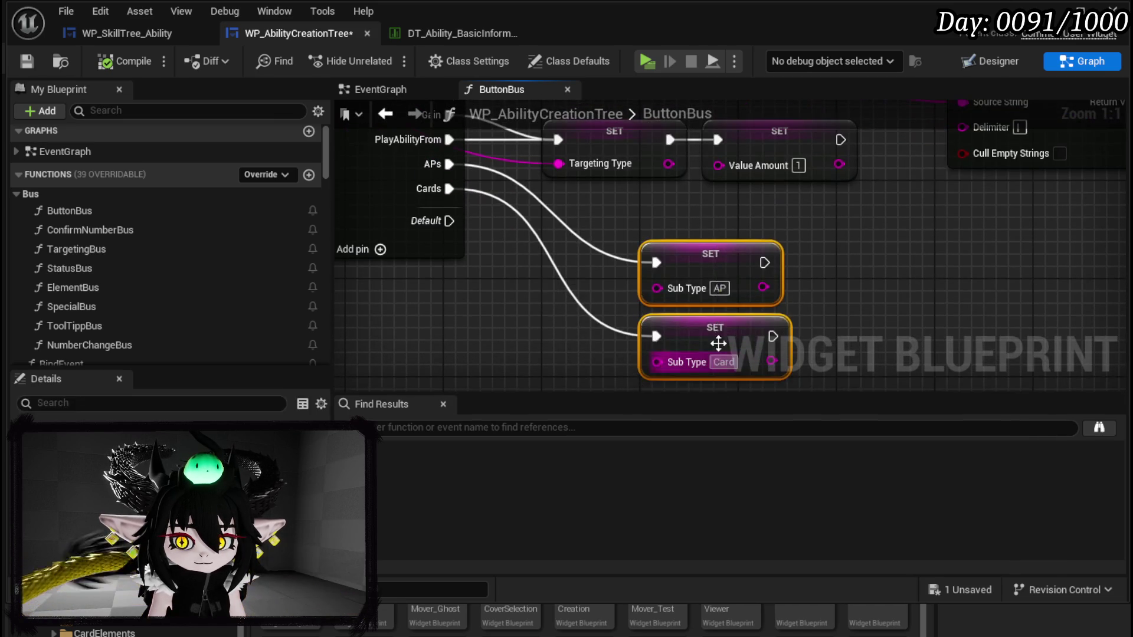
drag(700, 270, 599, 224)
scroll(692, 260, down, 4)
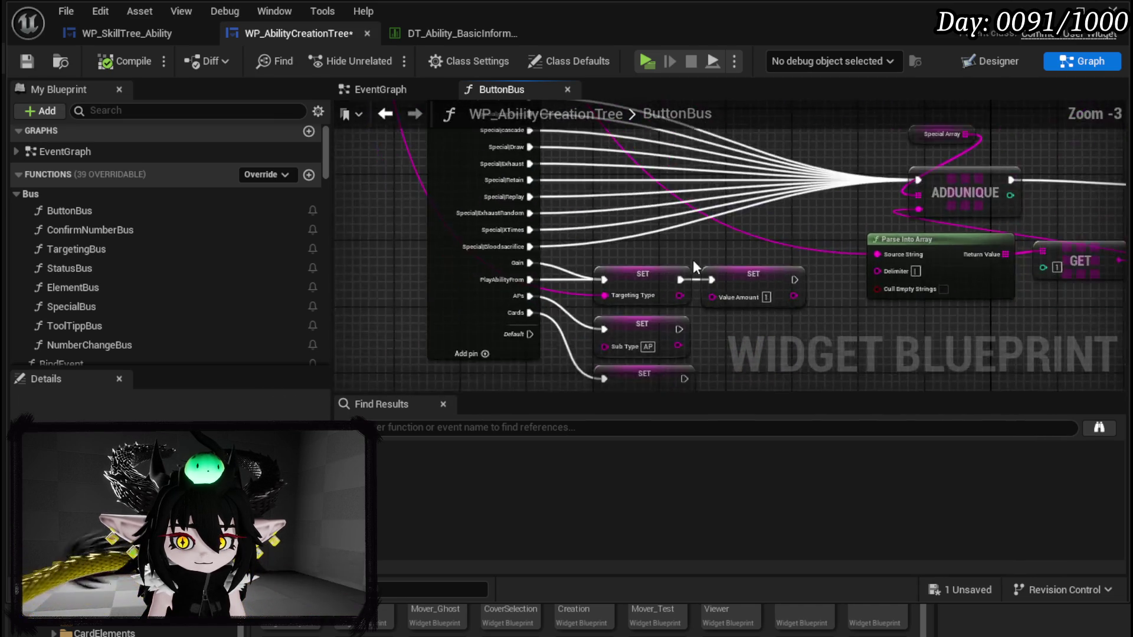
Step: Save WP_AbilityCreationTree and select the Targeting Type, Value Amount and Sub Type SET nodes
mouse_move(858, 337)
mouse_down()
mouse_move(688, 346)
mouse_move(731, 307)
mouse_move(760, 306)
mouse_up()
click(26, 61)
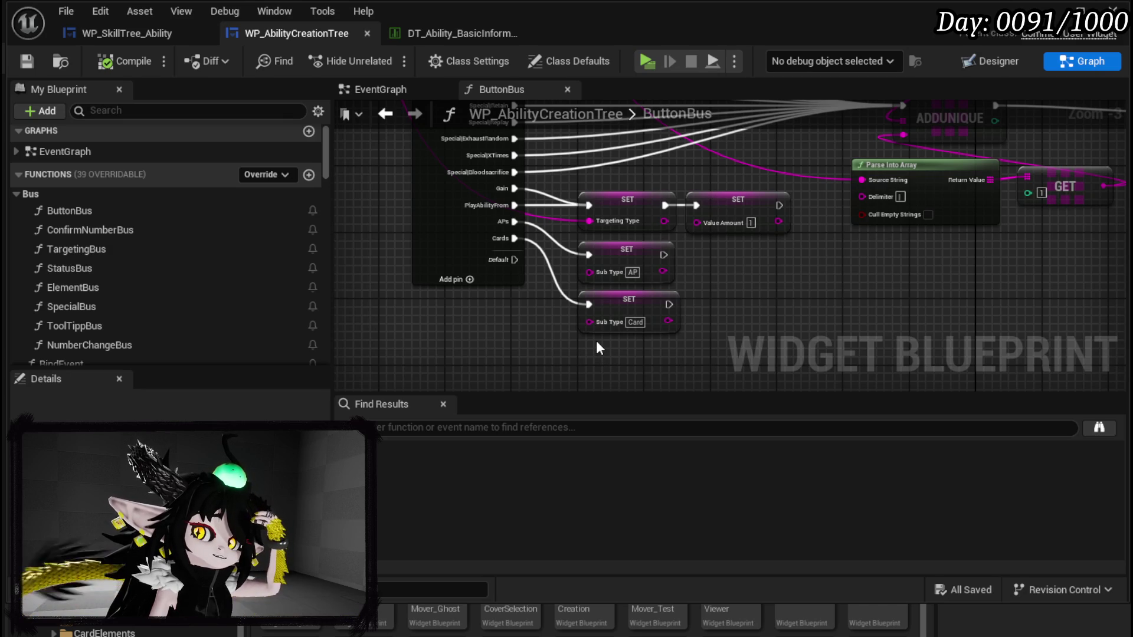
drag(618, 189, 717, 227)
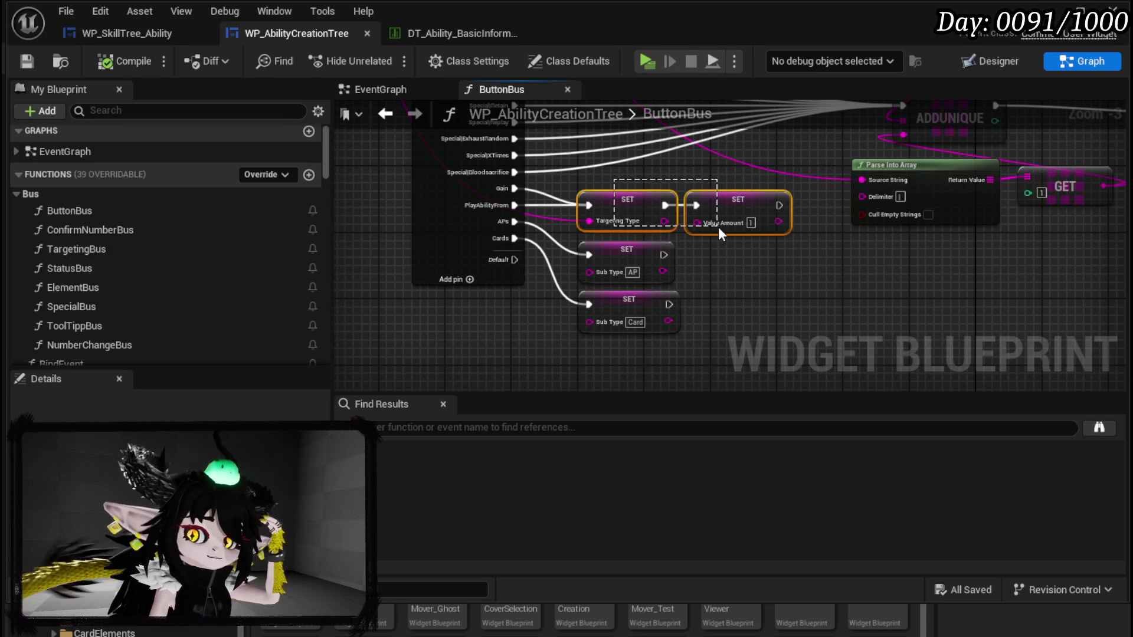
drag(697, 270, 672, 307)
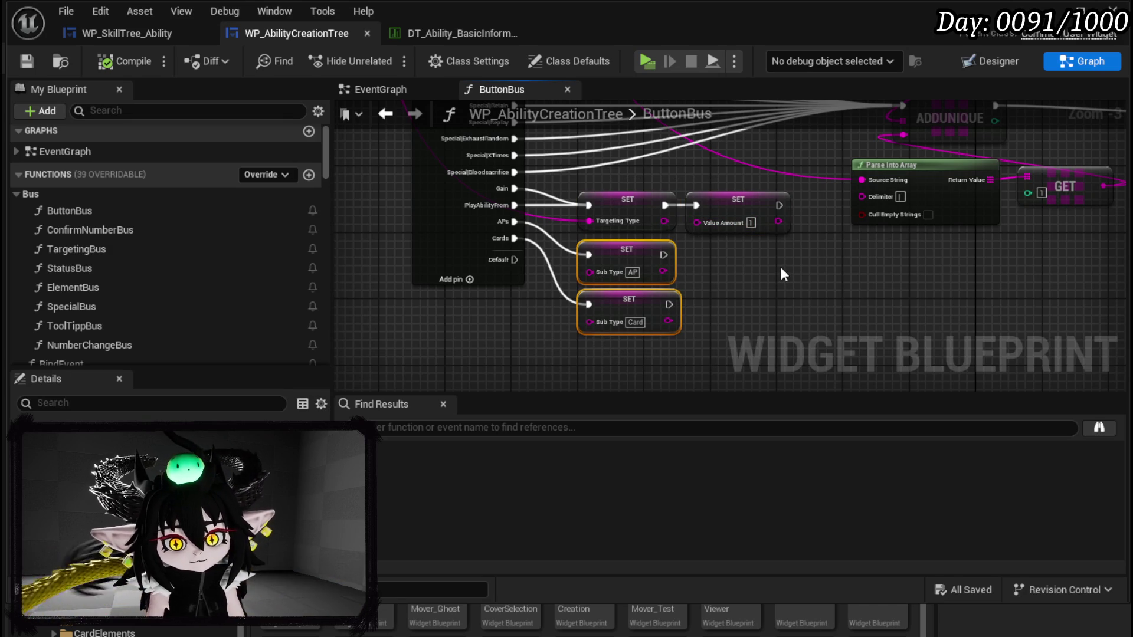
Step: Review the Switch outputs and ADDUNIQUE node, then return to WP_SkillTree_Ability
drag(781, 274, 780, 406)
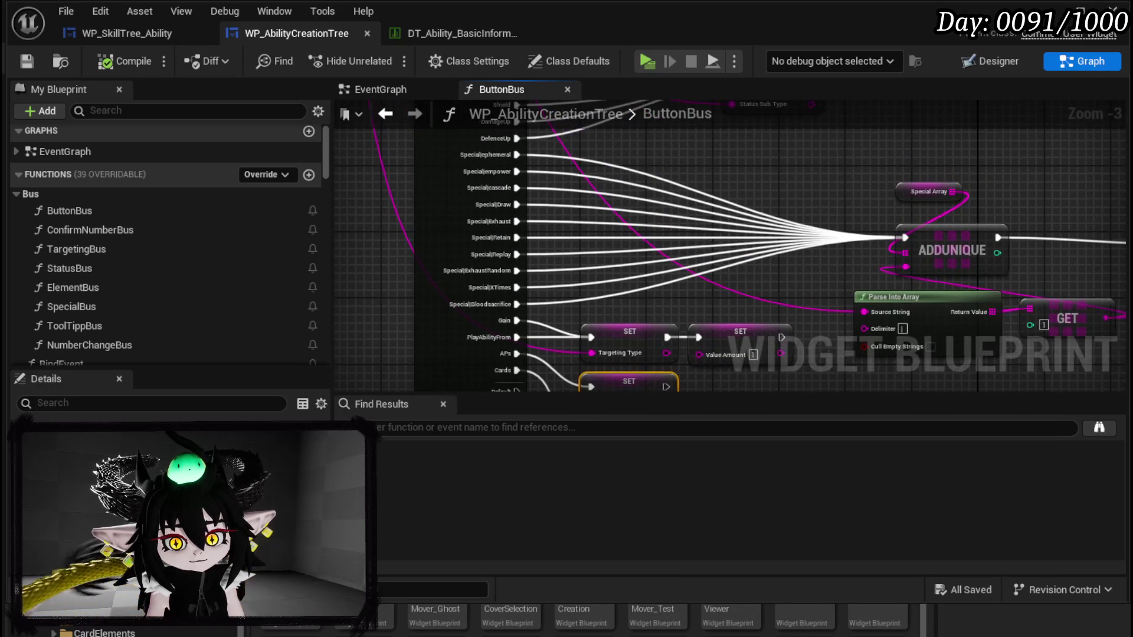
mouse_move(759, 210)
mouse_down()
mouse_move(703, 277)
mouse_move(703, 301)
mouse_move(658, 208)
mouse_move(620, 273)
mouse_move(627, 231)
mouse_up()
scroll(620, 183, up, 3)
scroll(498, 263, down, 3)
drag(498, 264, 483, 180)
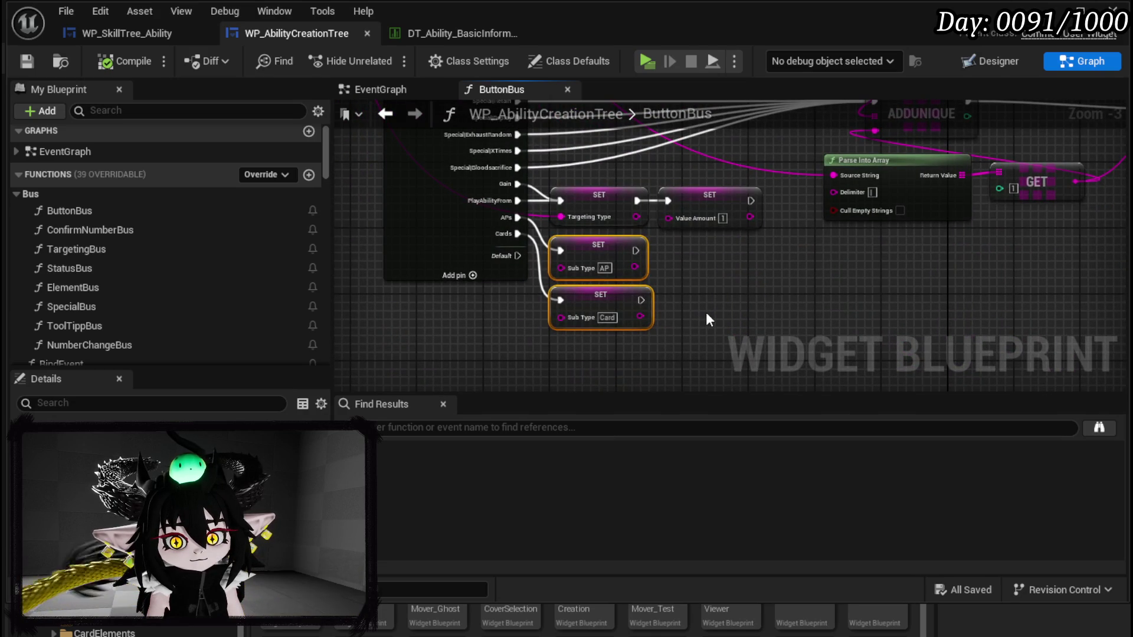
click(708, 320)
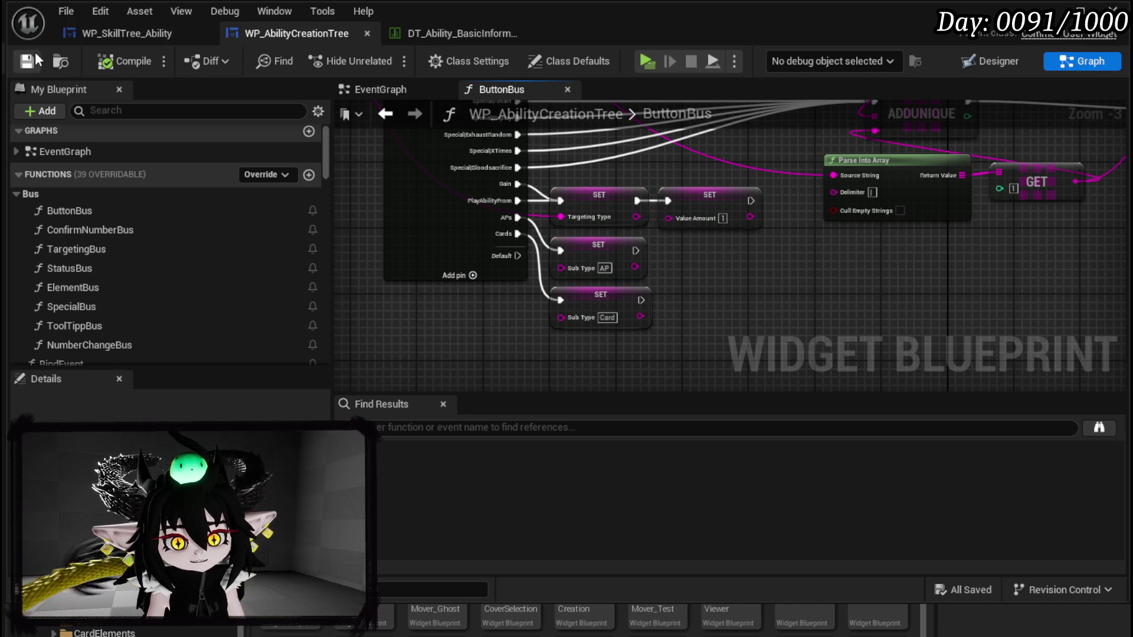
click(147, 29)
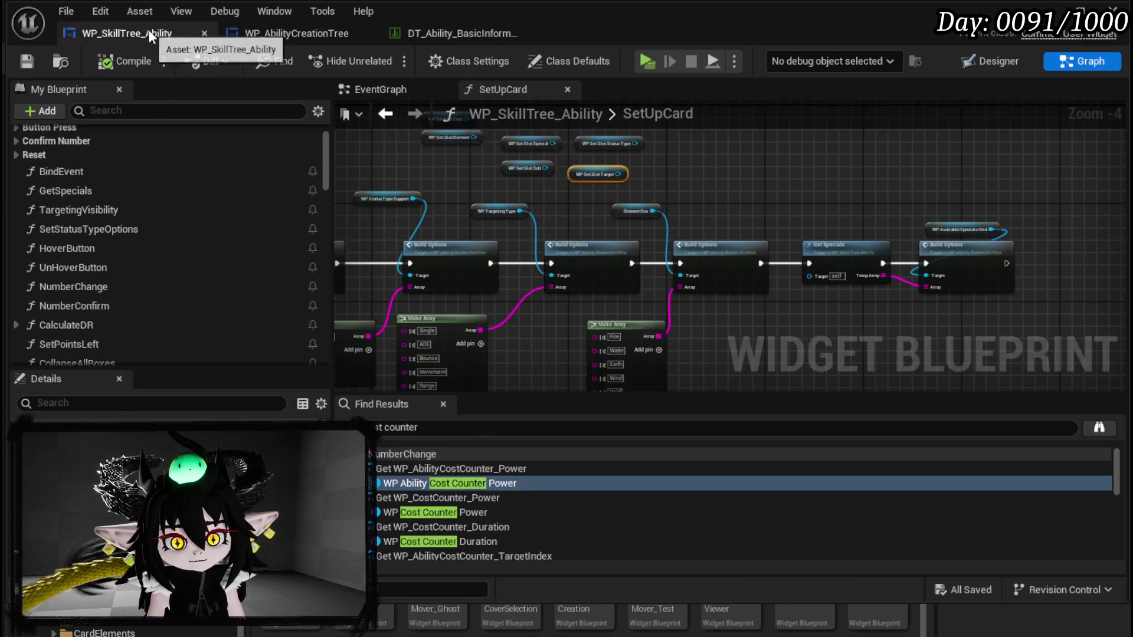
Step: Shift the middle Make Array node up-right and cross-check the ButtonBus switch cases
scroll(686, 246, up, 3)
mouse_move(678, 321)
mouse_down()
mouse_move(915, 319)
mouse_move(970, 209)
mouse_up()
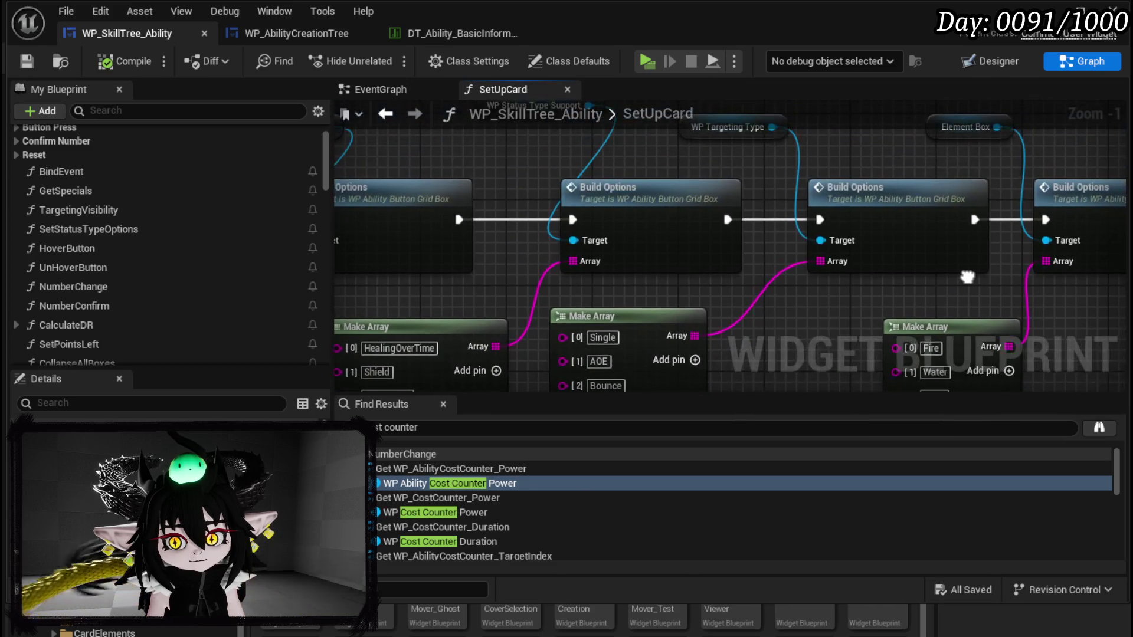
drag(643, 317, 675, 296)
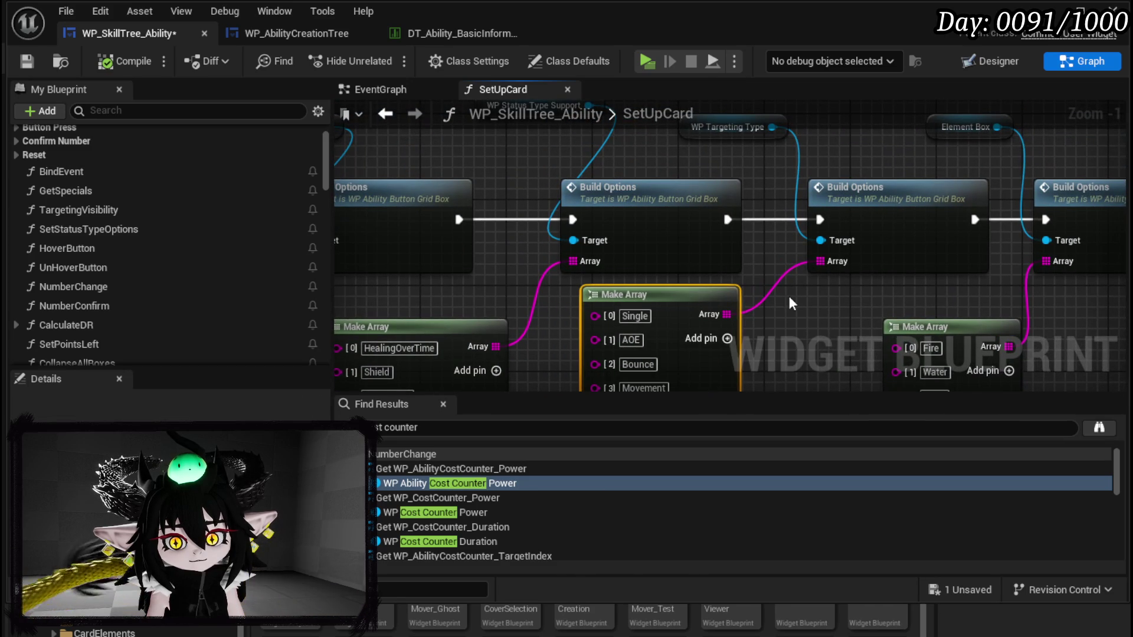
click(288, 33)
scroll(466, 198, up, 2)
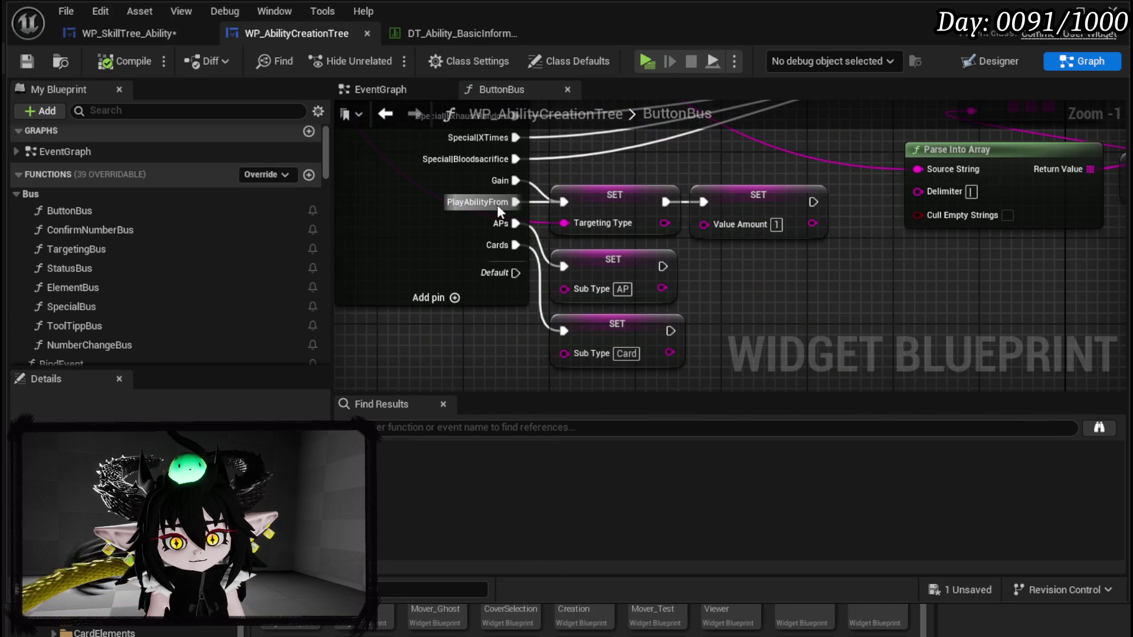
click(118, 34)
Step: Clear the Single value from the middle Make Array's [0] entry
click(636, 316)
text(A)
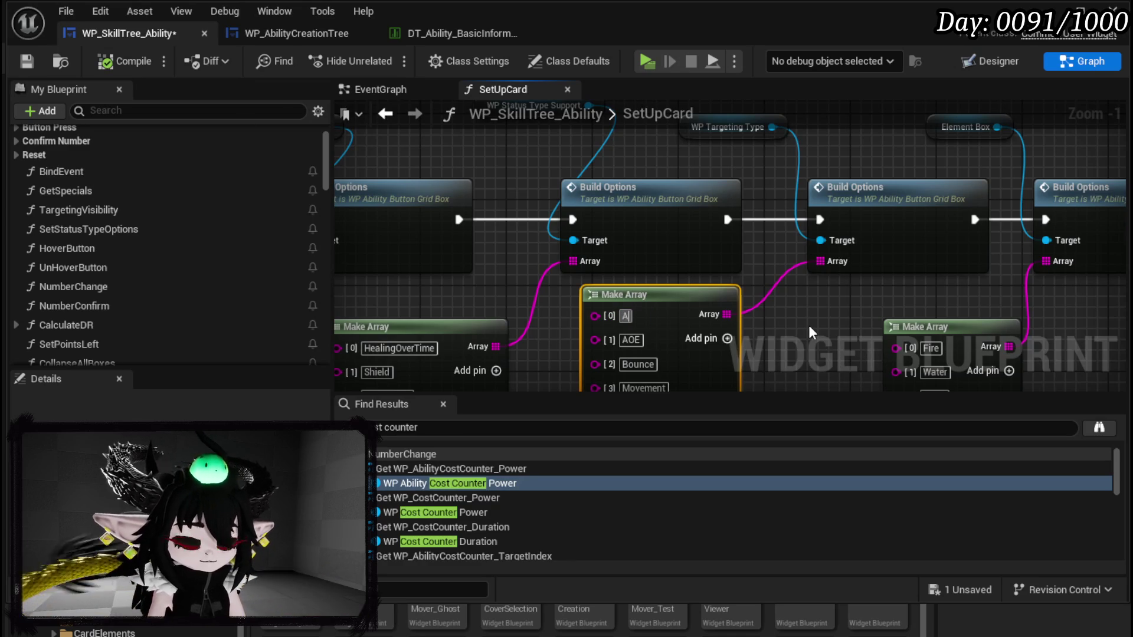
text(bility)
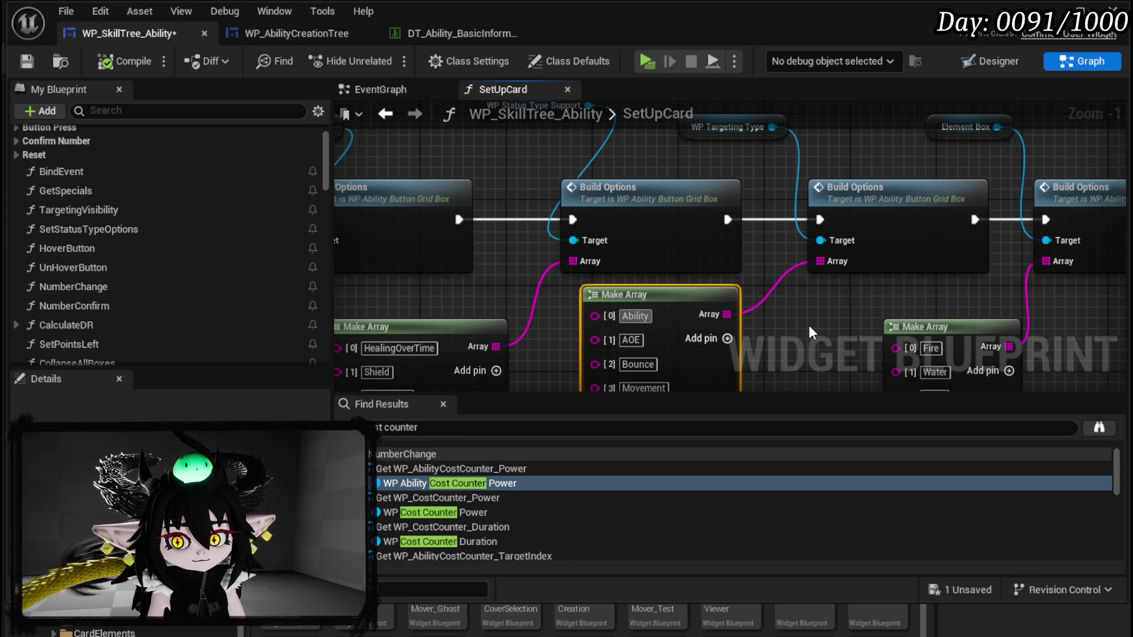
text(Fio)
key(BackSpace)
key(BackSpace)
key(BackSpace)
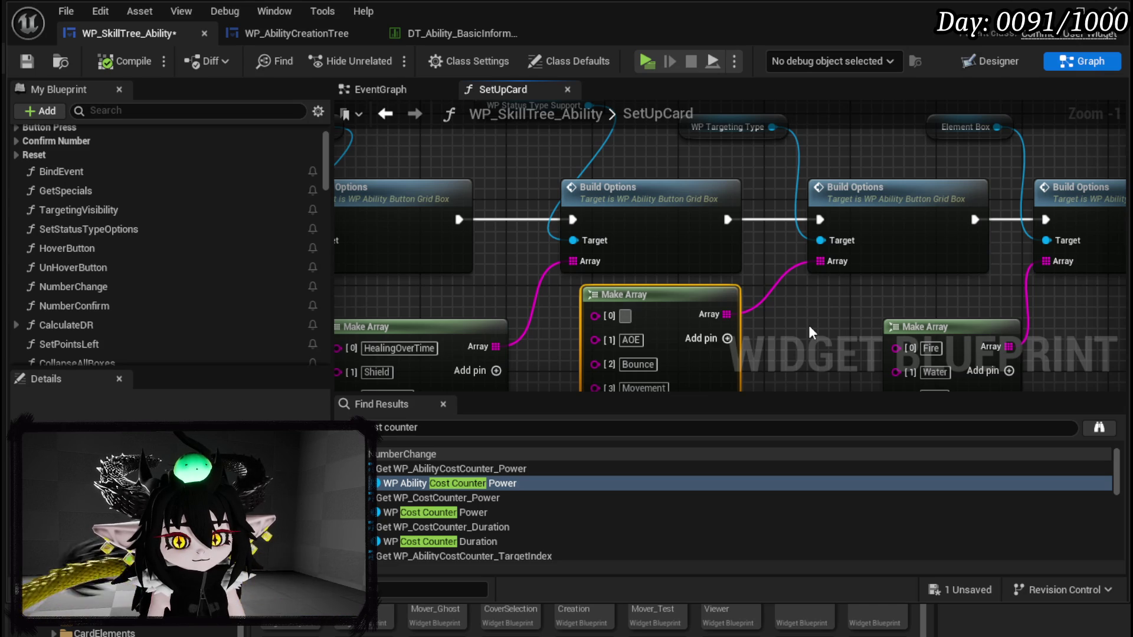
drag(809, 324, 808, 314)
scroll(761, 304, down, 3)
mouse_move(710, 295)
mouse_down()
mouse_move(526, 254)
mouse_move(565, 301)
mouse_up()
scroll(566, 301, up, 3)
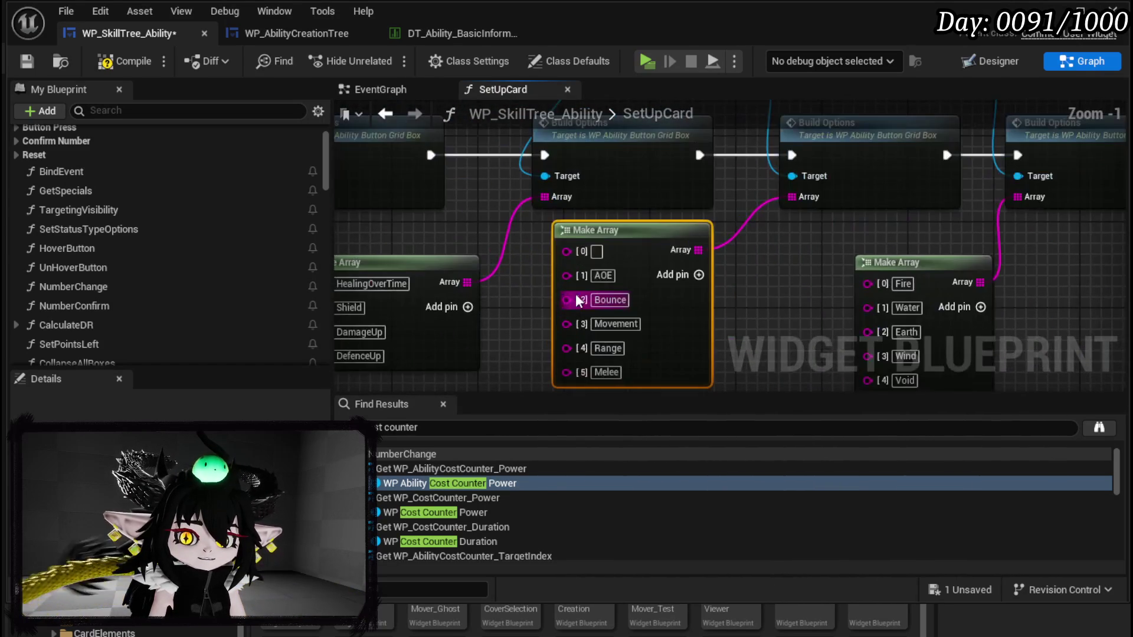
drag(772, 278, 572, 299)
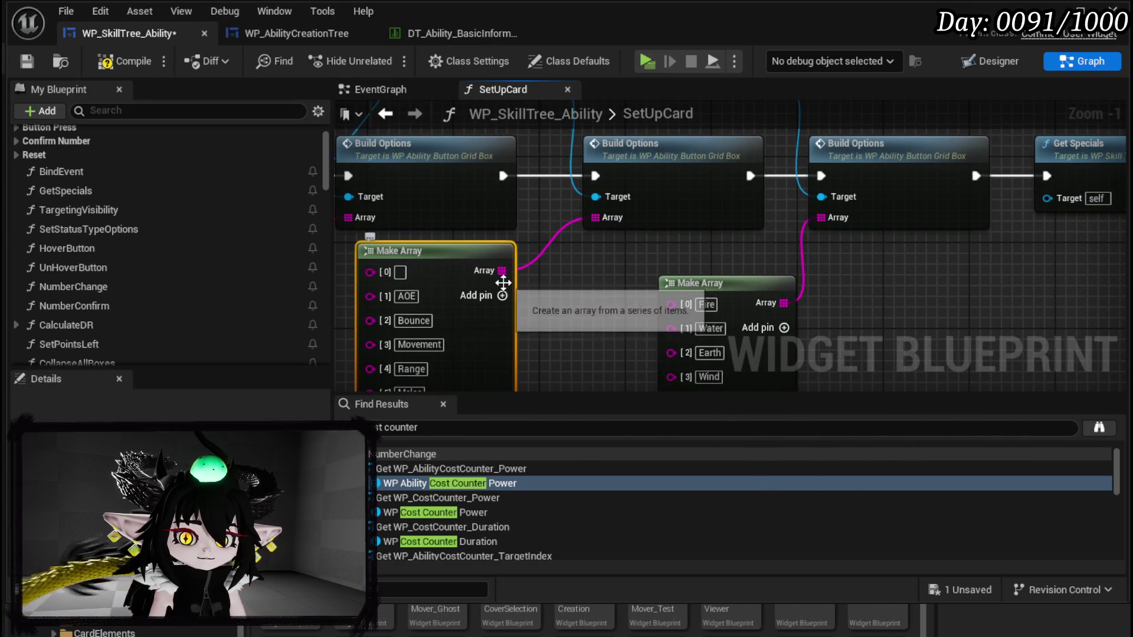
scroll(503, 282, down, 3)
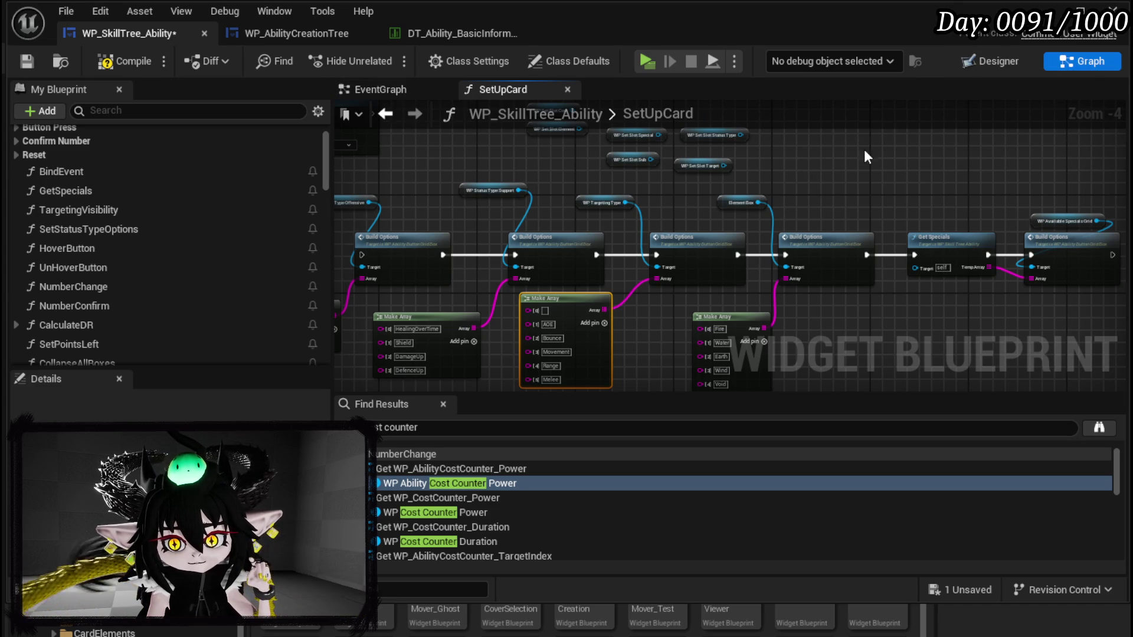
Step: Review the EventGraph's Pre Construct chain and save WP_SkillTree_Ability
click(380, 90)
mouse_move(650, 177)
mouse_down()
mouse_move(532, 192)
mouse_move(607, 316)
mouse_move(995, 288)
mouse_move(607, 266)
mouse_move(771, 377)
mouse_move(948, 342)
mouse_up()
mouse_move(750, 248)
mouse_down()
mouse_move(634, 255)
mouse_move(570, 192)
mouse_move(1053, 183)
mouse_move(946, 200)
mouse_move(622, 176)
mouse_up()
scroll(597, 270, down, 1)
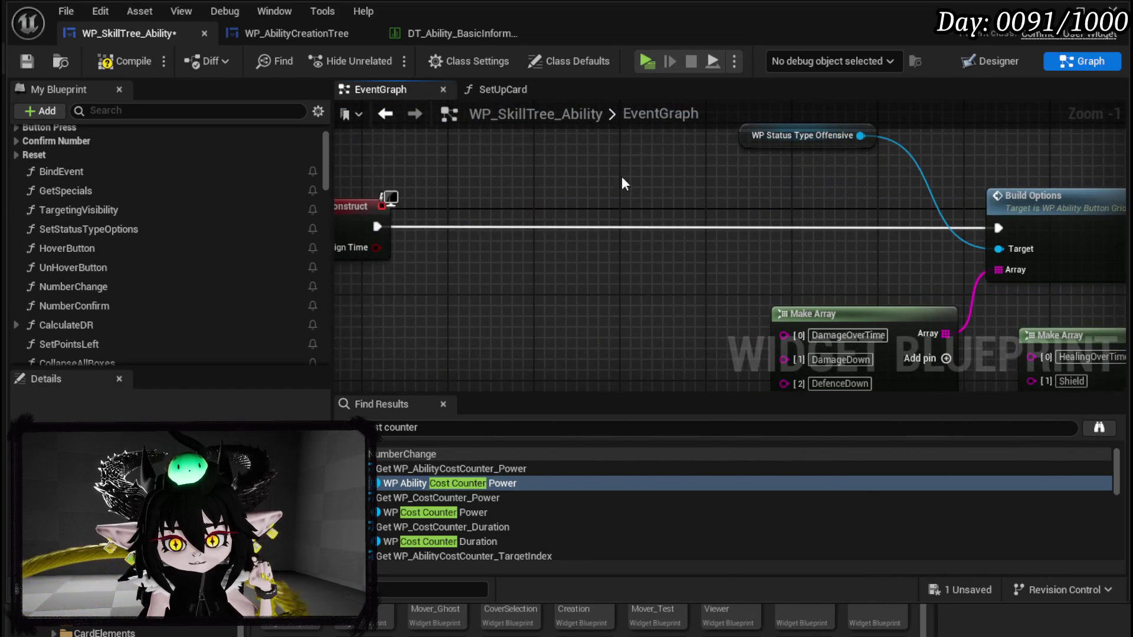
click(24, 62)
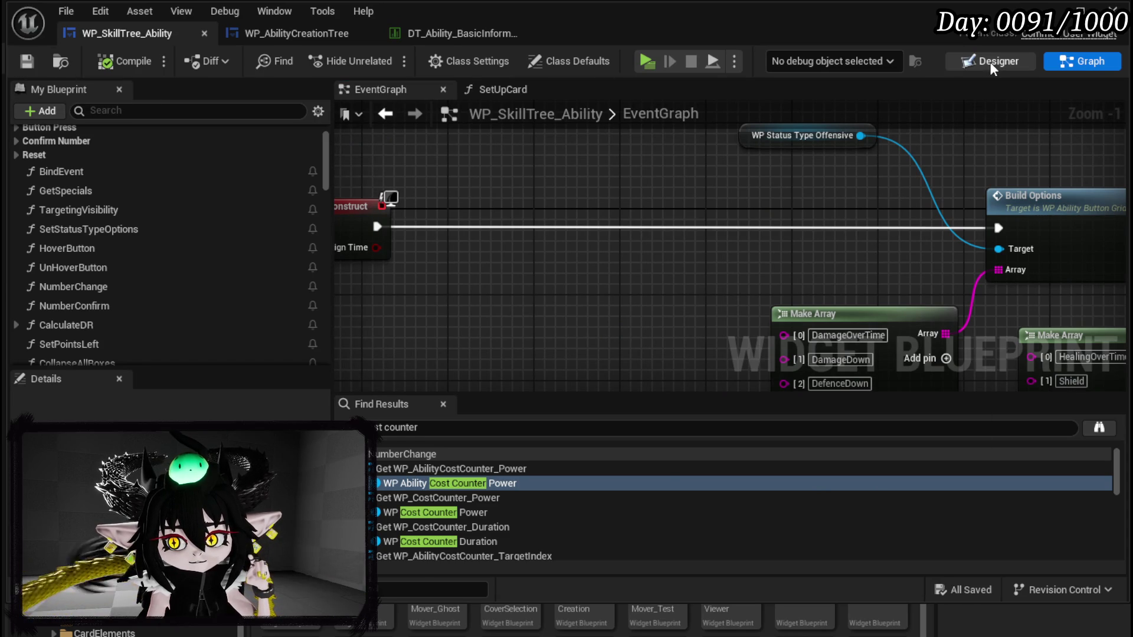
Step: Check the names of the STATUS EFFECT and DIRECT HIT slot widgets in the Designer
click(990, 61)
drag(518, 284, 354, 89)
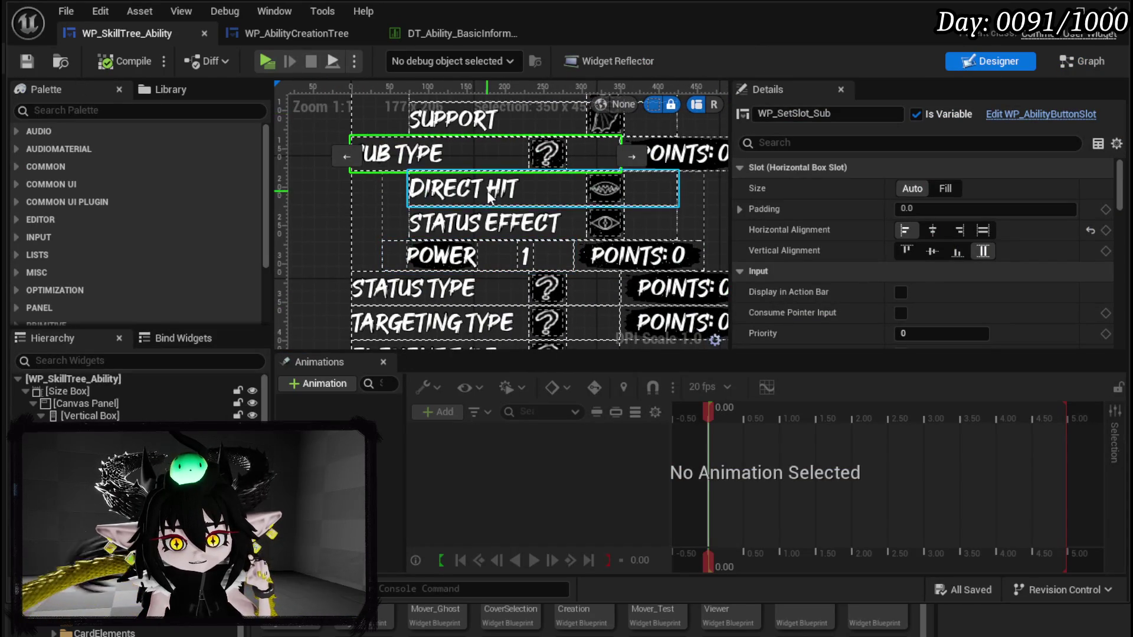
click(489, 225)
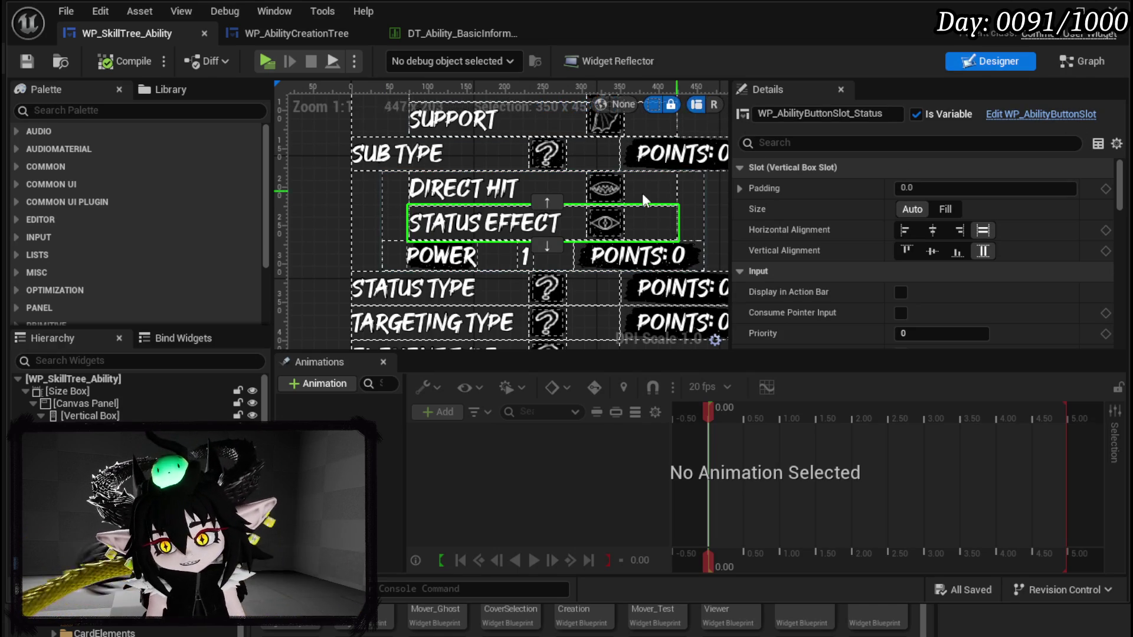
click(462, 197)
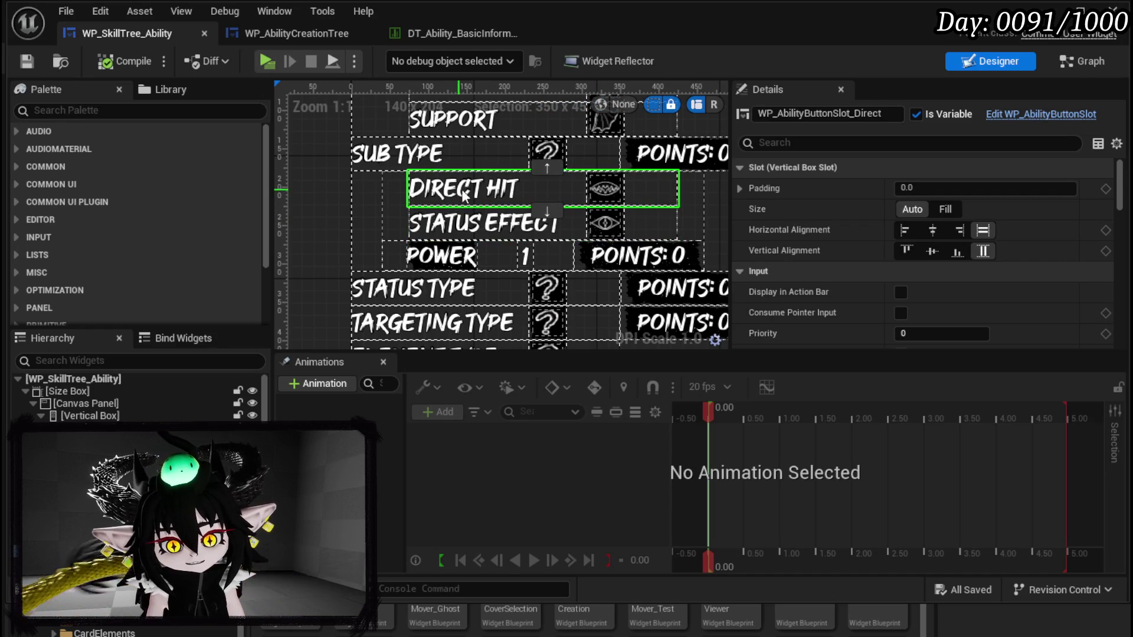
Step: Return to Graph mode and reopen the SetUpCard function from My Blueprint
click(1077, 60)
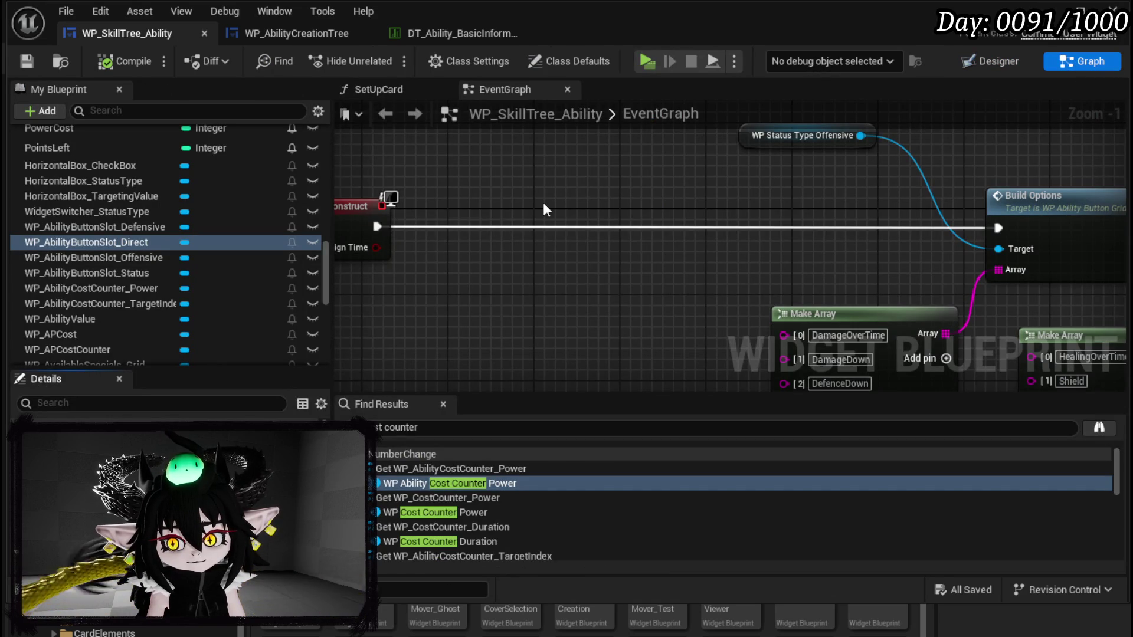
click(278, 37)
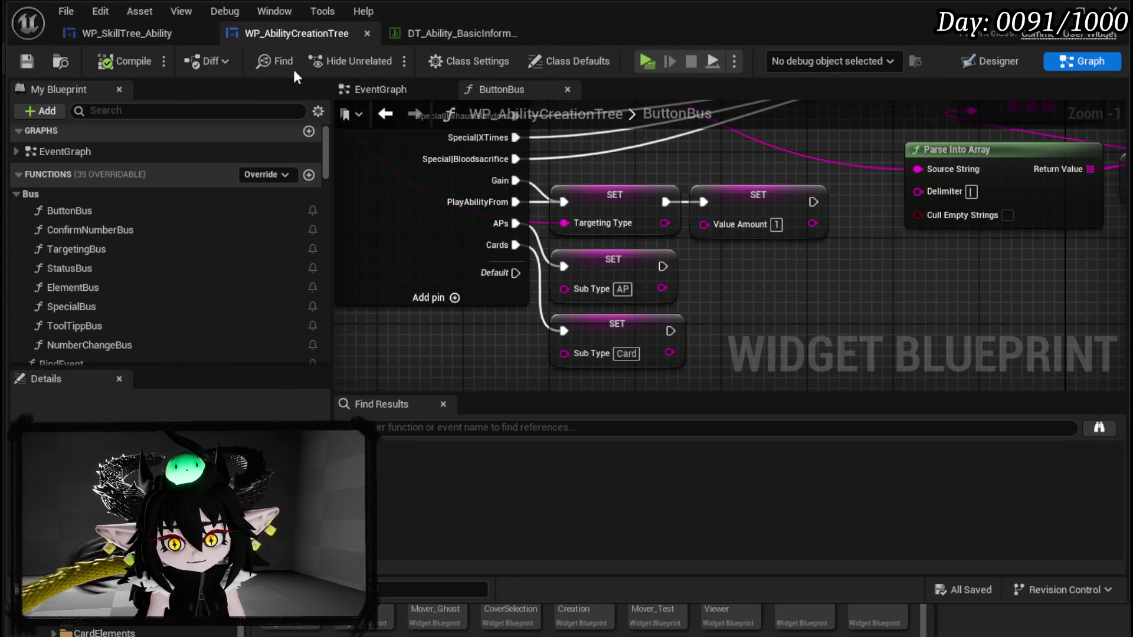
click(143, 32)
scroll(109, 186, up, 10)
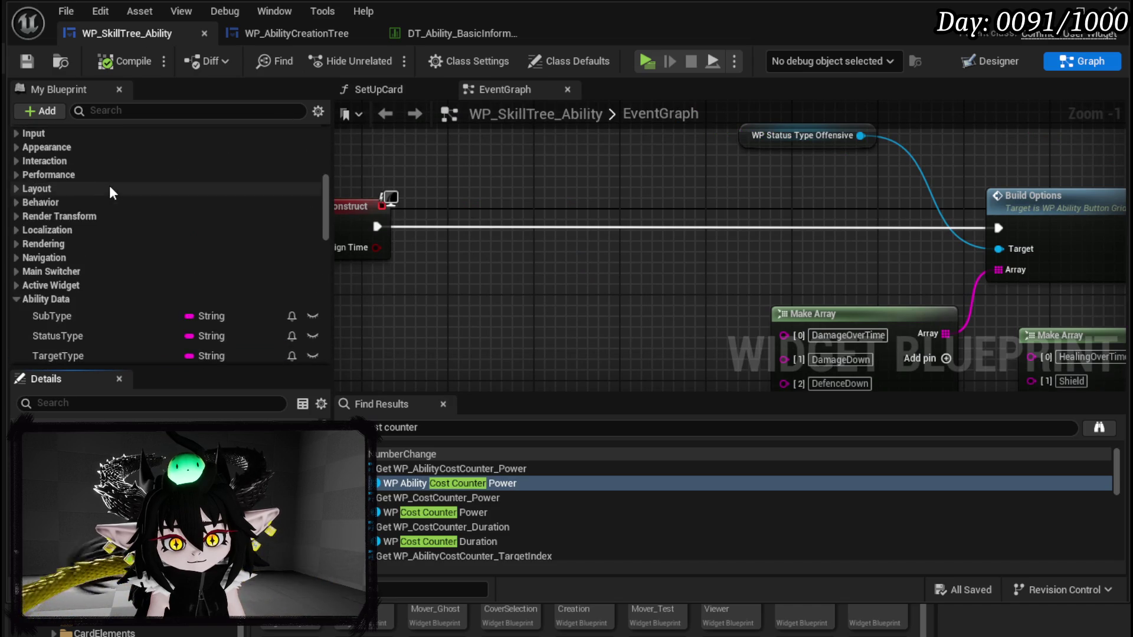
double_click(112, 189)
Step: Add a WP_AbilityButtonSlot_Direct getter to the SetUpCard graph
scroll(209, 242, down, 10)
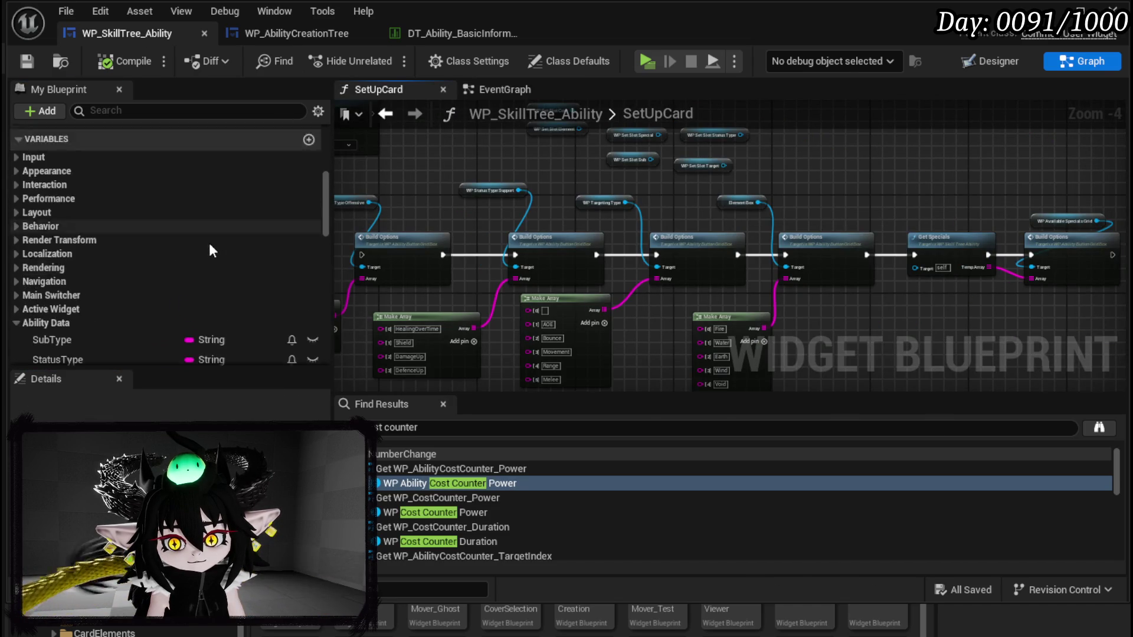
scroll(209, 239, down, 10)
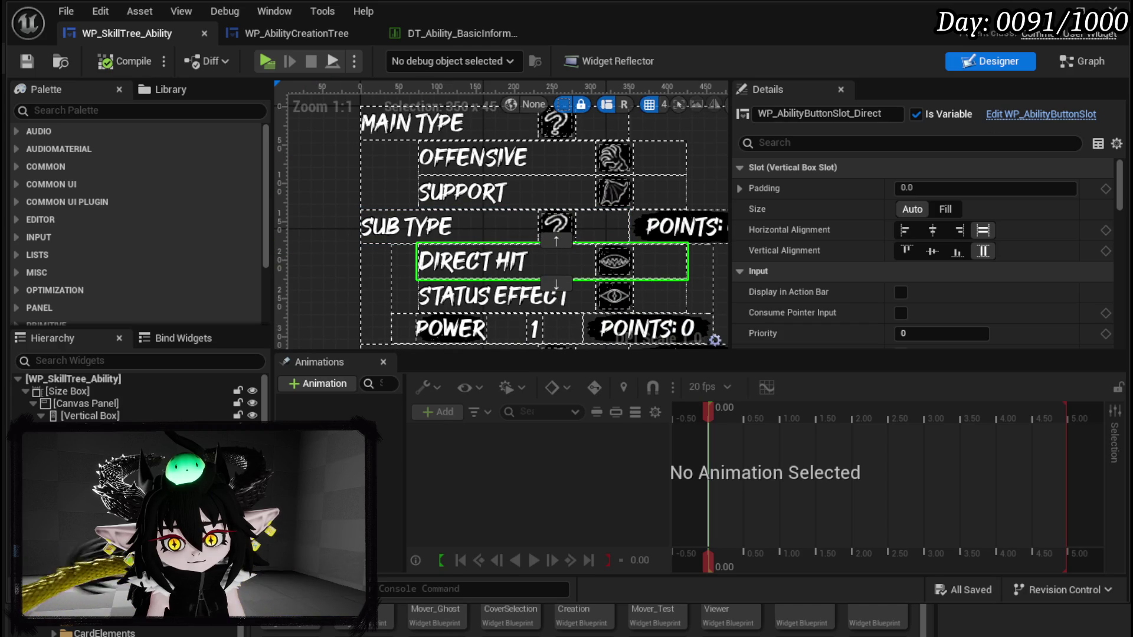
click(1080, 61)
mouse_move(86, 217)
mouse_down()
mouse_move(385, 188)
mouse_move(426, 204)
mouse_move(395, 175)
mouse_up()
drag(474, 231, 707, 172)
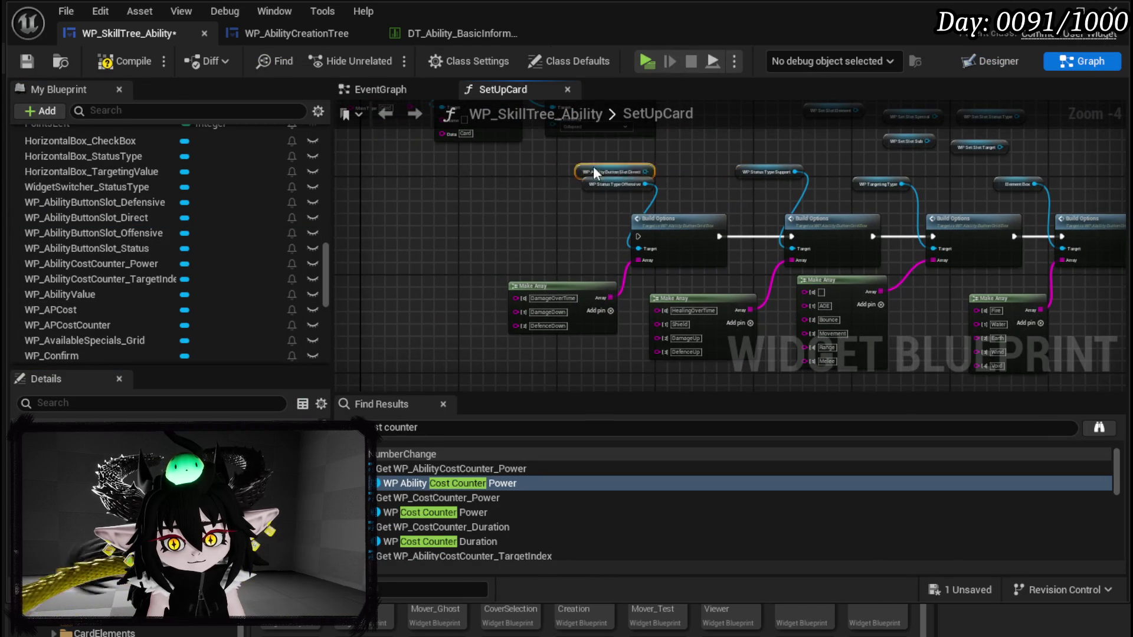
drag(443, 207, 838, 154)
Step: Check the Status Effect slot's name in the Designer and return to the graph
click(991, 61)
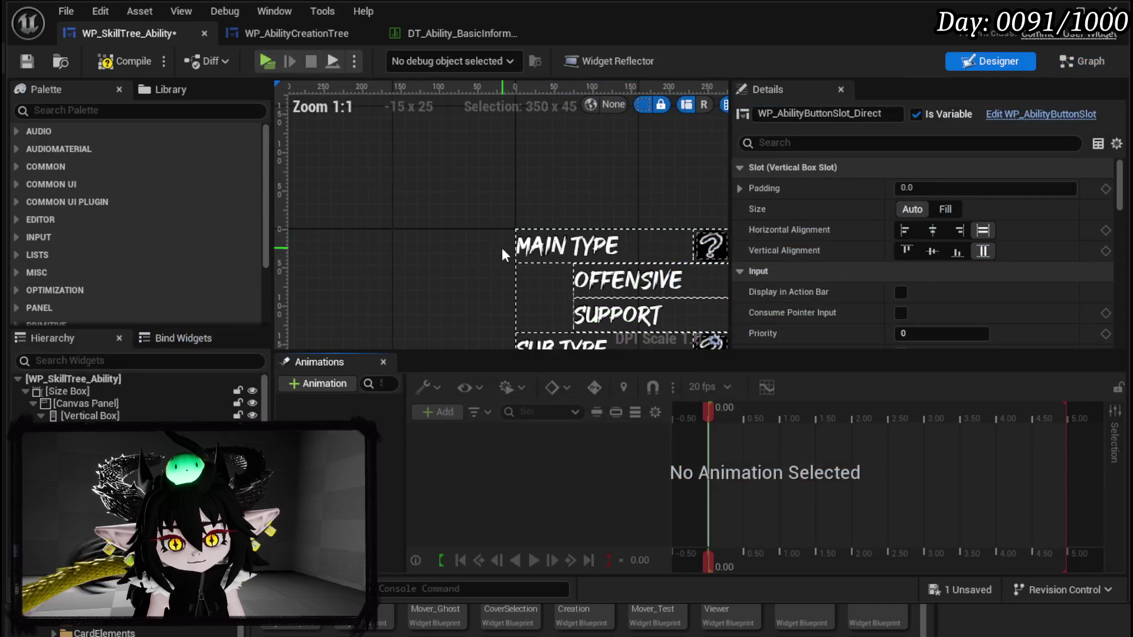
click(118, 472)
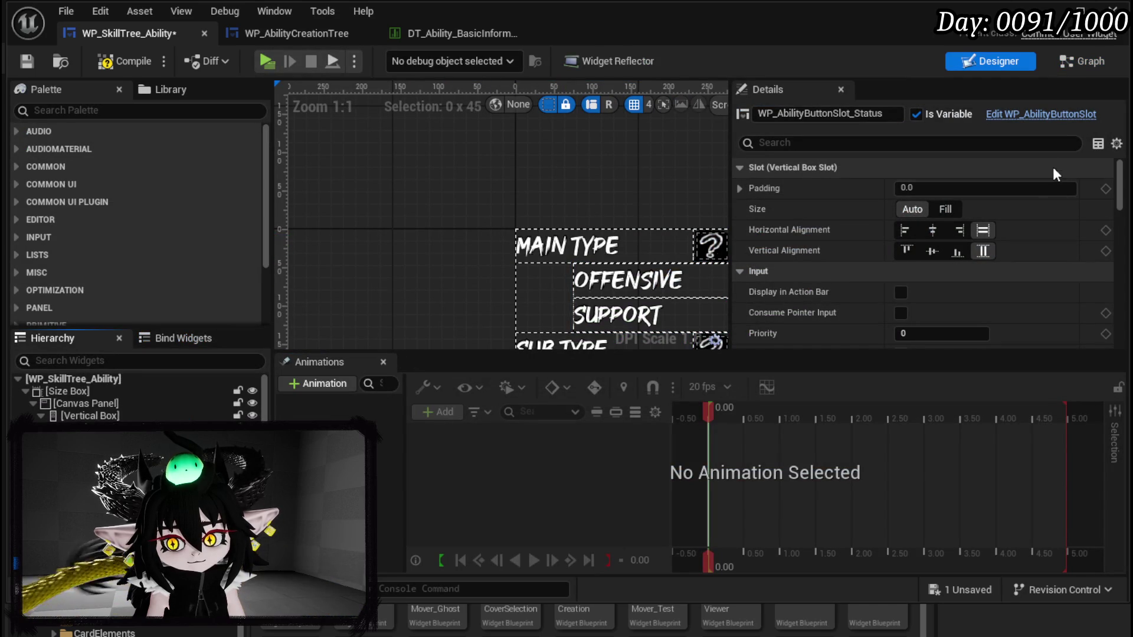
click(1094, 64)
Step: Add a WP_AbilityButtonSlot_Status getter and wire a Set Data node from it
drag(80, 248, 434, 233)
click(462, 257)
scroll(464, 254, up, 3)
drag(530, 222, 491, 265)
text(Set Dat)
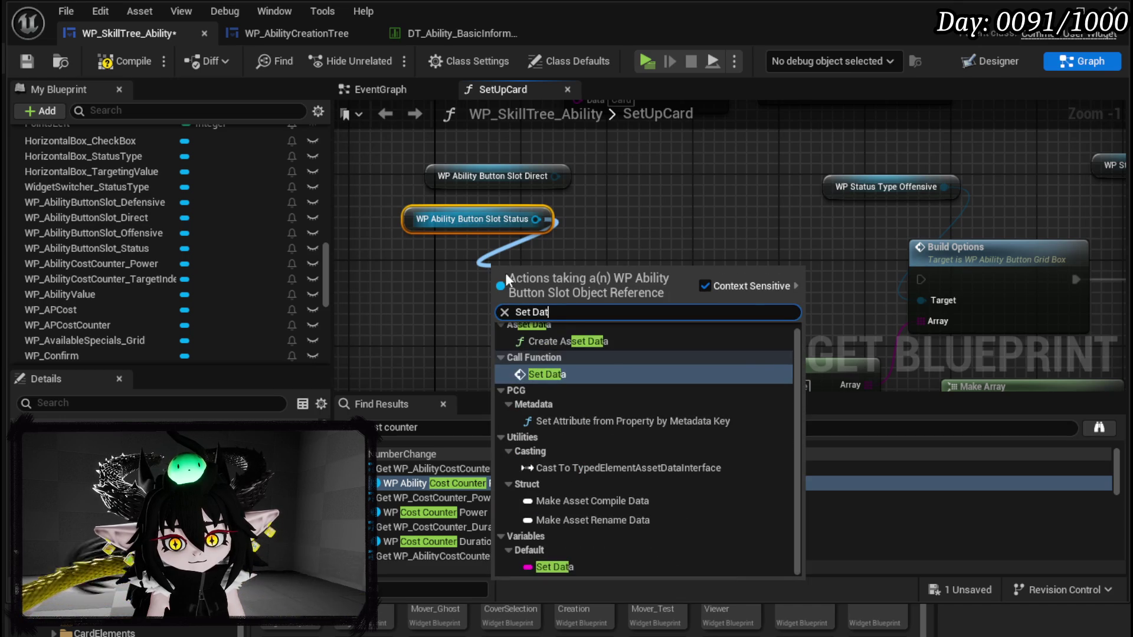
click(550, 377)
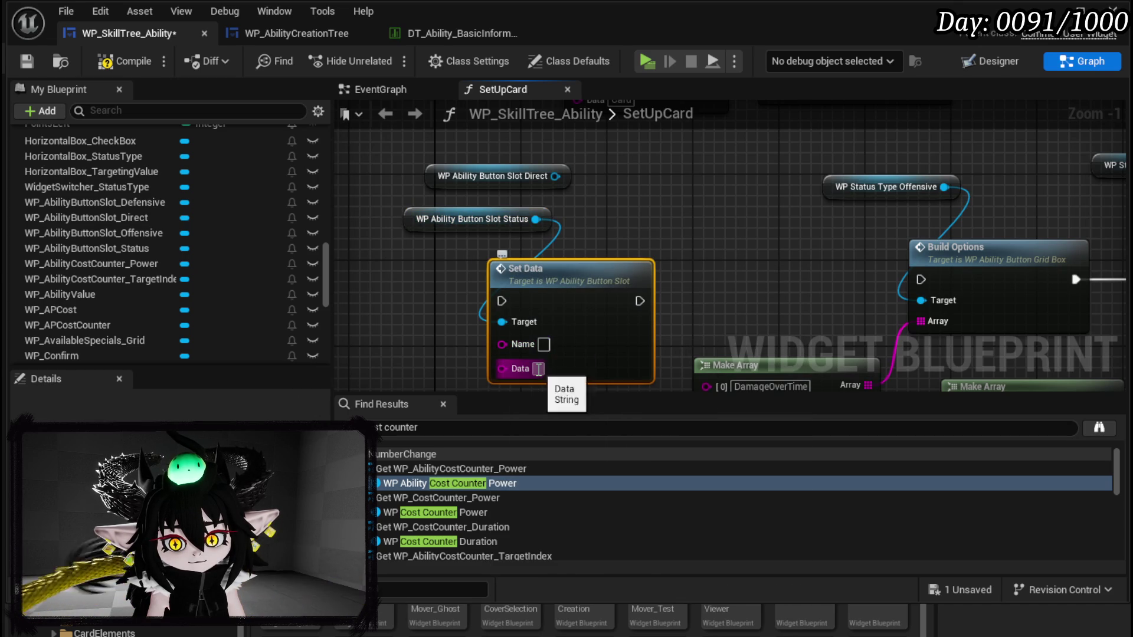
text(Gain)
Step: Add a Set Data node on the Direct slot with data PlayAbilityFrom
drag(556, 176, 597, 190)
text(Set Data)
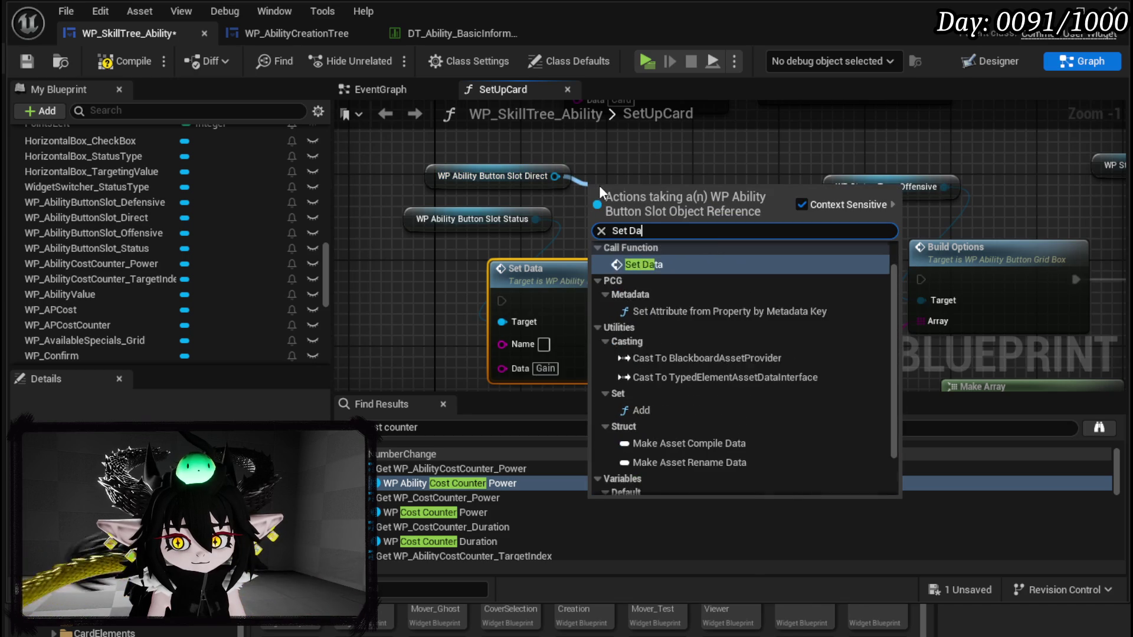
click(663, 299)
mouse_move(620, 309)
mouse_down()
mouse_move(518, 214)
mouse_move(395, 255)
mouse_up()
drag(768, 223, 681, 212)
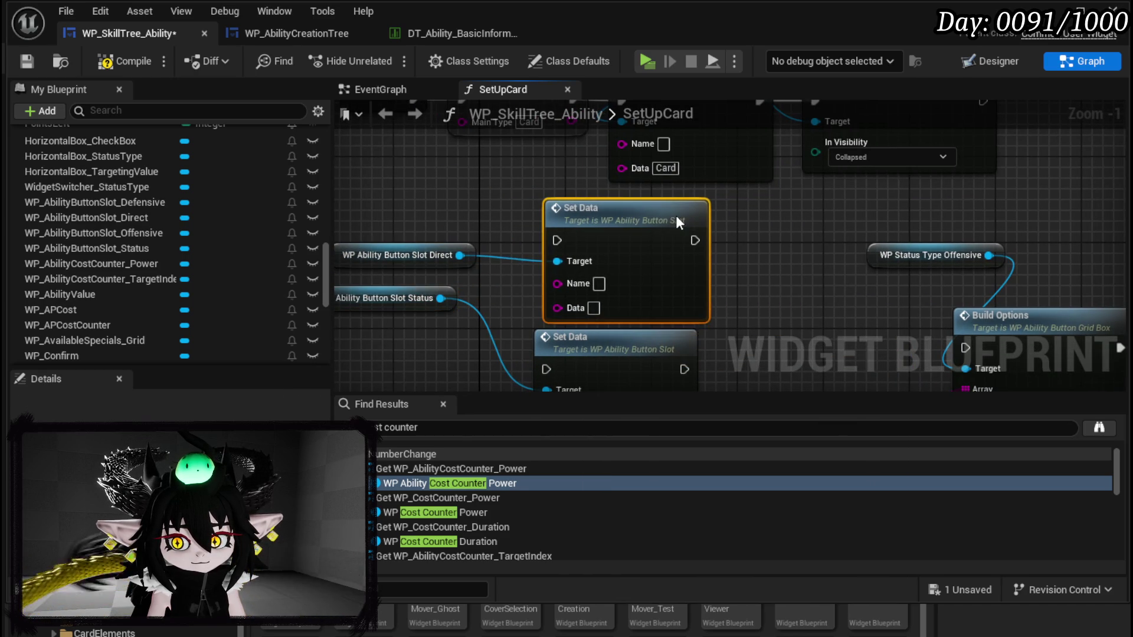
text(PlayAbili)
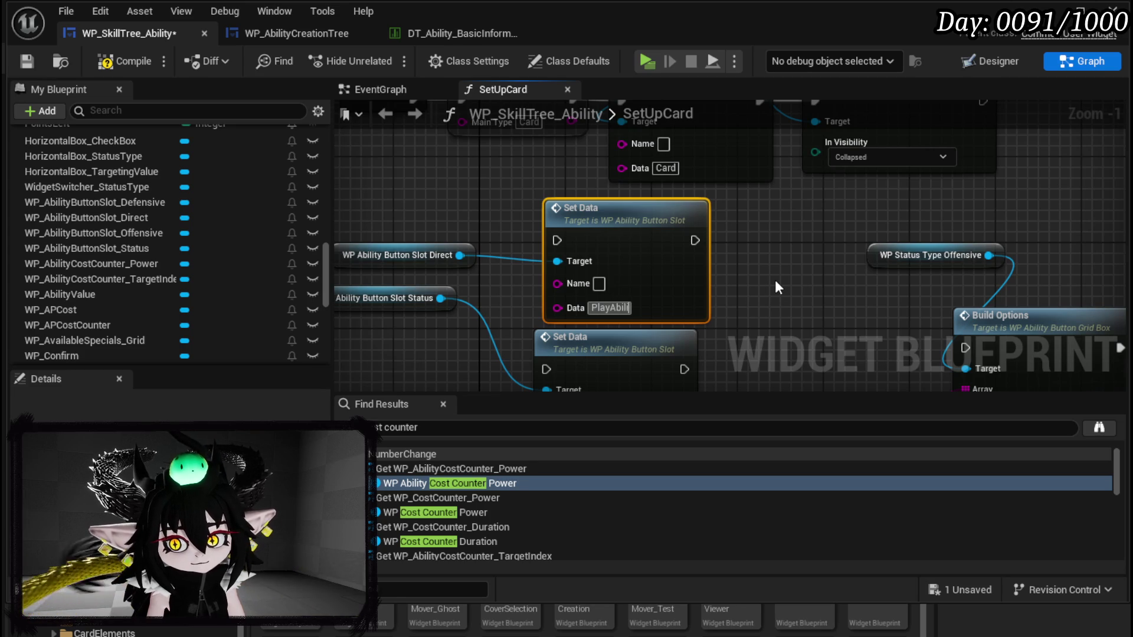
text(tyFrom)
key(Return)
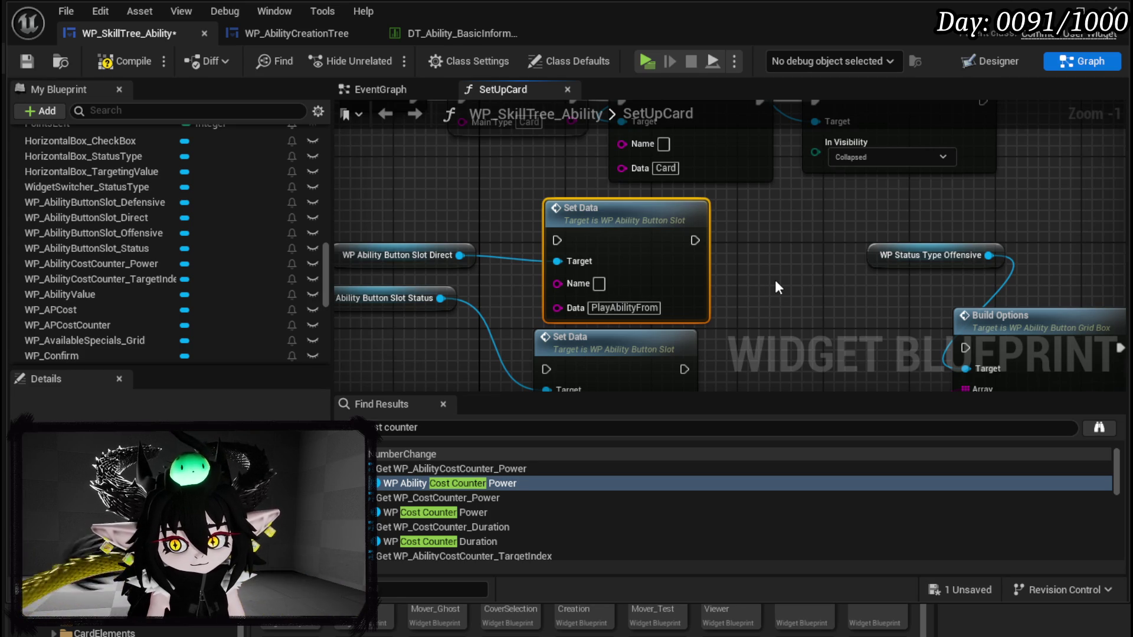
Step: Rearrange the top node row and run the PlayAbilityFrom Set Data after Set Visibility
scroll(774, 279, down, 4)
drag(593, 209, 892, 128)
mouse_move(849, 196)
mouse_down()
mouse_move(679, 200)
mouse_move(547, 282)
mouse_move(553, 216)
mouse_move(610, 187)
mouse_up()
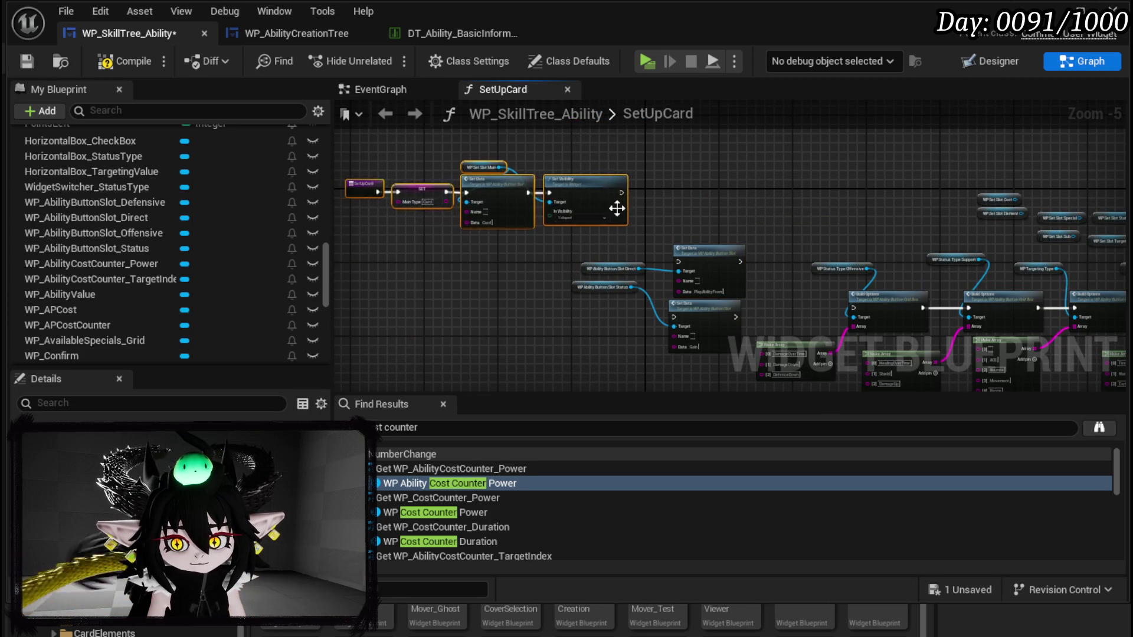
scroll(610, 188, up, 3)
drag(821, 227, 711, 164)
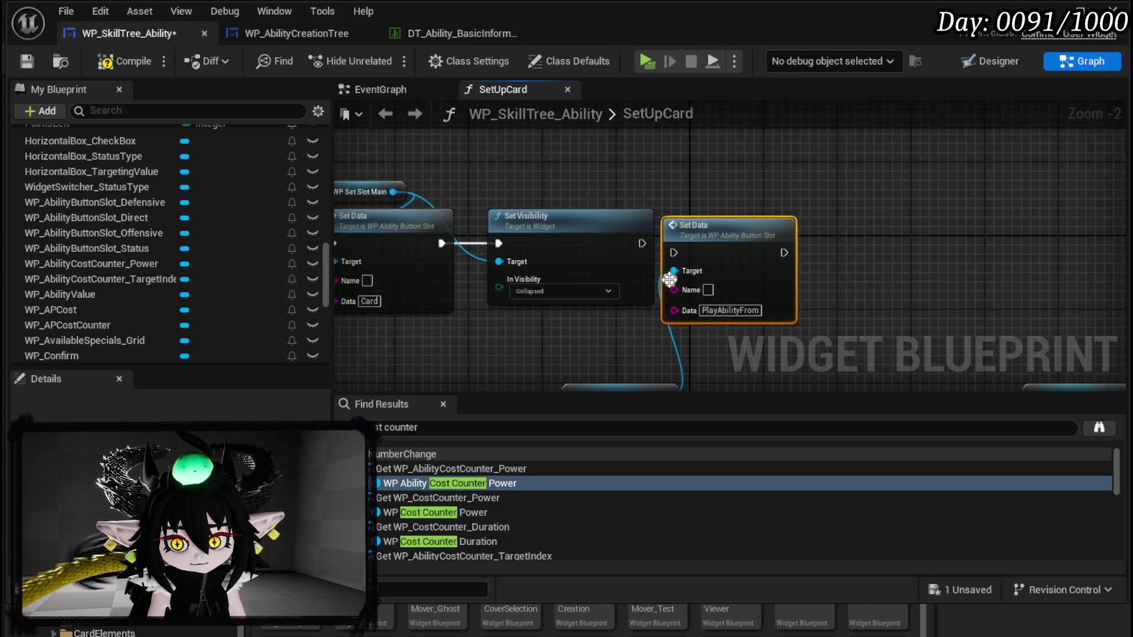
drag(565, 236, 548, 236)
drag(623, 244, 674, 259)
drag(707, 225, 687, 217)
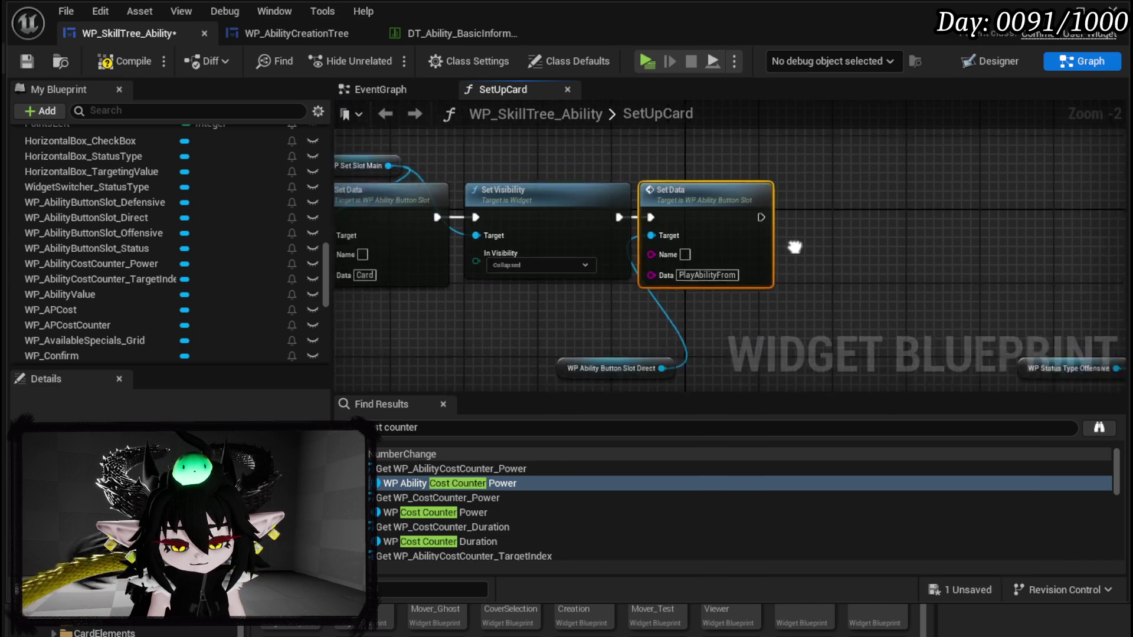
Step: Chain the Gain Set Data after PlayAbilityFrom, tidy the getters, then compile and save
drag(585, 320, 510, 265)
mouse_move(711, 346)
mouse_down()
mouse_move(781, 117)
mouse_move(752, 146)
mouse_up()
drag(662, 138, 702, 139)
mouse_move(457, 331)
mouse_down()
mouse_move(561, 254)
mouse_move(544, 242)
mouse_move(751, 280)
mouse_up()
click(658, 321)
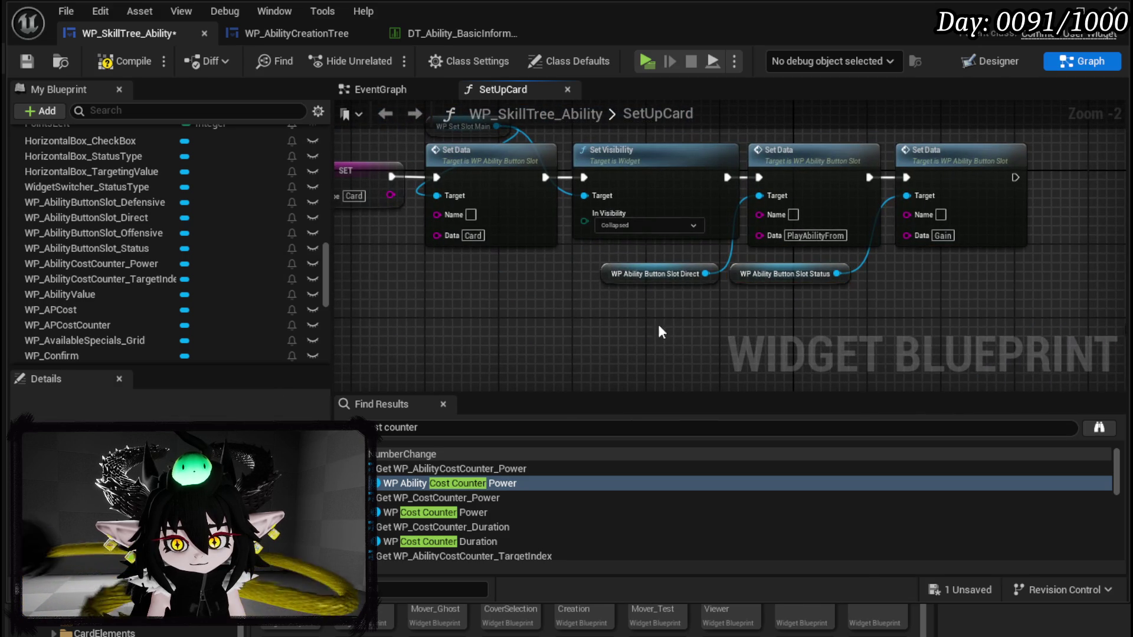
click(115, 64)
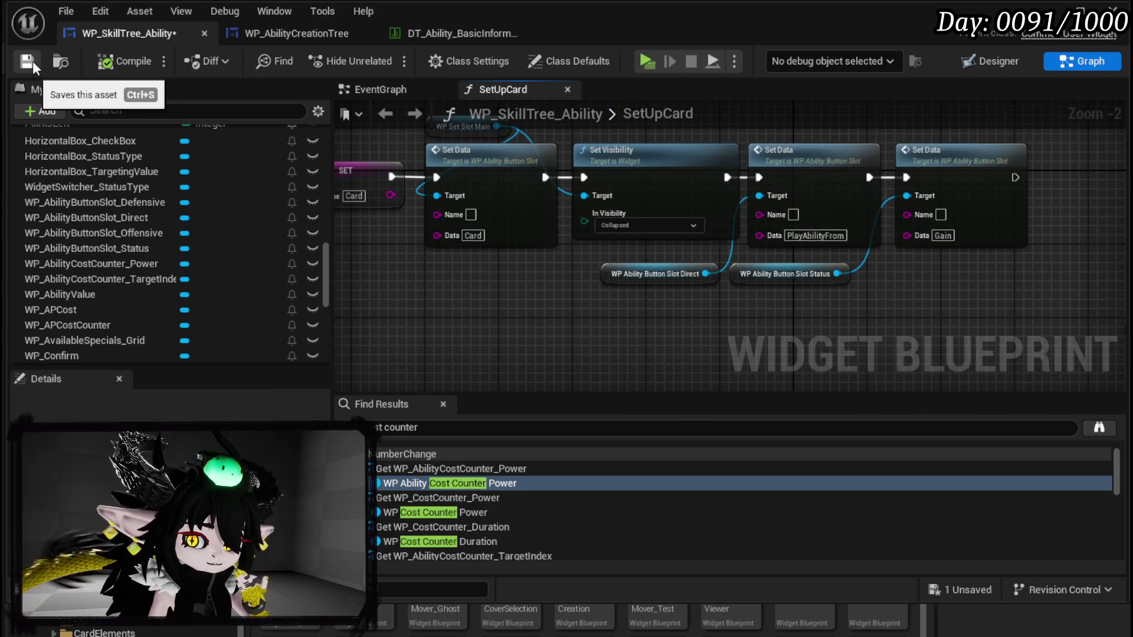
click(27, 61)
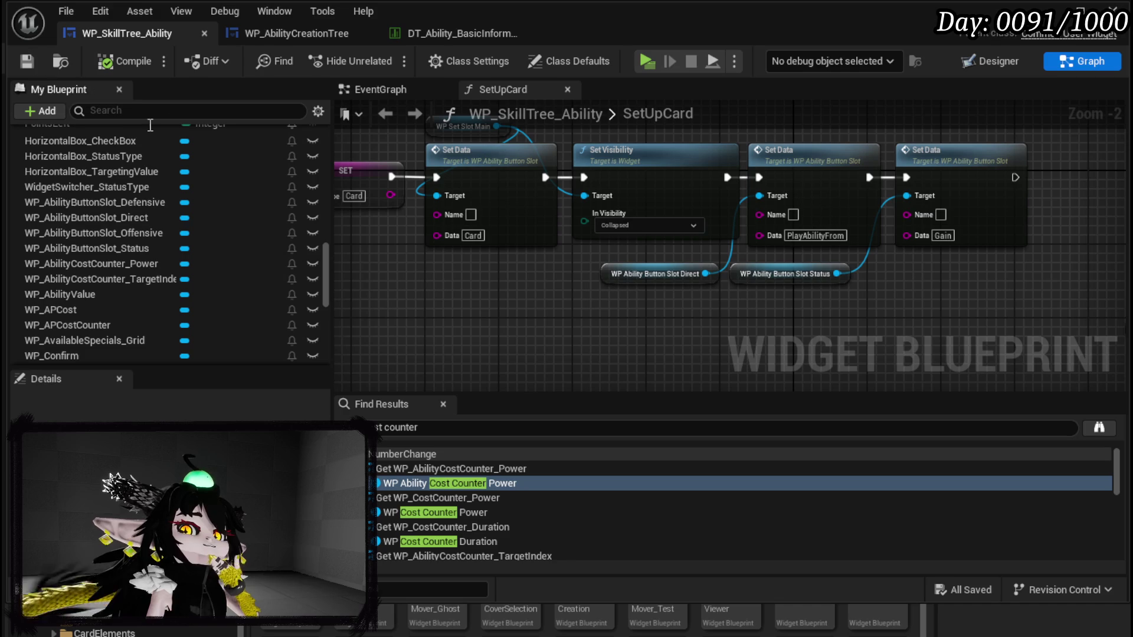
Step: Realign SET Main Type and Set Data (Card), placing the WP Set Slot Main getter above them
mouse_move(681, 307)
mouse_down()
mouse_move(584, 309)
mouse_move(640, 333)
mouse_move(750, 349)
mouse_up()
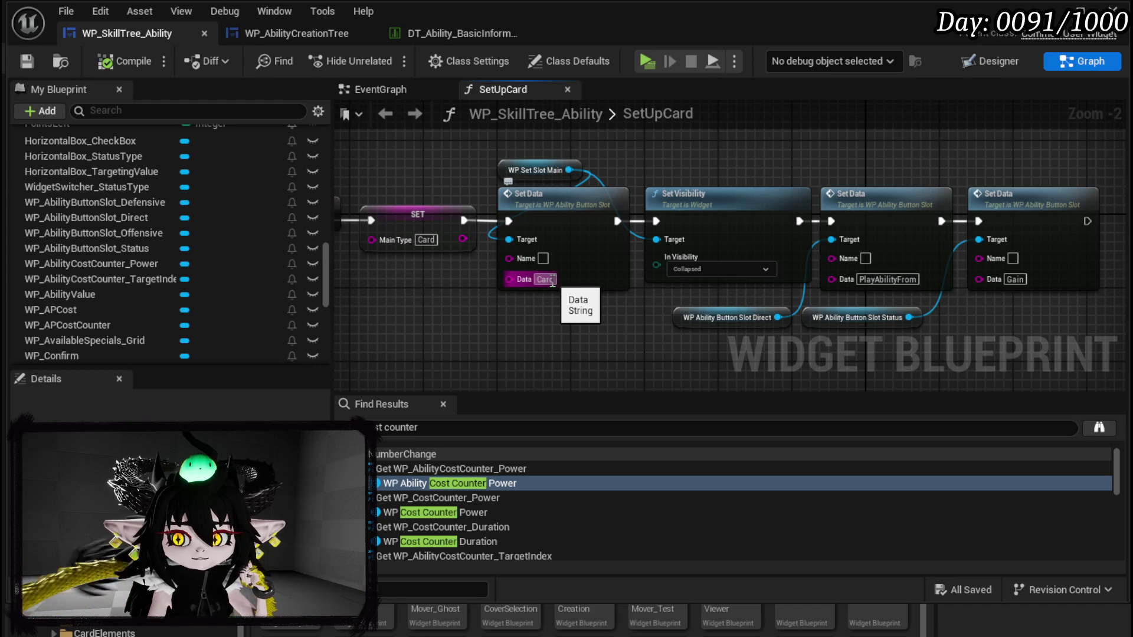
drag(789, 146, 577, 150)
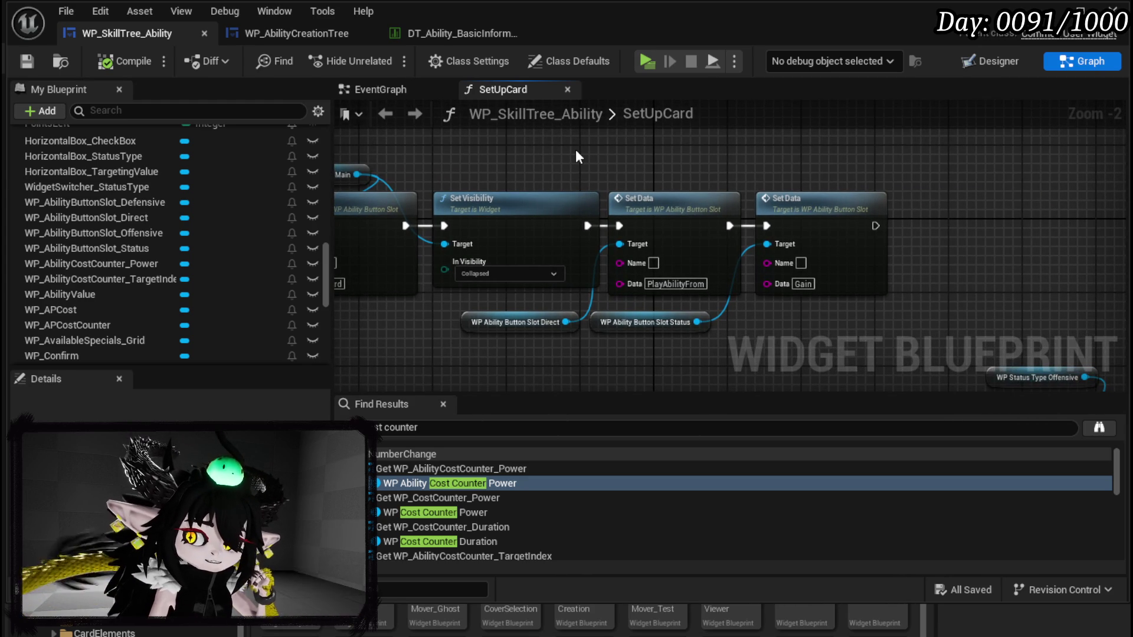
mouse_move(577, 151)
mouse_down()
mouse_move(614, 162)
mouse_move(483, 142)
mouse_up()
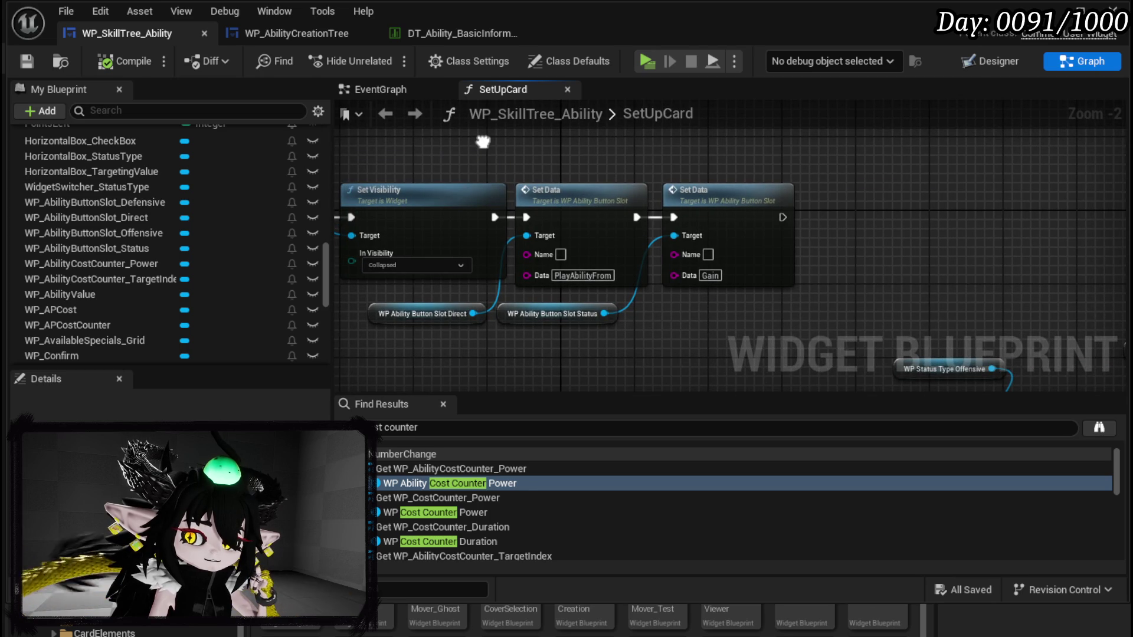
drag(483, 142, 599, 158)
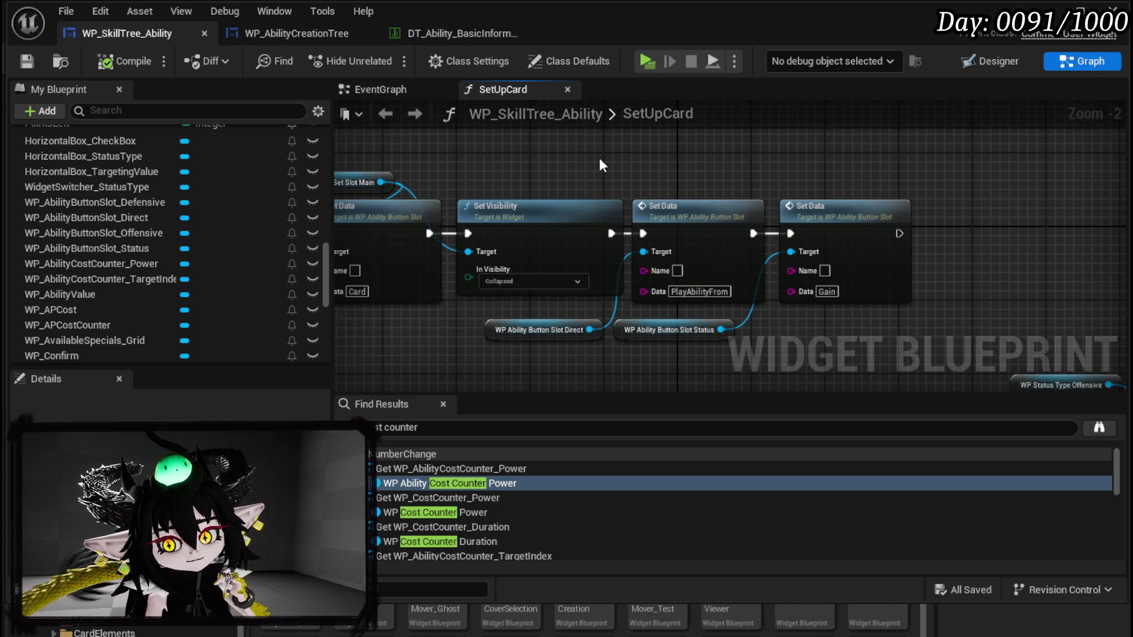
drag(600, 147, 831, 165)
drag(582, 200, 518, 171)
mouse_move(761, 193)
mouse_down()
mouse_move(643, 199)
mouse_move(695, 200)
mouse_up()
mouse_move(625, 212)
mouse_down()
mouse_move(389, 319)
mouse_move(530, 316)
mouse_up()
mouse_move(657, 235)
mouse_down()
mouse_move(537, 244)
mouse_move(533, 233)
mouse_up()
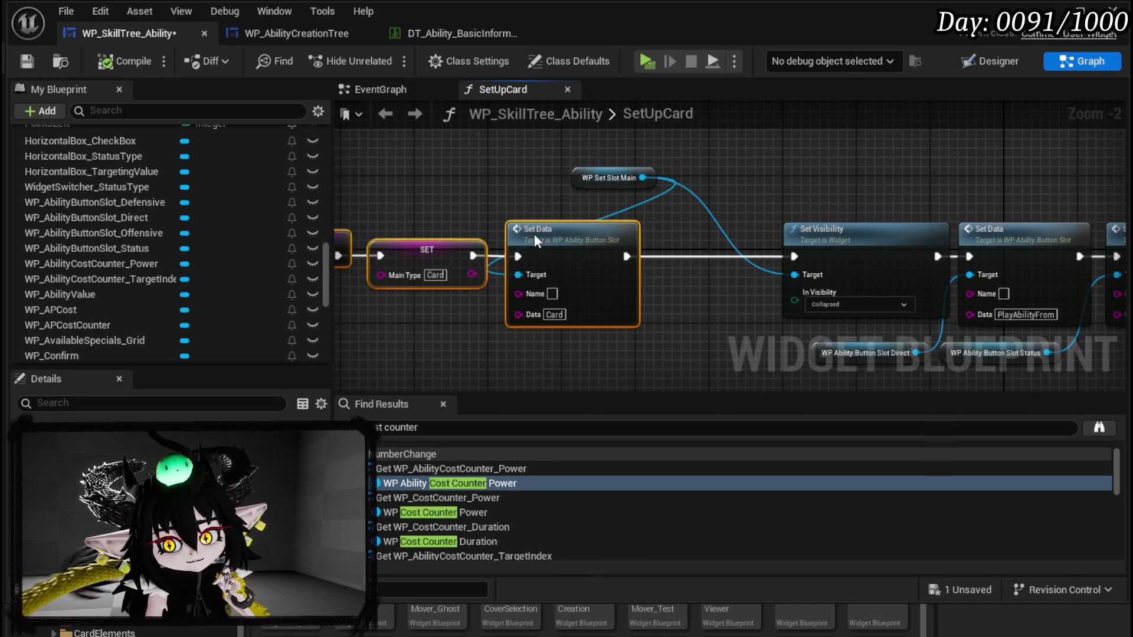
drag(589, 173, 516, 167)
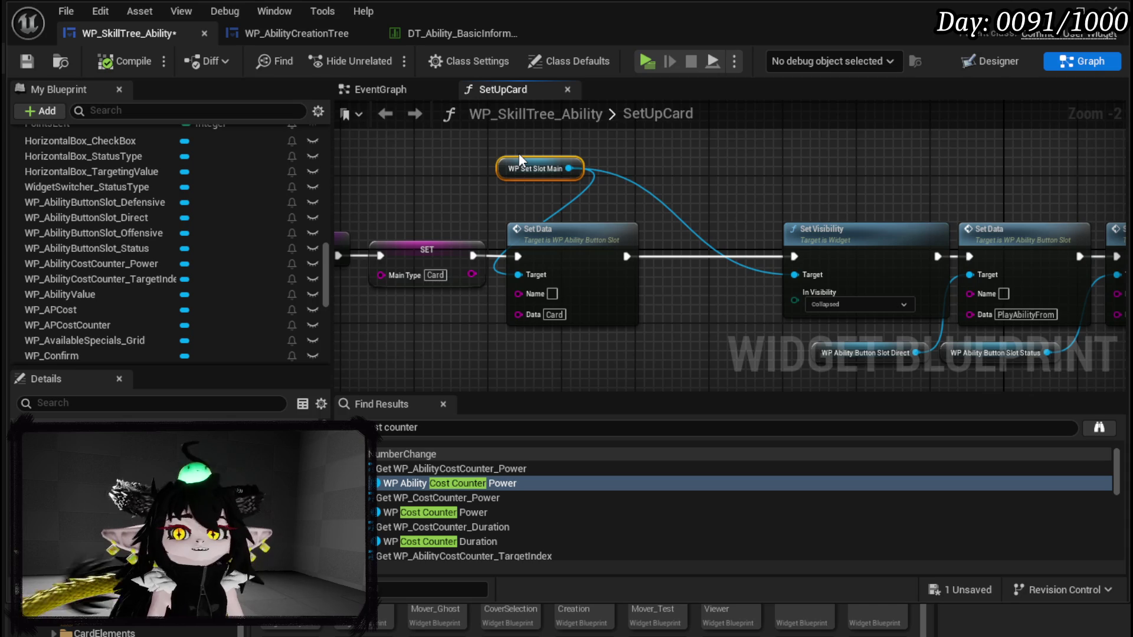
Step: Delete the Set Visibility node from SetUpCard, then compile and save the widget blueprint
click(710, 176)
click(28, 61)
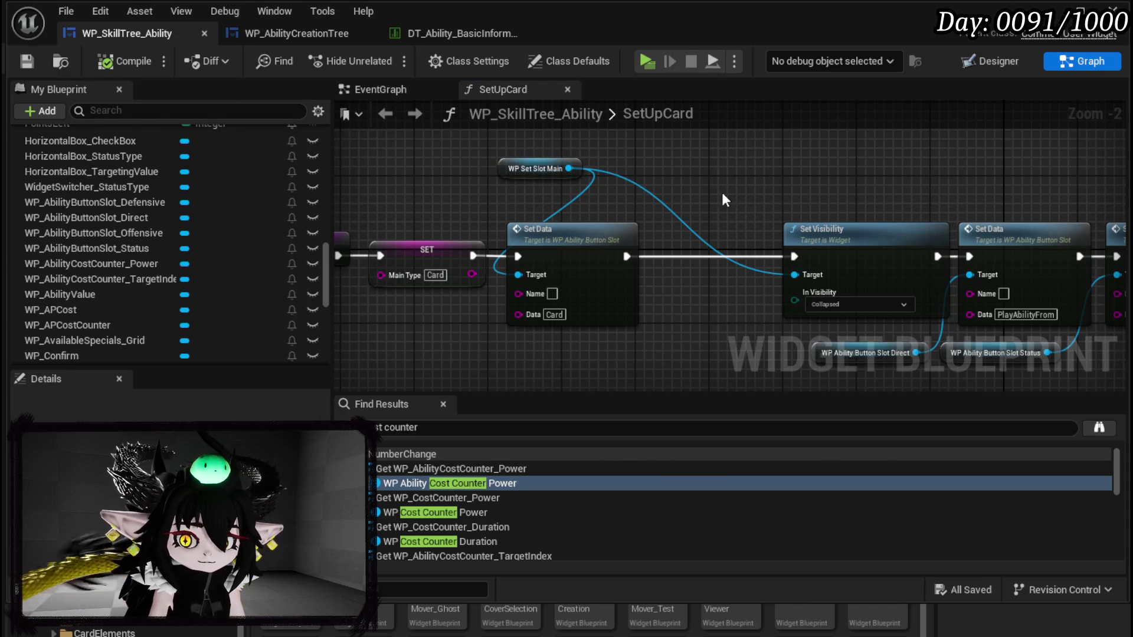
drag(763, 206, 477, 181)
drag(700, 188, 909, 219)
click(753, 283)
key(Delete)
click(103, 62)
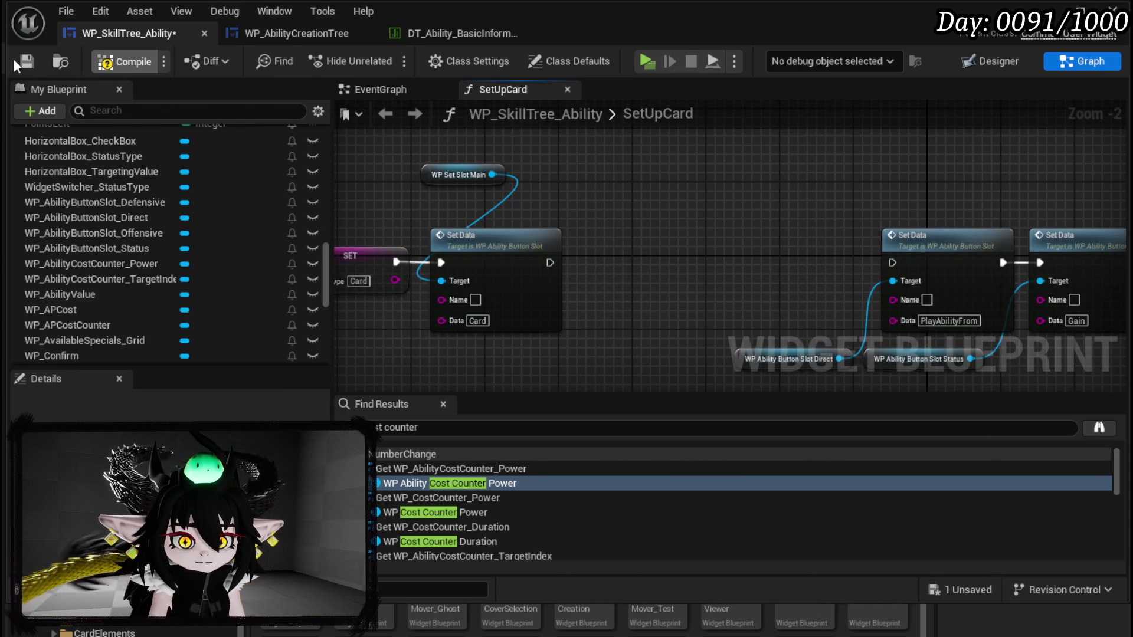
click(27, 61)
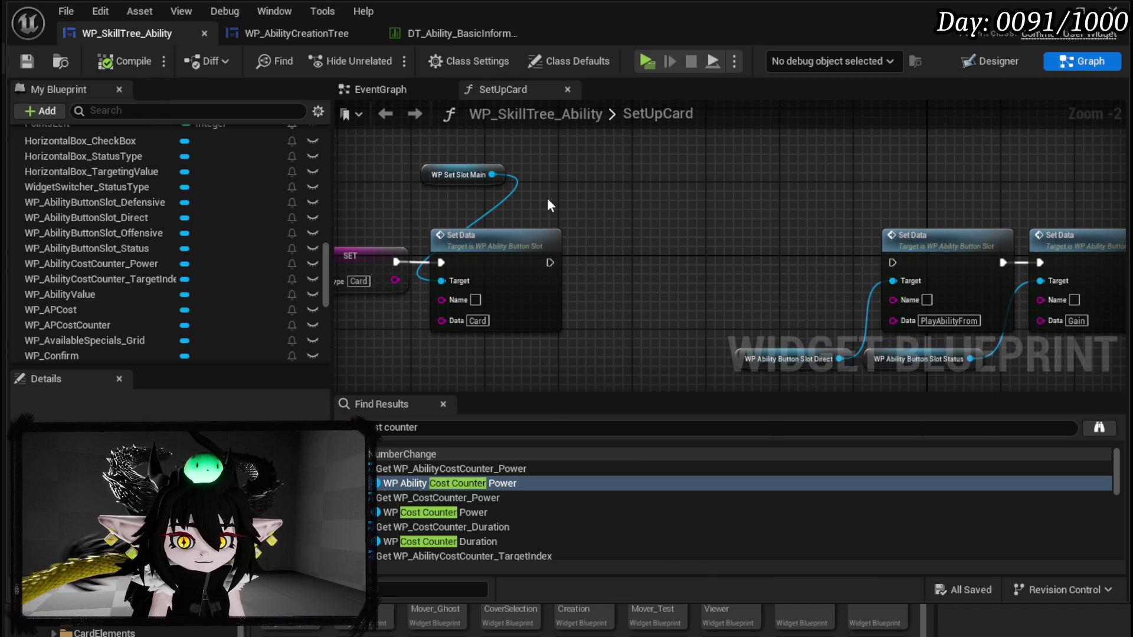
Step: Set the first Set Data node's Data value to MainType and compile-save
drag(548, 196, 632, 196)
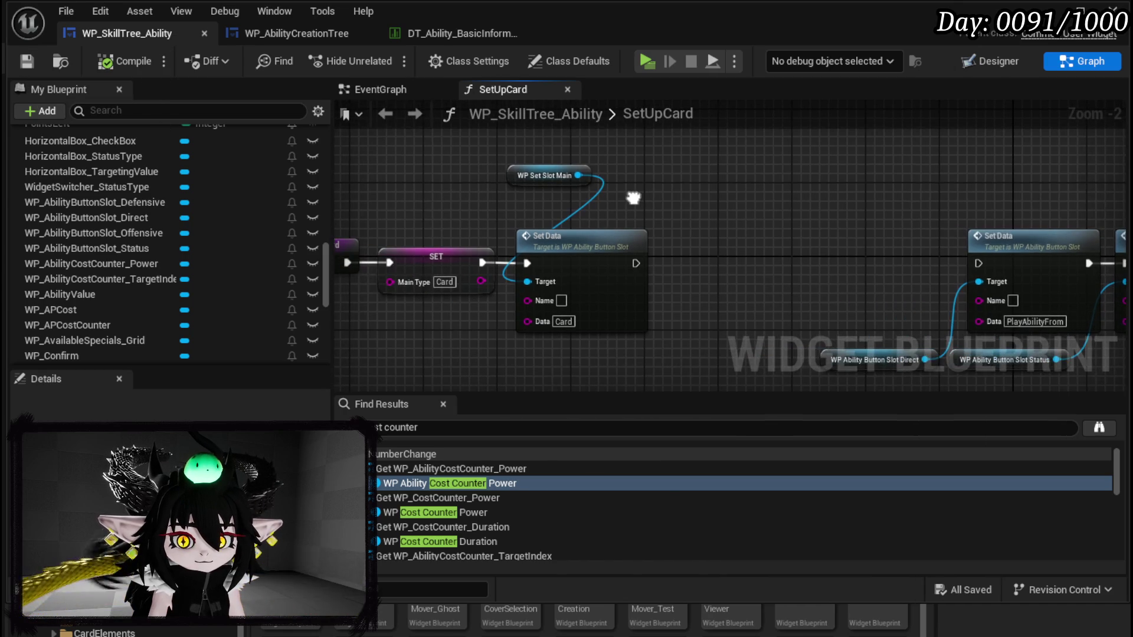
click(562, 321)
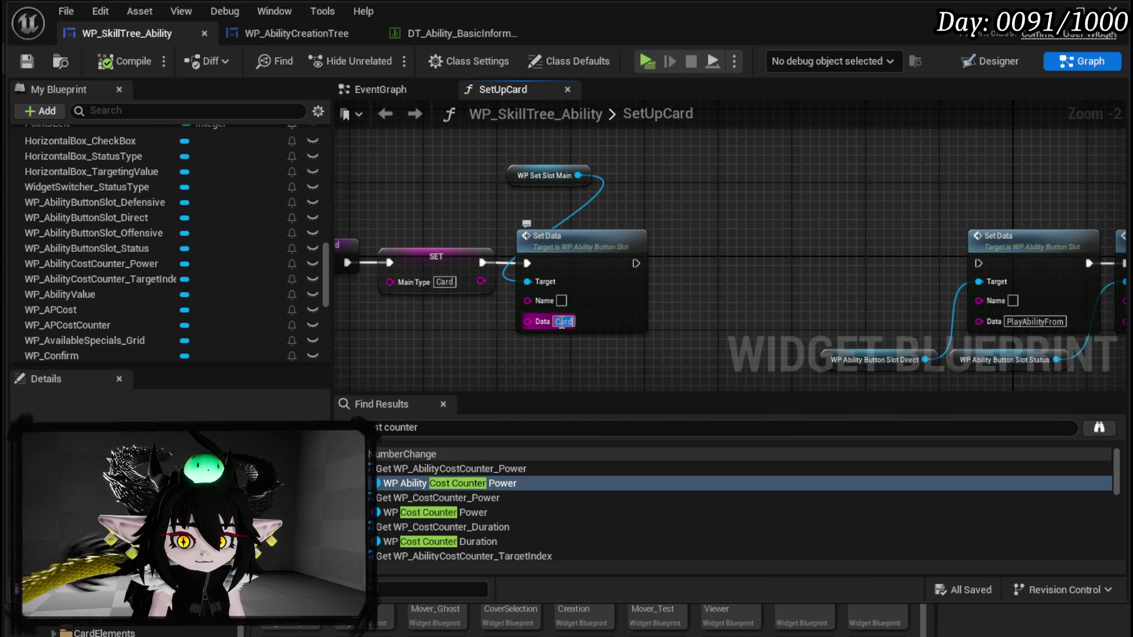
text(MainType)
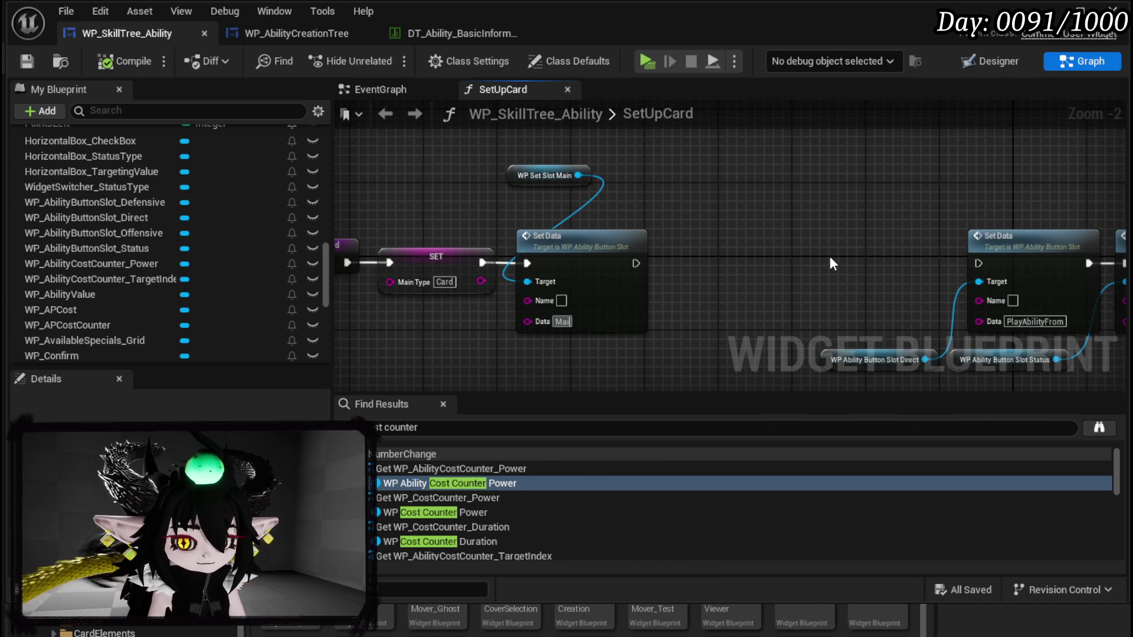
key(Return)
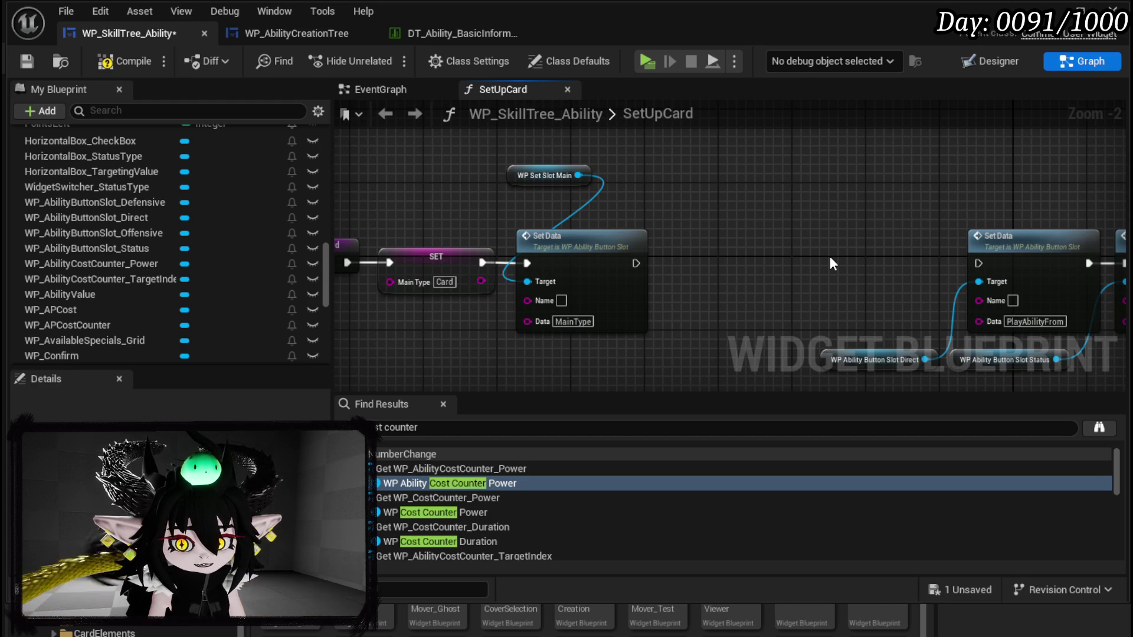
click(19, 63)
Step: Add Offensive and Defensive slot getters and wire them into the second and third Set Data targets
key(shift+F12)
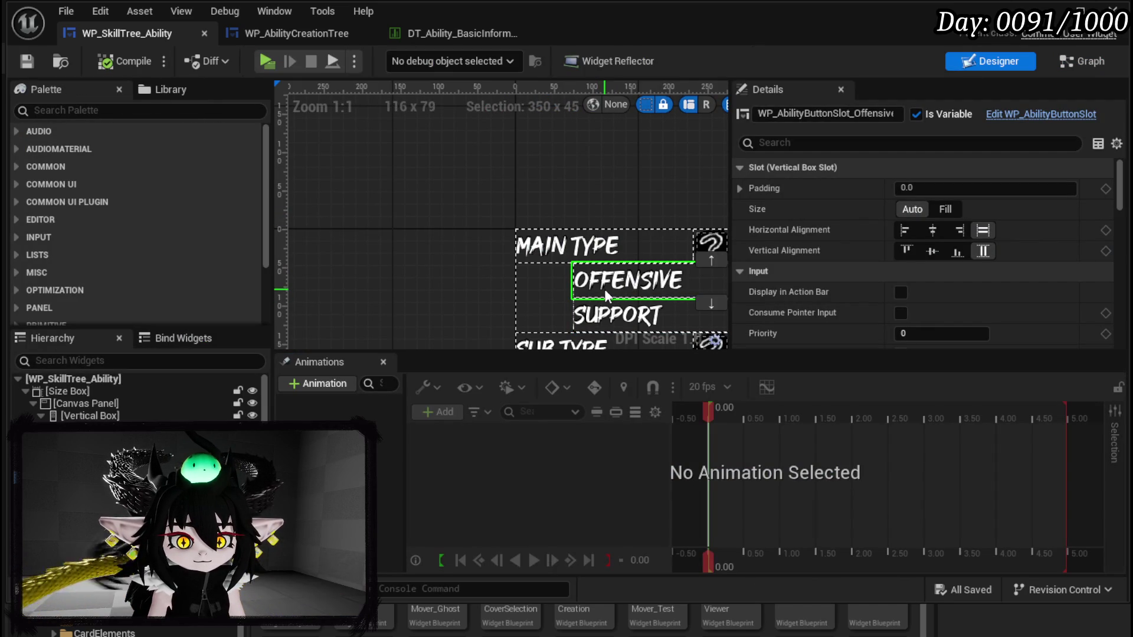
key(shift+F12)
drag(84, 236, 634, 190)
click(682, 229)
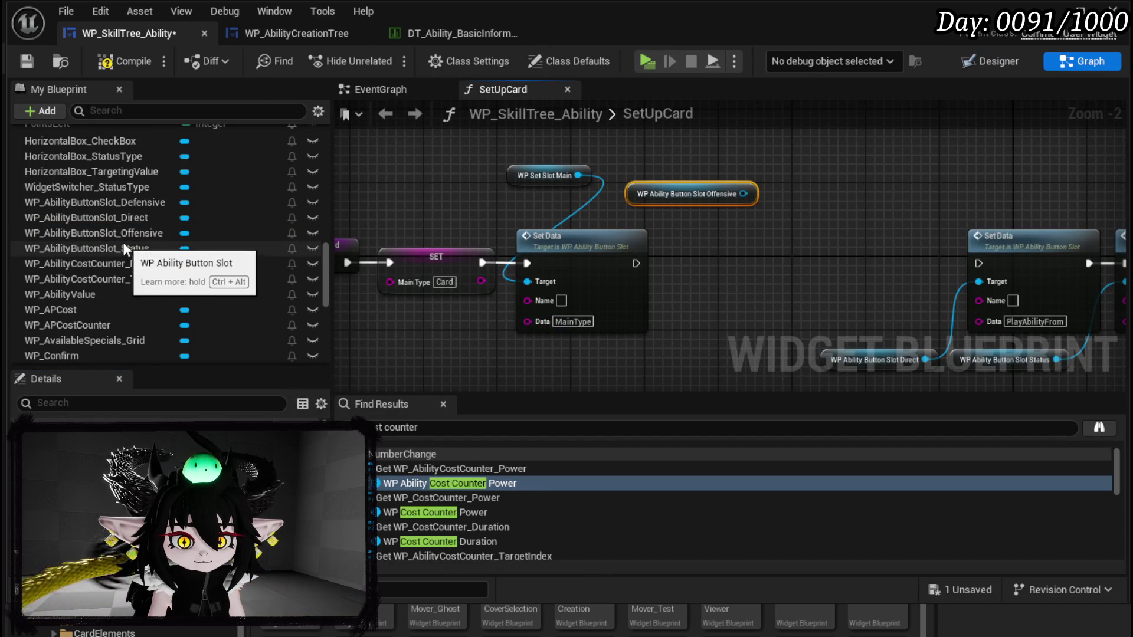
mouse_move(136, 206)
mouse_down()
mouse_move(596, 243)
mouse_move(673, 231)
mouse_move(664, 218)
mouse_up()
click(729, 253)
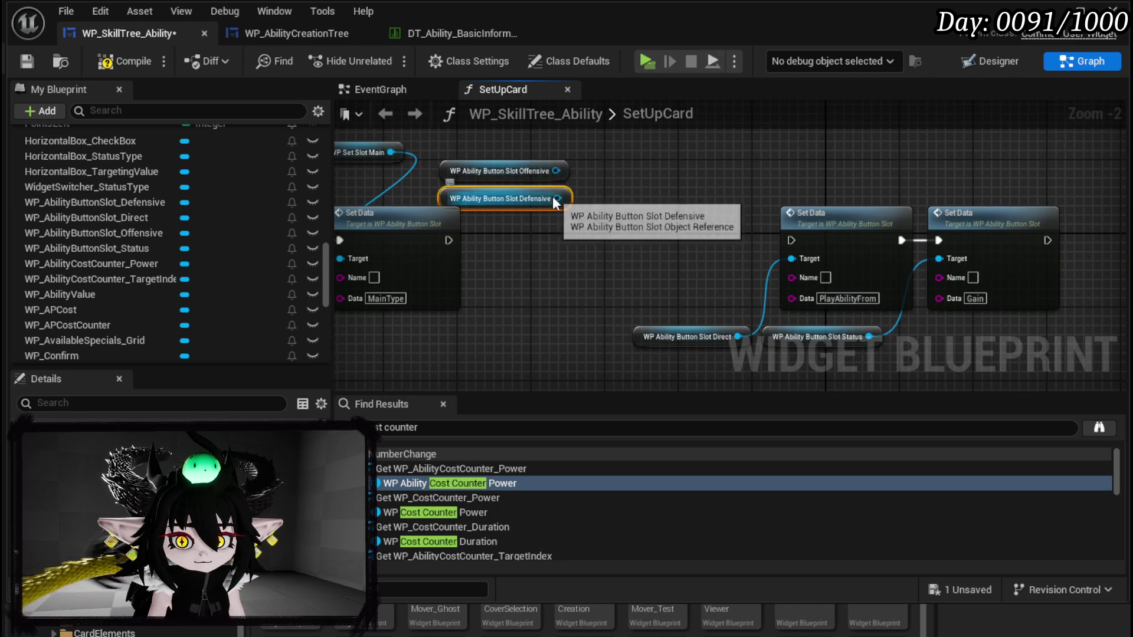
mouse_move(555, 171)
mouse_down()
mouse_move(802, 272)
mouse_move(783, 301)
mouse_move(798, 257)
mouse_up()
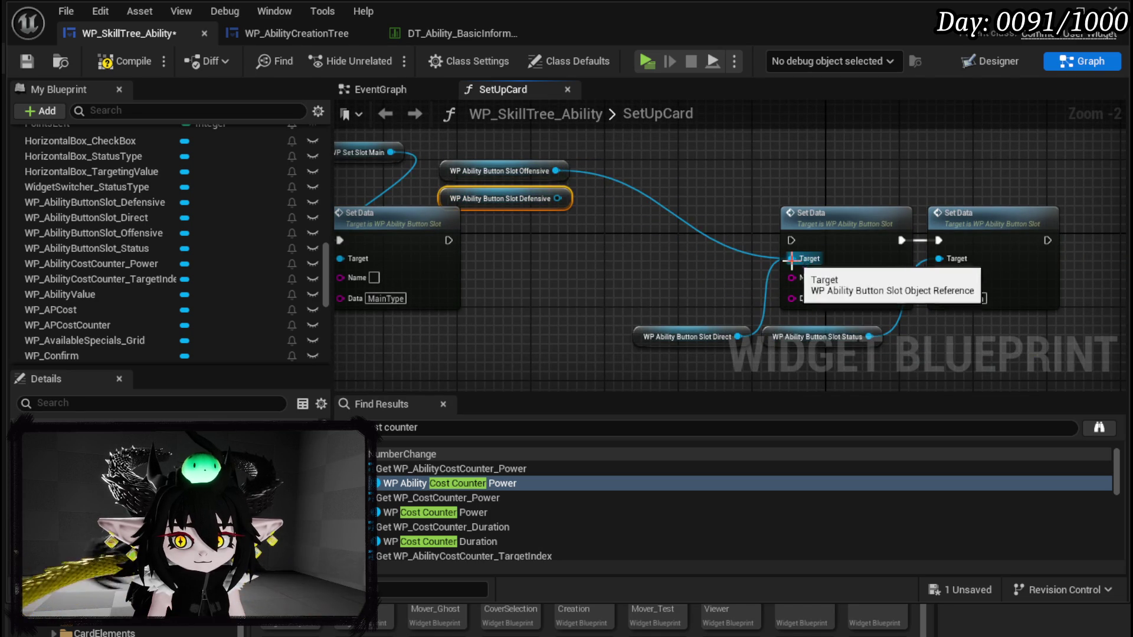
click(767, 280)
drag(557, 198, 936, 259)
mouse_move(449, 240)
mouse_down()
mouse_move(810, 236)
mouse_move(797, 242)
mouse_up()
Step: Line the two Set Data nodes up beside the first, move the Direct and Status getters aside, and compile-save
mouse_move(1024, 253)
mouse_down()
mouse_move(726, 259)
mouse_move(785, 254)
mouse_up()
mouse_move(649, 333)
mouse_down()
mouse_move(812, 308)
mouse_move(701, 355)
mouse_up()
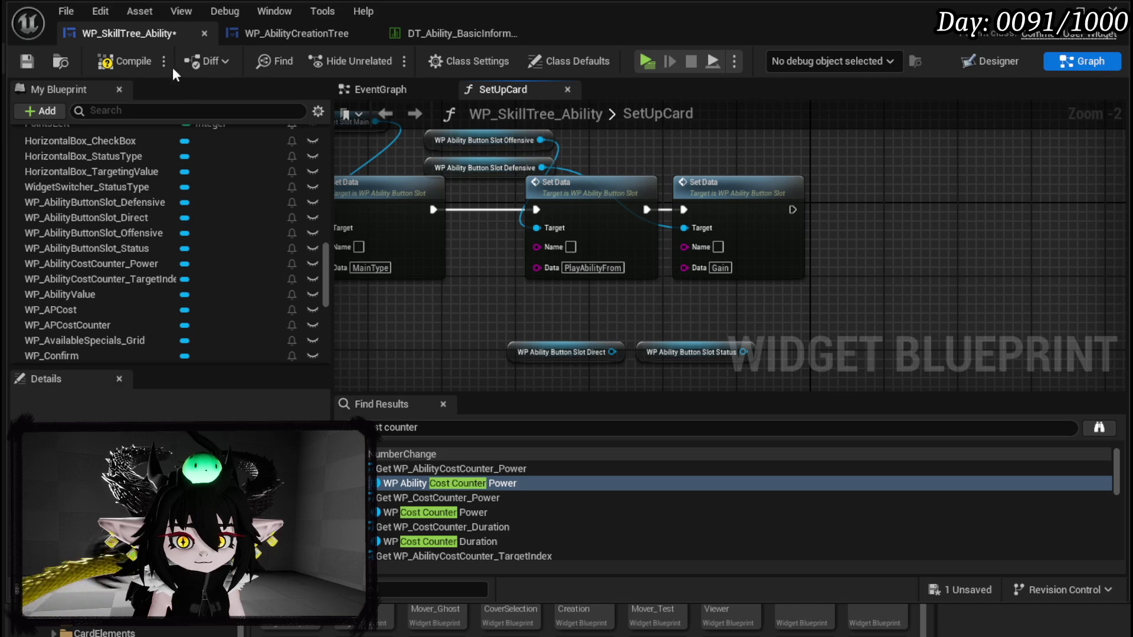
click(27, 58)
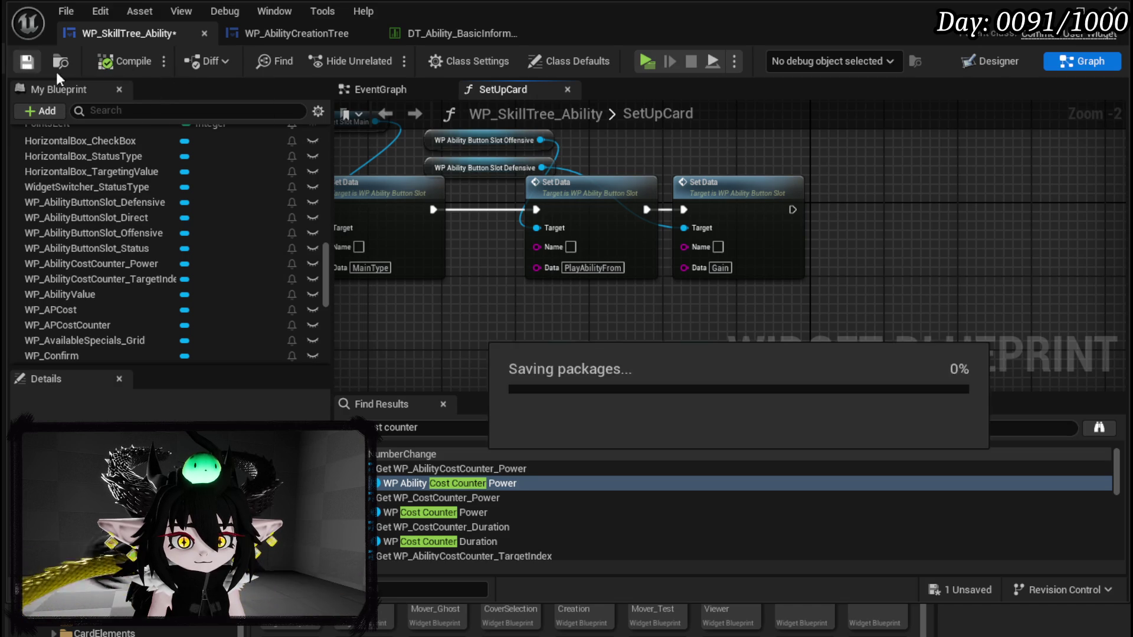
key(shift+F4)
scroll(418, 236, down, 4)
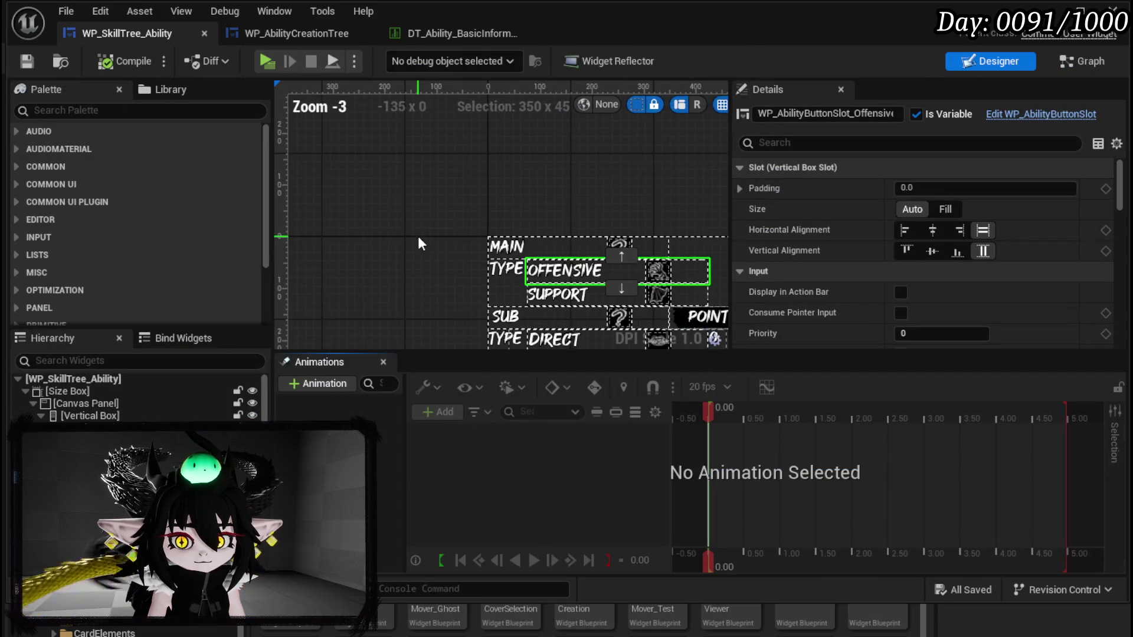
Step: Place a Set Up Card call on Event Pre Construct's exec wire, compile, and check the designer preview
click(1082, 61)
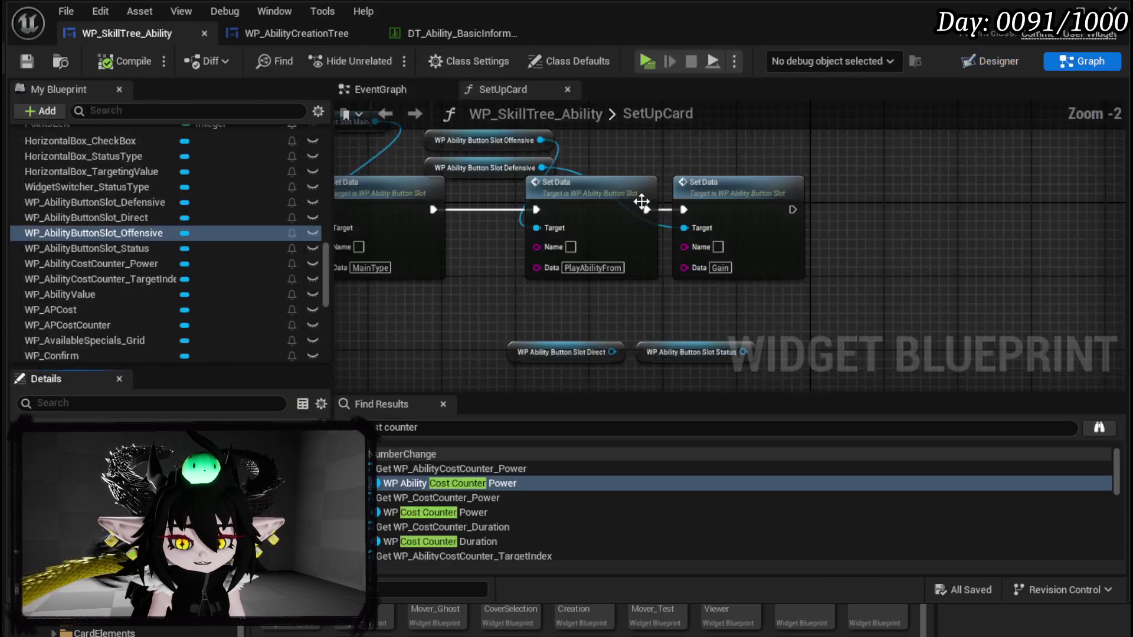
mouse_move(400, 305)
mouse_down()
mouse_move(943, 128)
mouse_move(985, 142)
mouse_up()
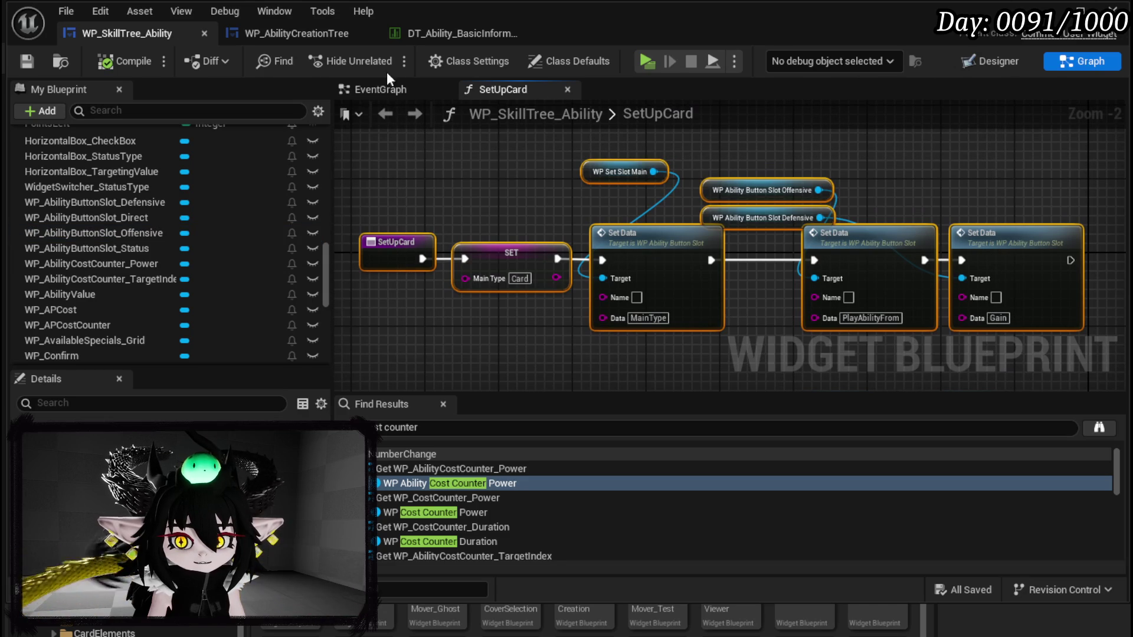
click(359, 87)
scroll(643, 186, down, 1)
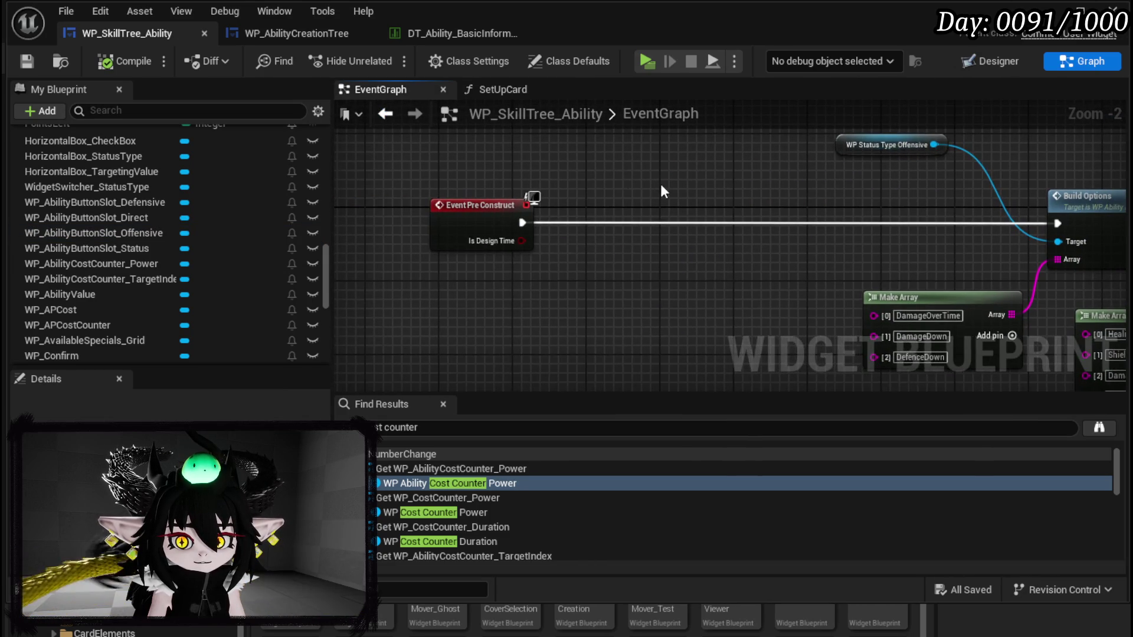
scroll(128, 189, up, 10)
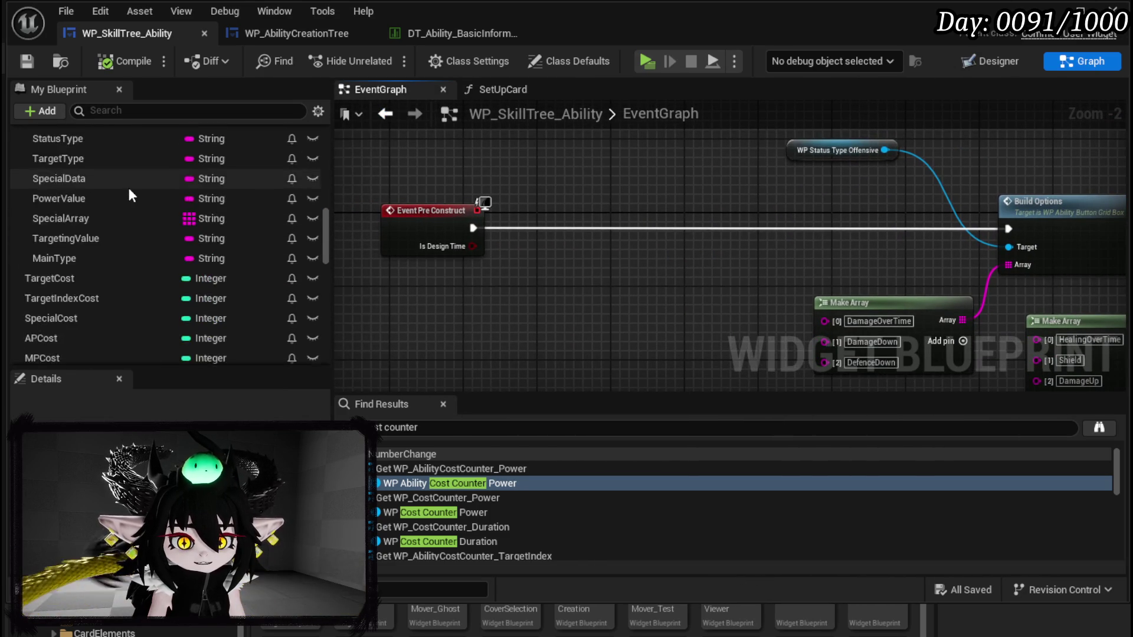
scroll(141, 189, up, 5)
drag(119, 219, 572, 201)
mouse_move(474, 228)
mouse_down()
mouse_move(601, 229)
mouse_move(585, 229)
mouse_up()
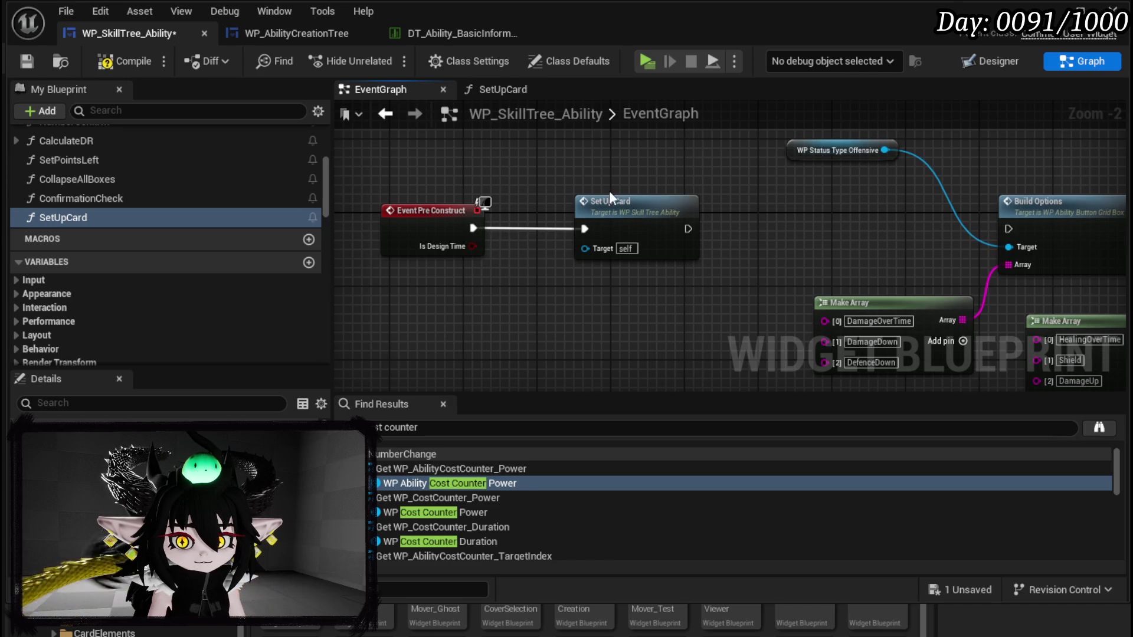
click(30, 63)
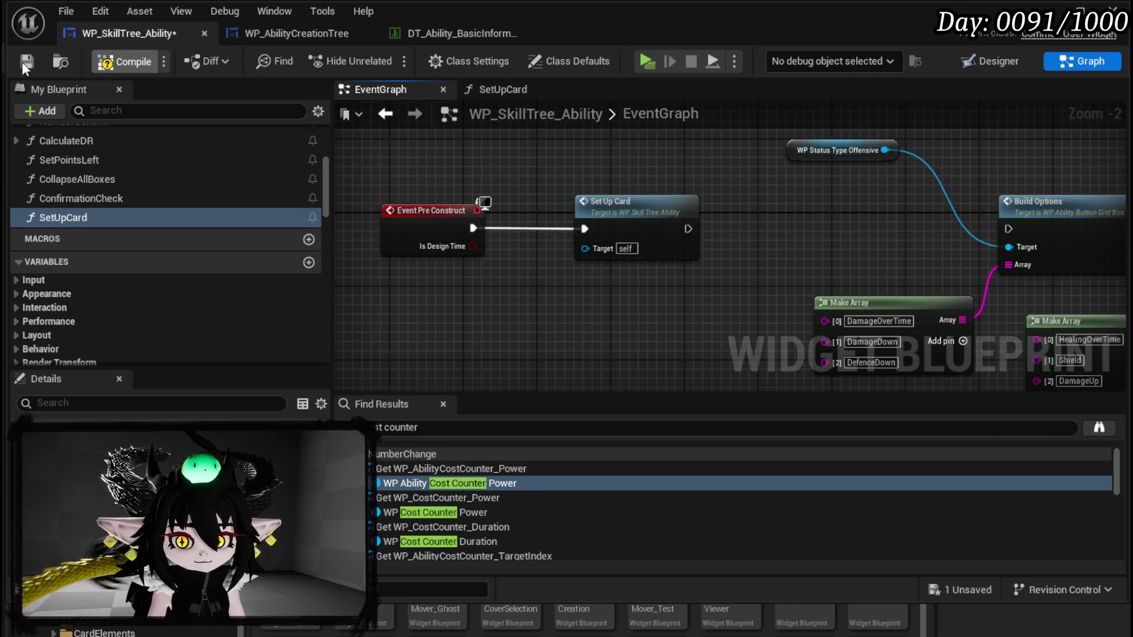
click(968, 61)
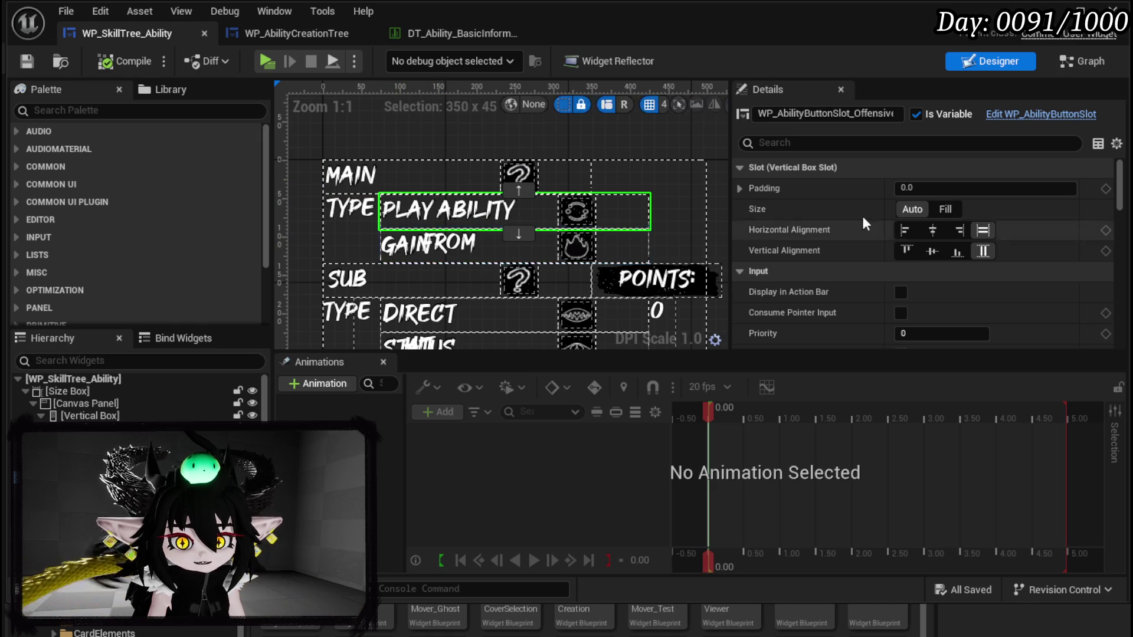
Step: Check the SUB type row in the preview, then open SetUpCard via its Set Up Card call node
scroll(447, 184, down, 3)
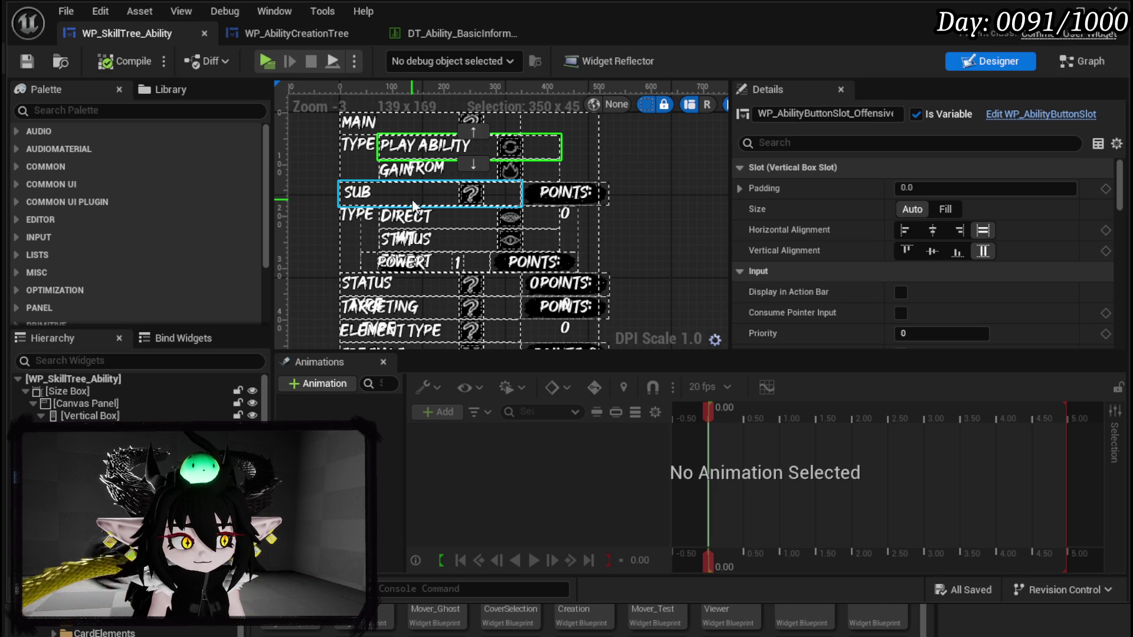
click(384, 200)
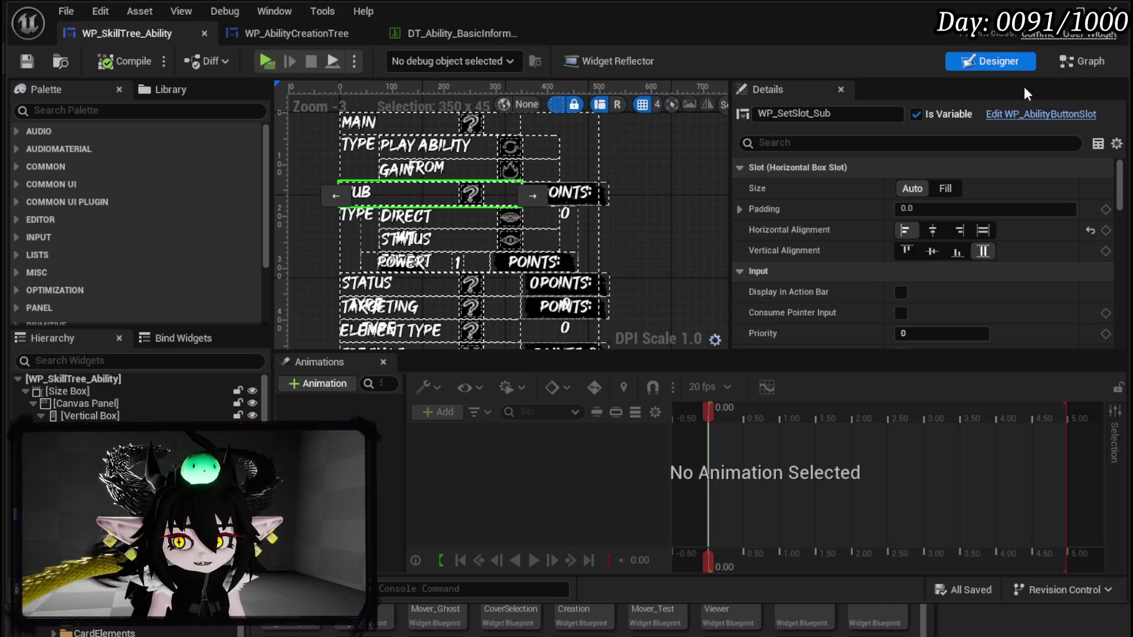
click(1065, 62)
drag(519, 290, 519, 264)
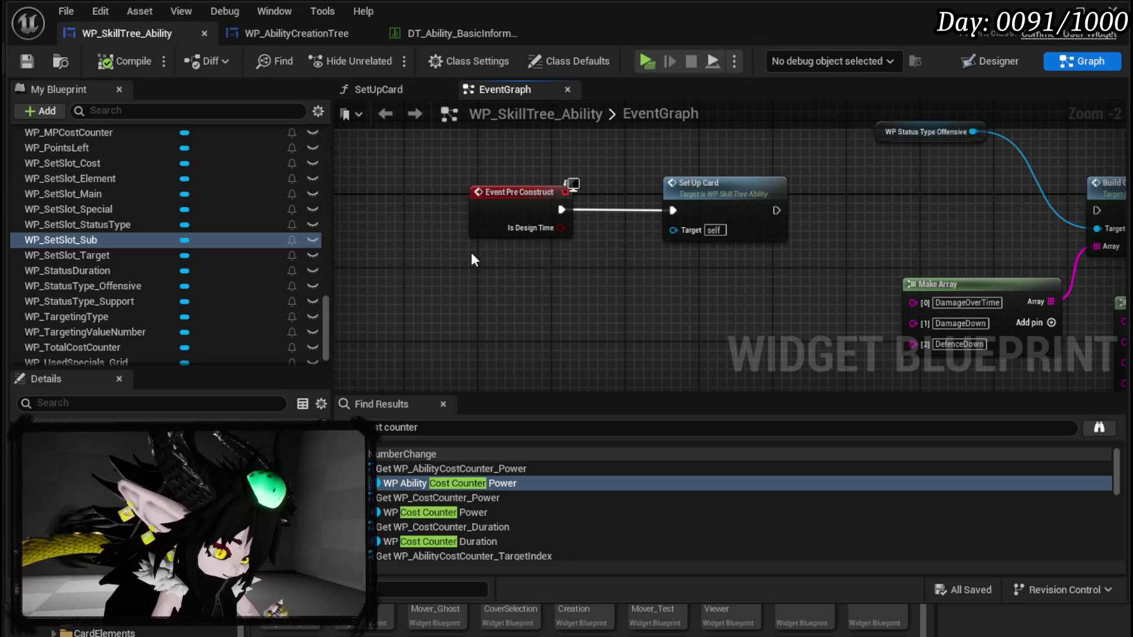
double_click(711, 198)
drag(668, 235, 586, 150)
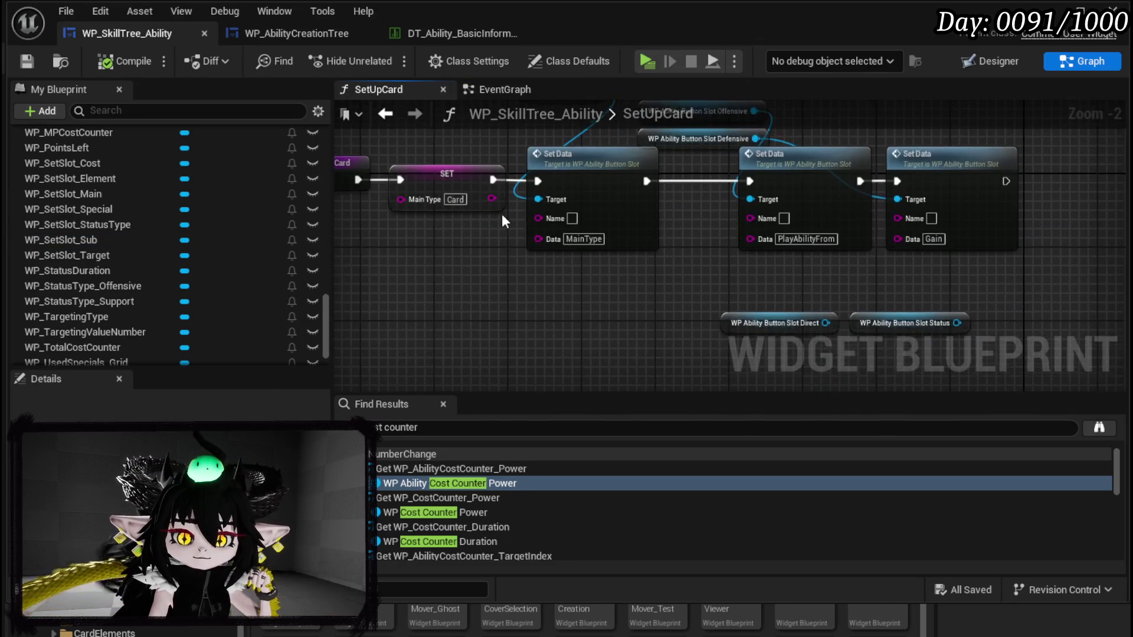
Step: Shift the Offensive/Defensive getters and right-hand Set Data nodes about 125 px right, then save WP_SkillTree_Ability
drag(565, 285, 507, 357)
drag(655, 151, 962, 319)
mouse_move(597, 207)
mouse_down()
mouse_move(671, 206)
mouse_move(781, 168)
mouse_up()
click(665, 186)
mouse_move(464, 172)
mouse_down()
mouse_move(592, 181)
mouse_move(678, 208)
mouse_up()
drag(494, 182, 781, 263)
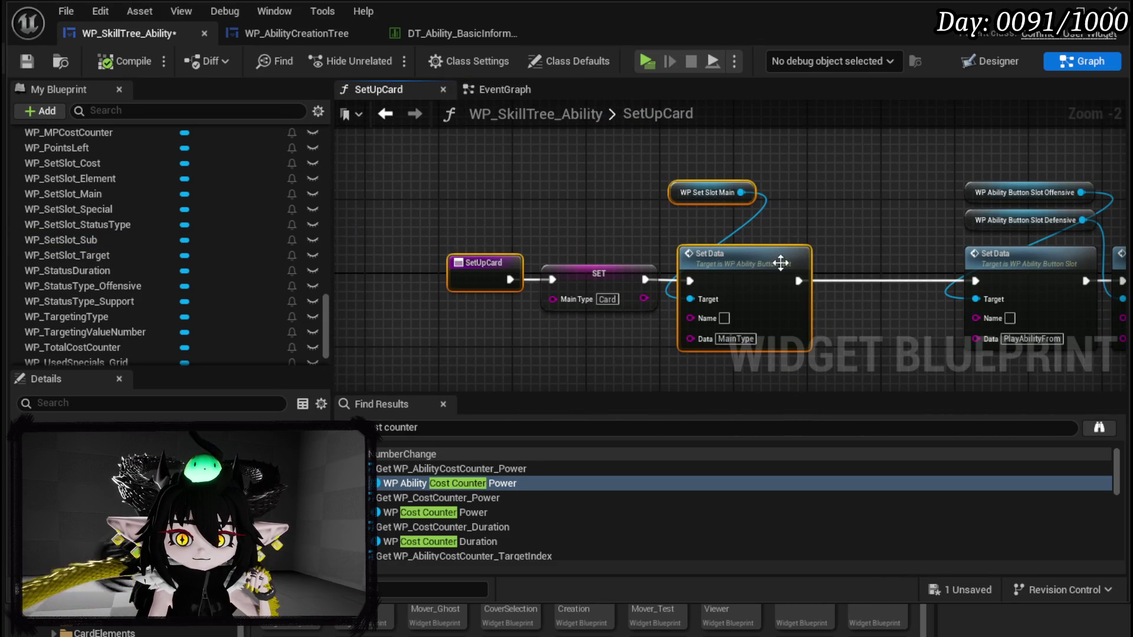
drag(873, 268, 709, 224)
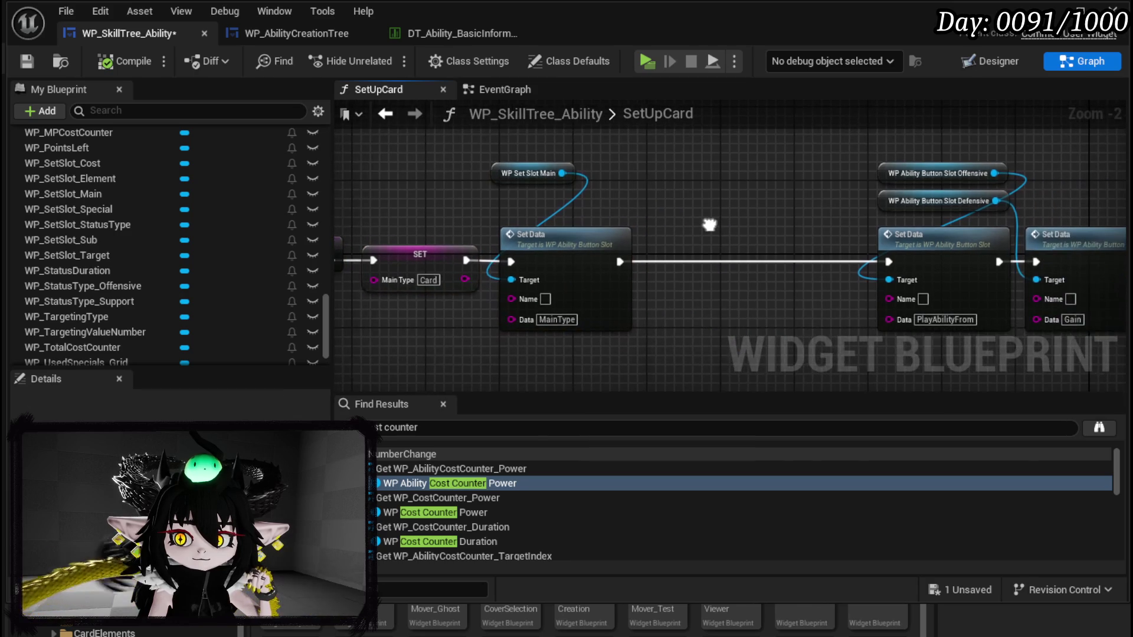
key(ctrl+s)
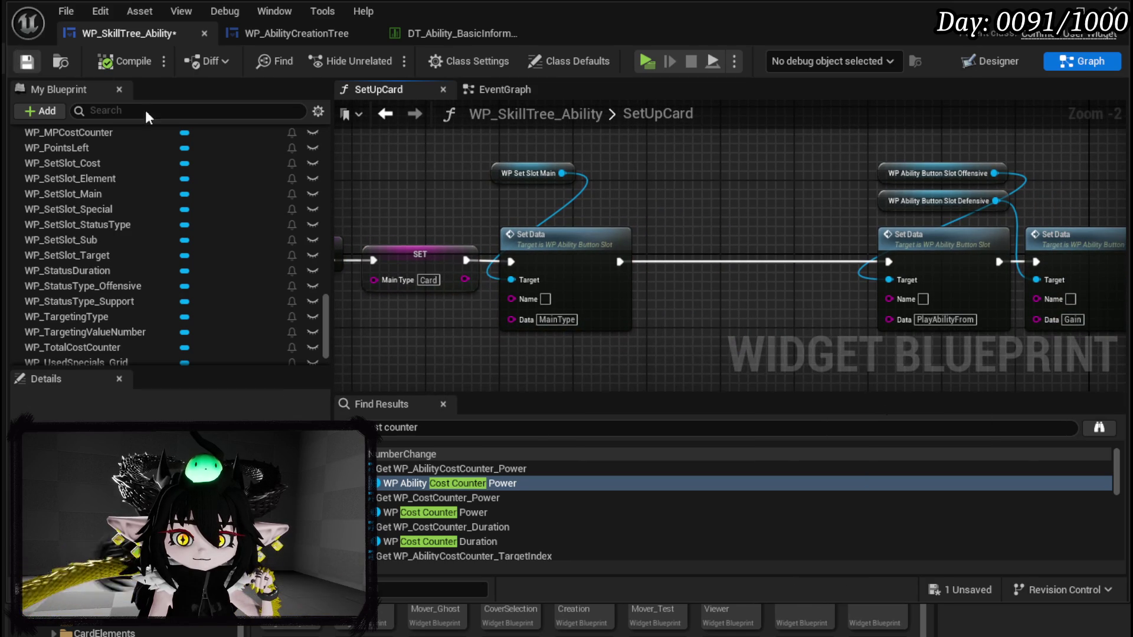
drag(493, 179, 651, 201)
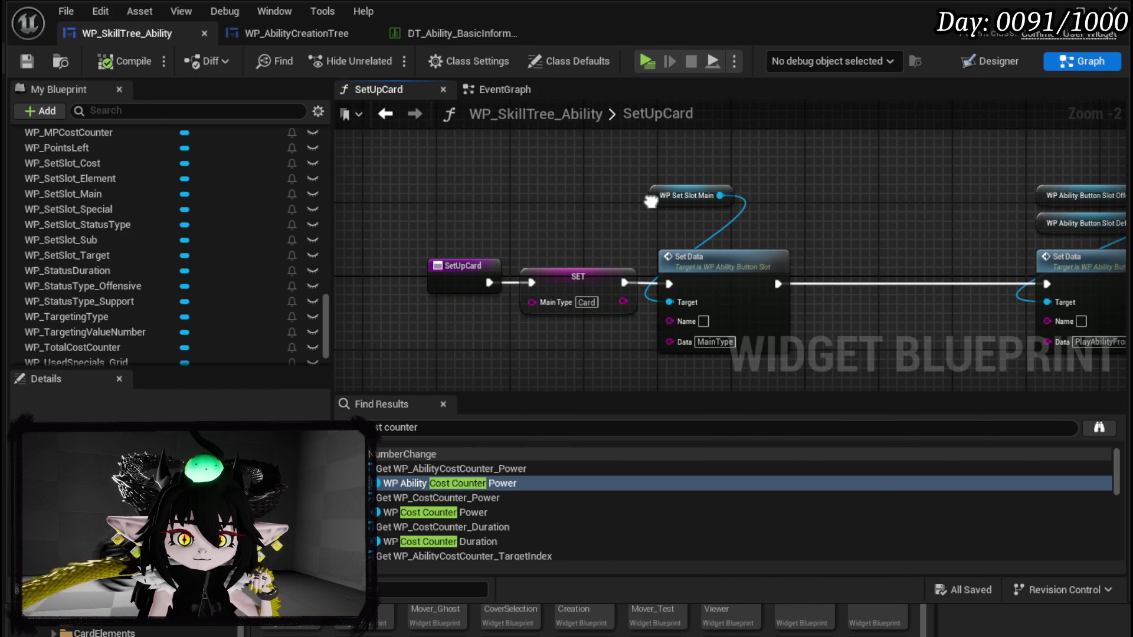
scroll(121, 180, up, 15)
scroll(123, 177, up, 20)
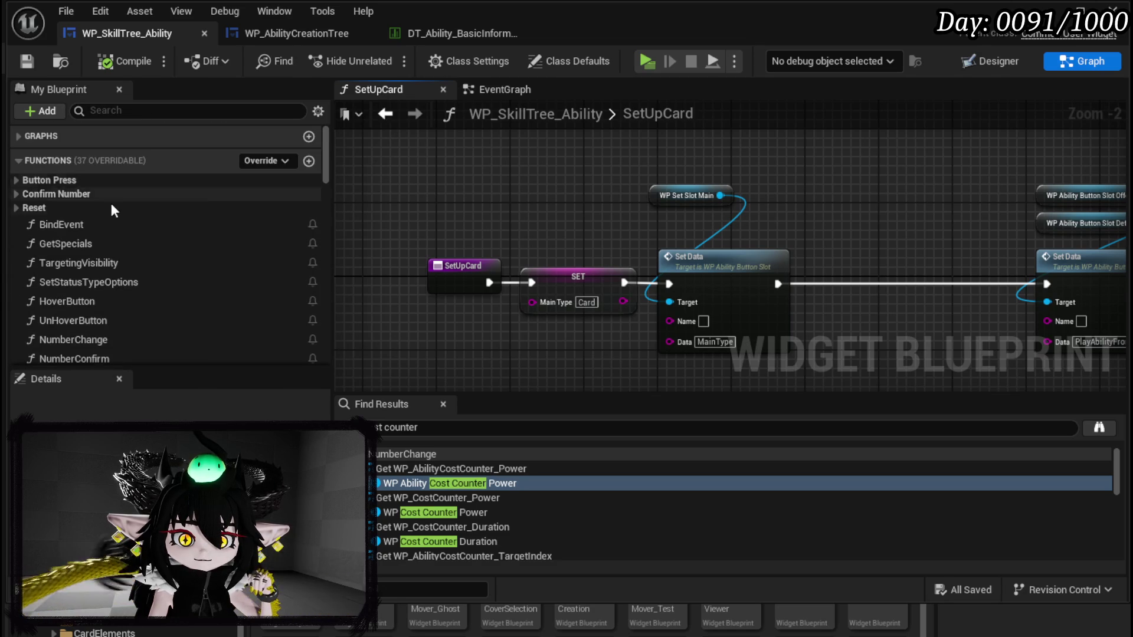
Step: Open the PressingButton function from the Button Press category and frame its switch logic
click(15, 178)
double_click(81, 197)
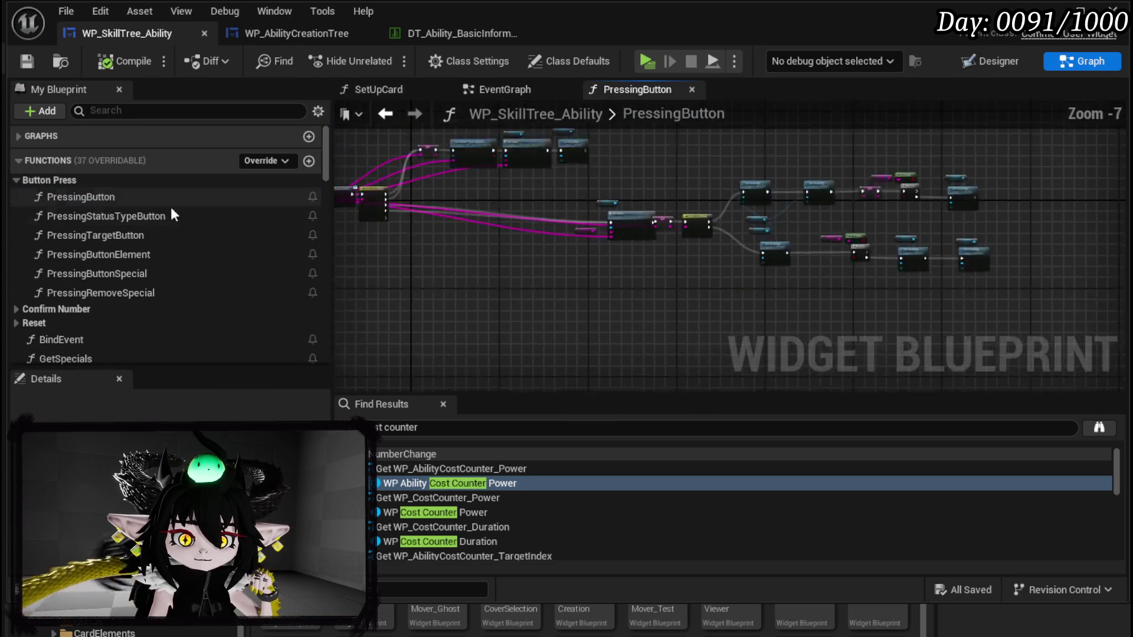
scroll(605, 223, up, 3)
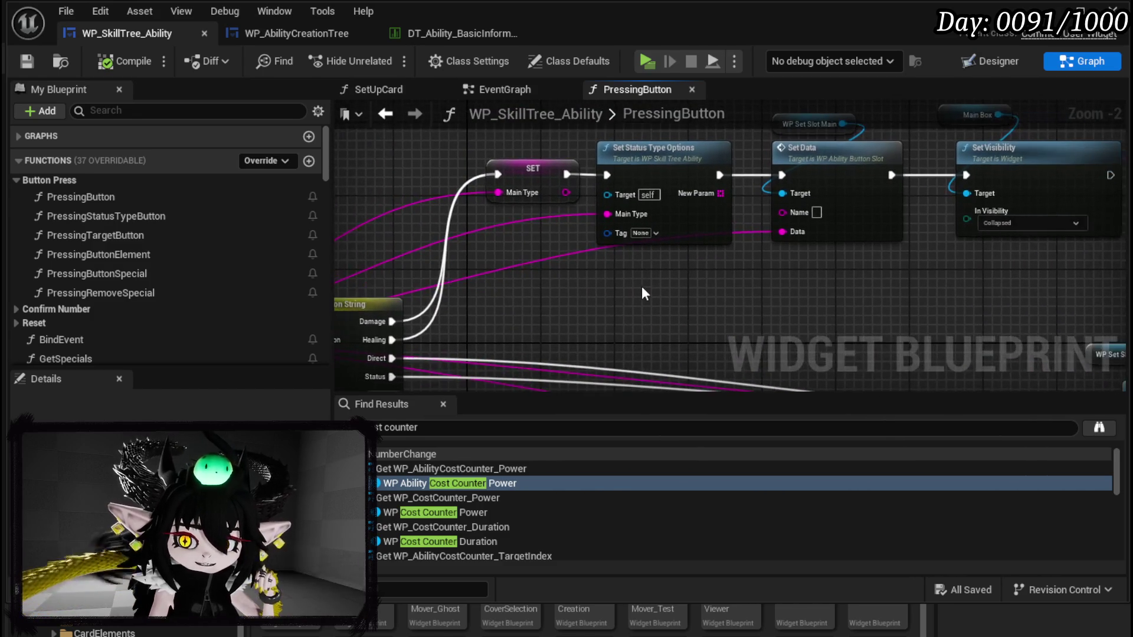
drag(727, 292, 831, 227)
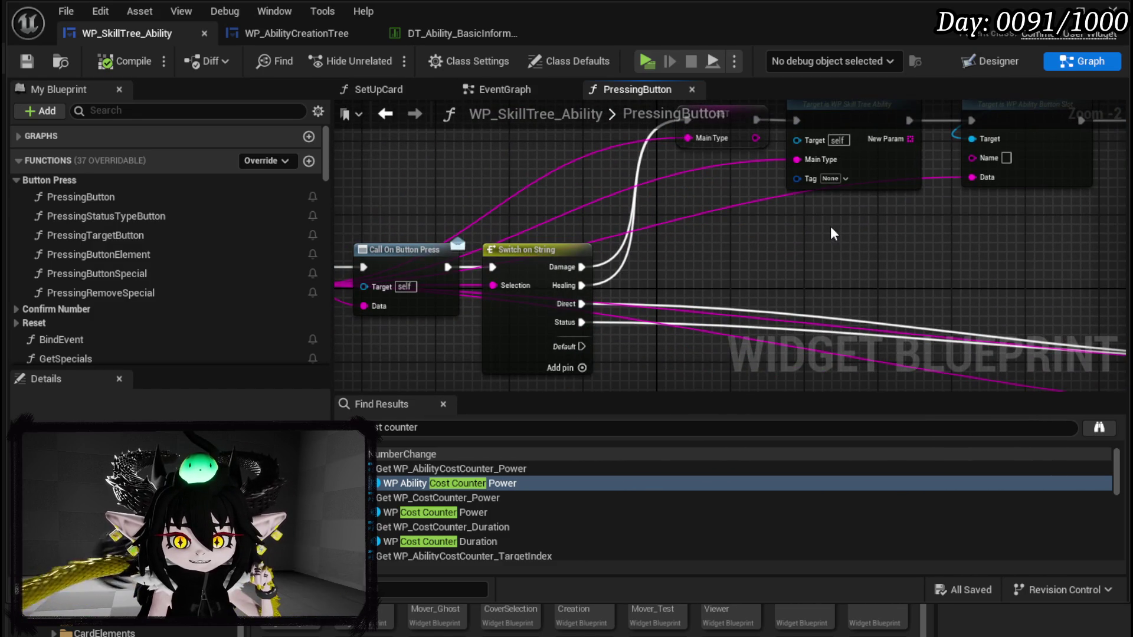
mouse_move(725, 272)
mouse_down()
mouse_move(724, 335)
mouse_move(891, 295)
mouse_move(740, 326)
mouse_move(689, 305)
mouse_move(850, 305)
mouse_up()
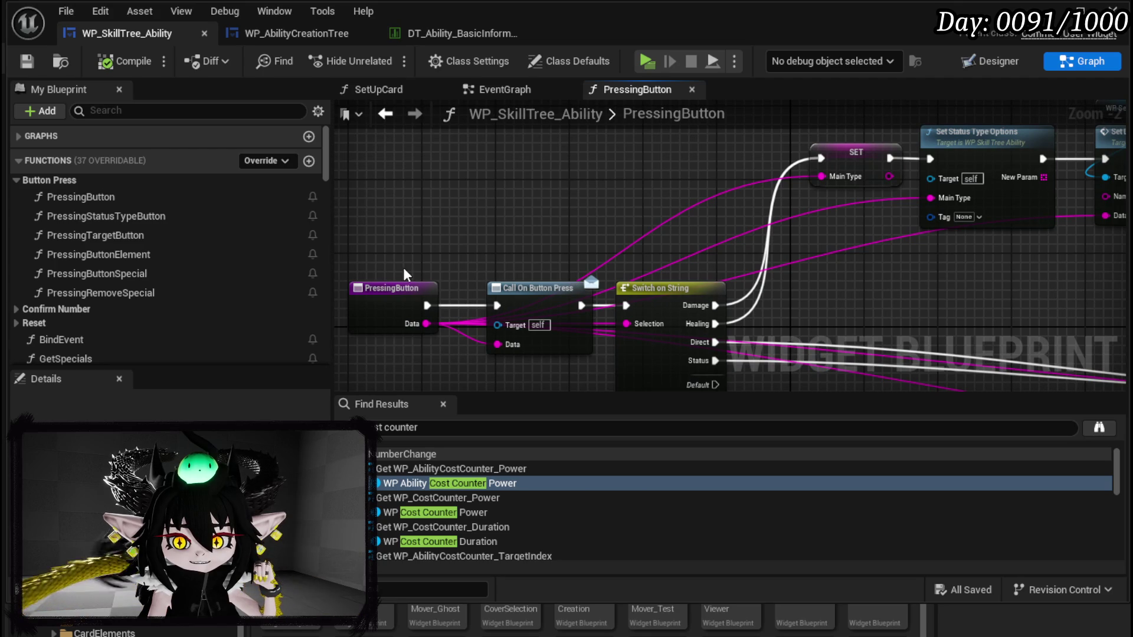
mouse_move(575, 229)
mouse_down()
mouse_move(693, 197)
mouse_move(714, 159)
mouse_up()
Step: Try a Switch on String fed from the Data pin beside the SET node, then delete it
drag(424, 311, 565, 204)
text(switch)
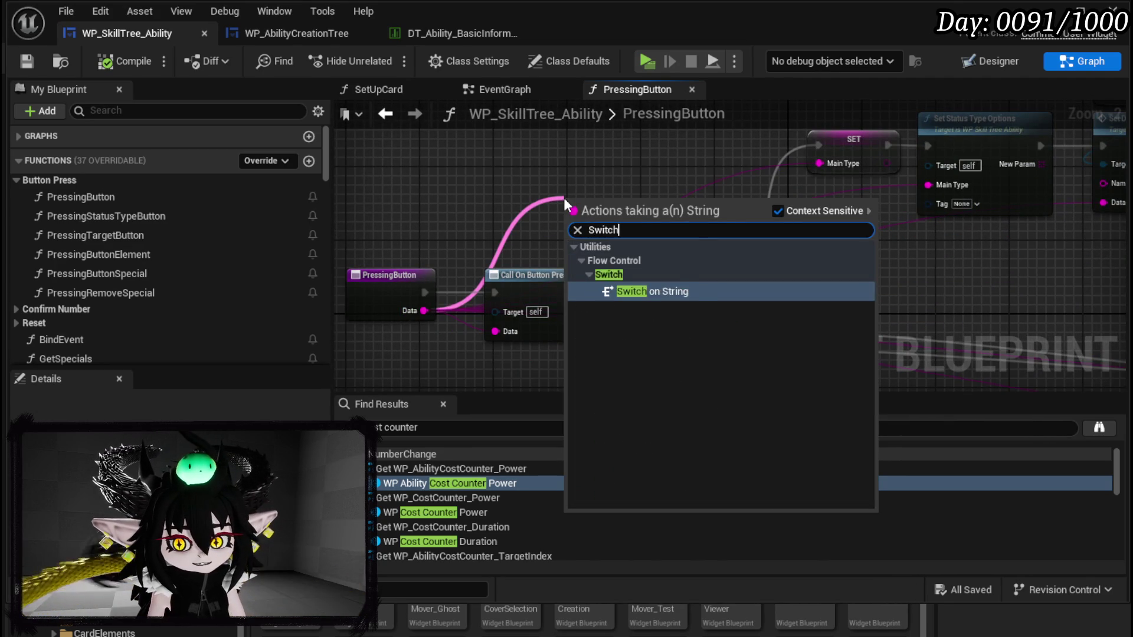
key(Return)
drag(651, 157, 617, 212)
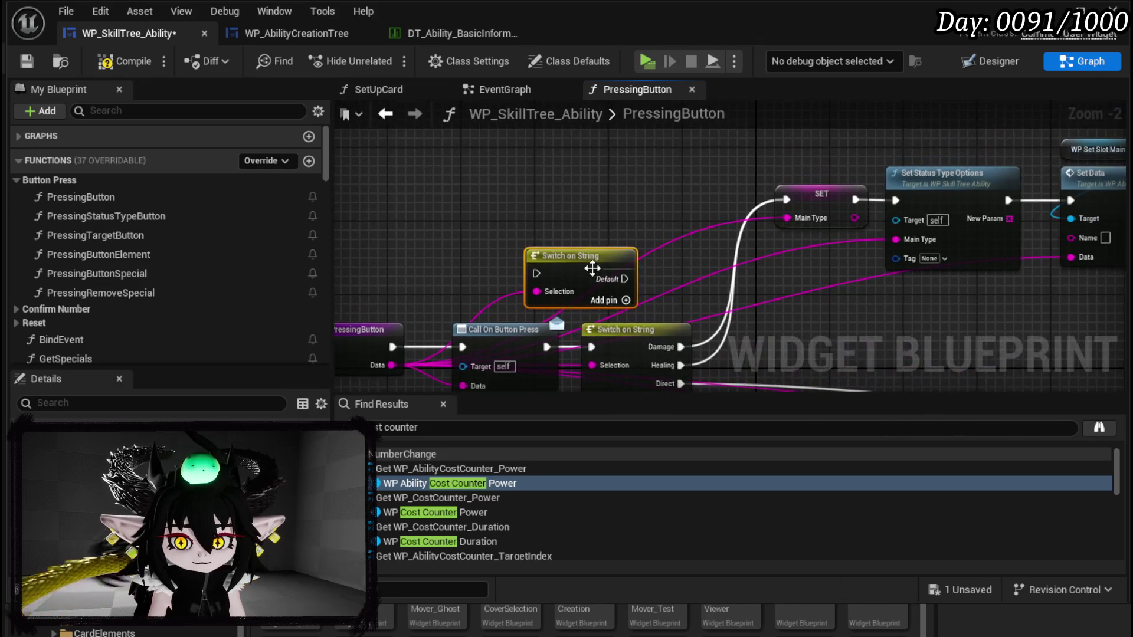
drag(566, 255, 605, 175)
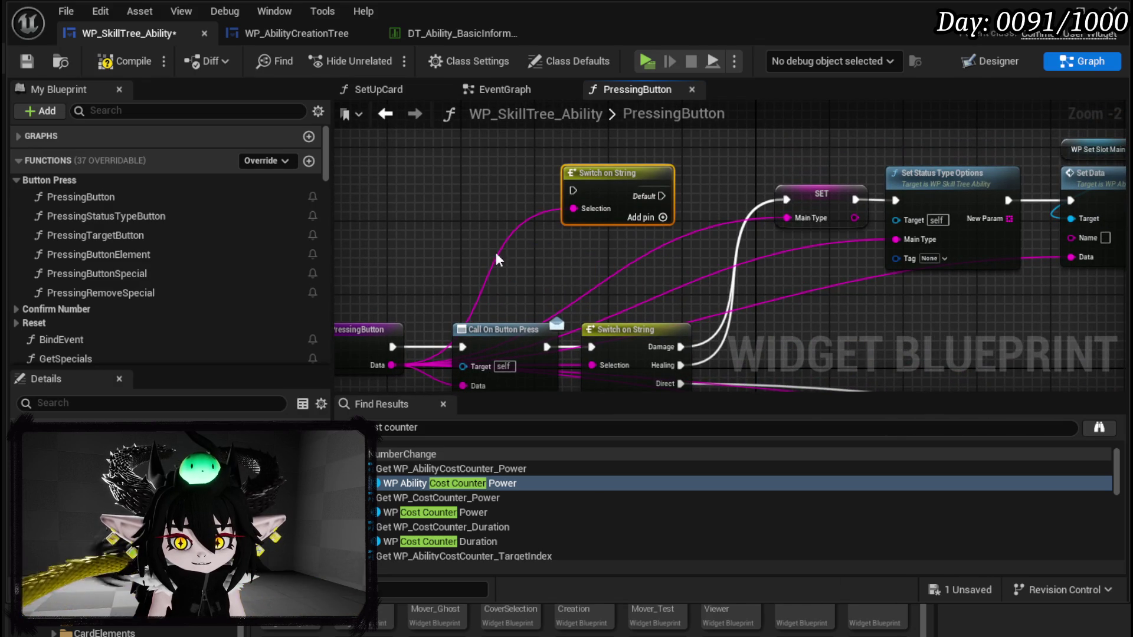
key(Delete)
Step: Search the Data pin's actions for 'card' twice, cancelling each time and removing the restored switch
drag(391, 365, 552, 262)
text(card)
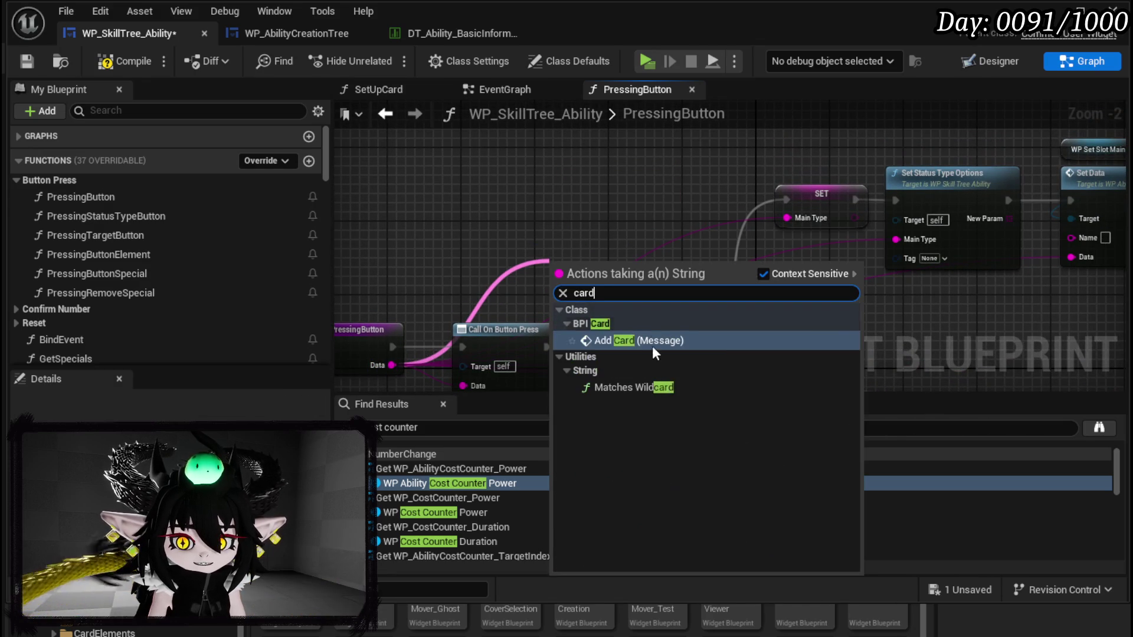
key(Escape)
key(ctrl+z)
key(Delete)
drag(437, 342, 614, 210)
text(Card)
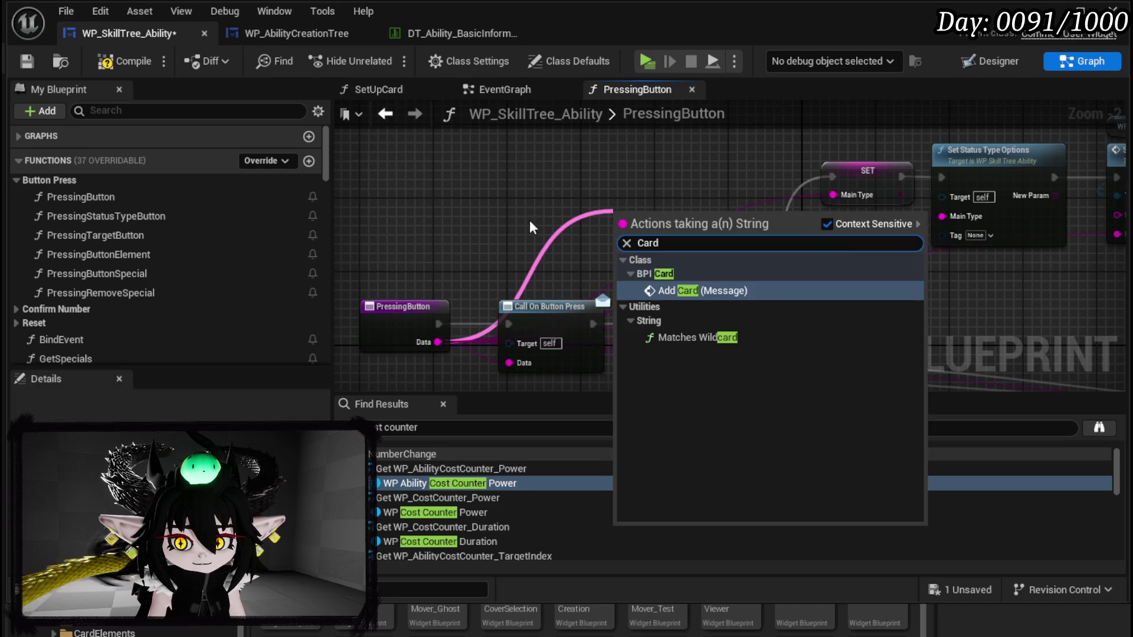
key(Escape)
key(ctrl+z)
key(Delete)
Step: Add a Switch on String from Data near SET, run its Default into SET, and add a case pin
mouse_move(391, 343)
mouse_down()
mouse_move(491, 264)
mouse_move(496, 229)
mouse_up()
text(switch)
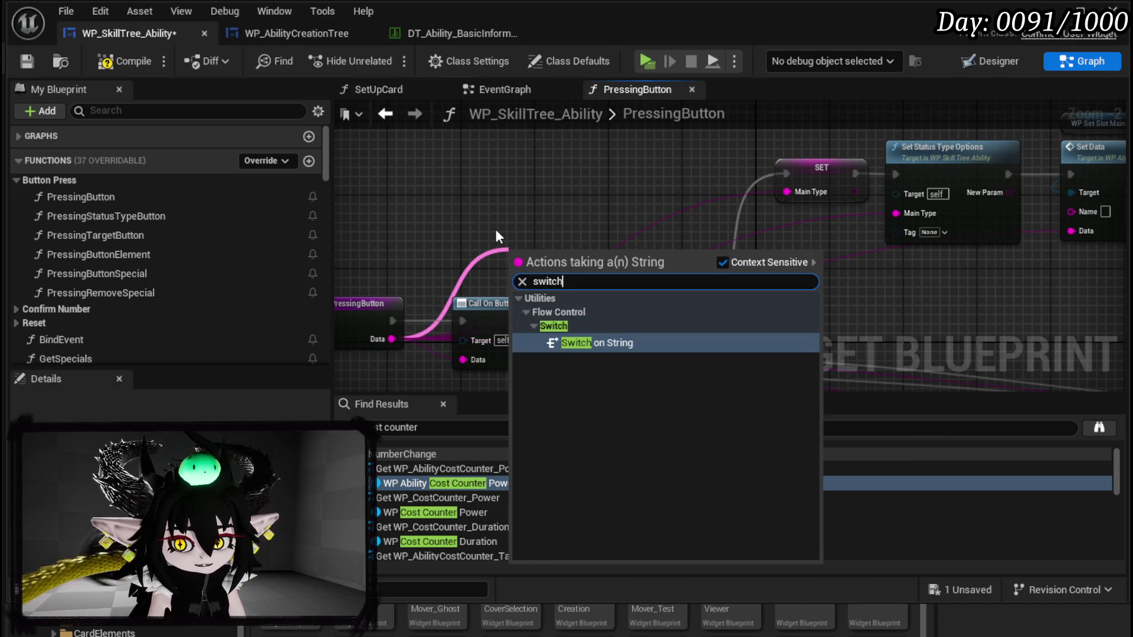
key(Return)
mouse_move(574, 257)
mouse_down()
mouse_move(673, 175)
mouse_move(702, 166)
mouse_up()
mouse_move(787, 174)
mouse_down()
mouse_move(654, 182)
mouse_move(785, 174)
mouse_up()
drag(727, 163, 727, 143)
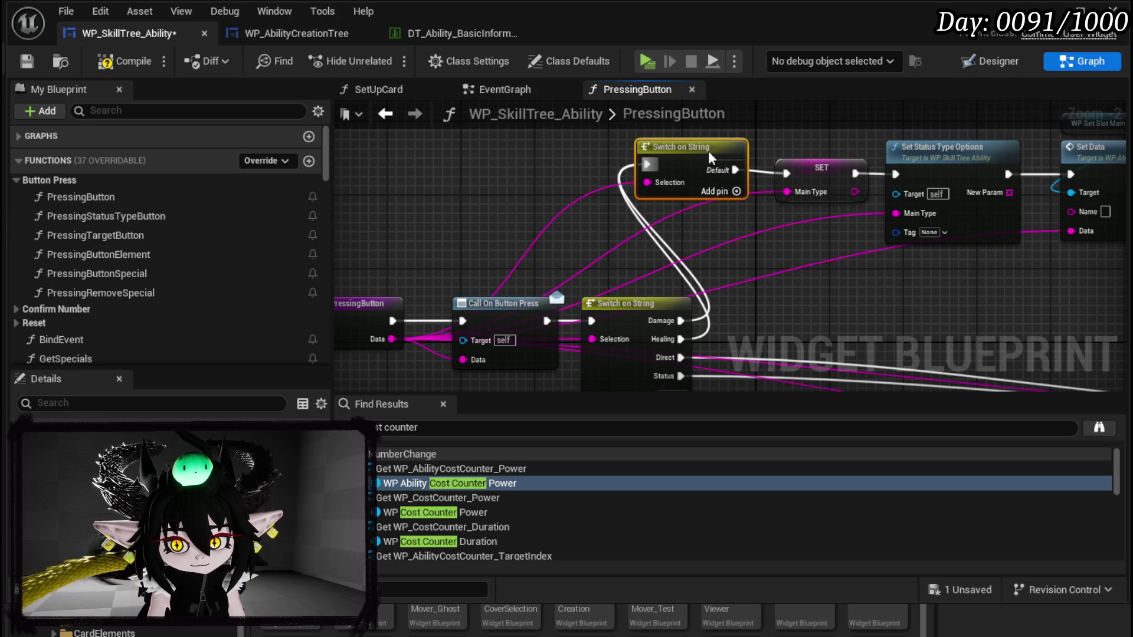
click(736, 191)
Step: Move Call On Button Press and the lower switch left, and connect the Damage and Healing cases to SET
mouse_move(706, 162)
mouse_down()
mouse_move(631, 266)
mouse_move(614, 260)
mouse_move(615, 244)
mouse_up()
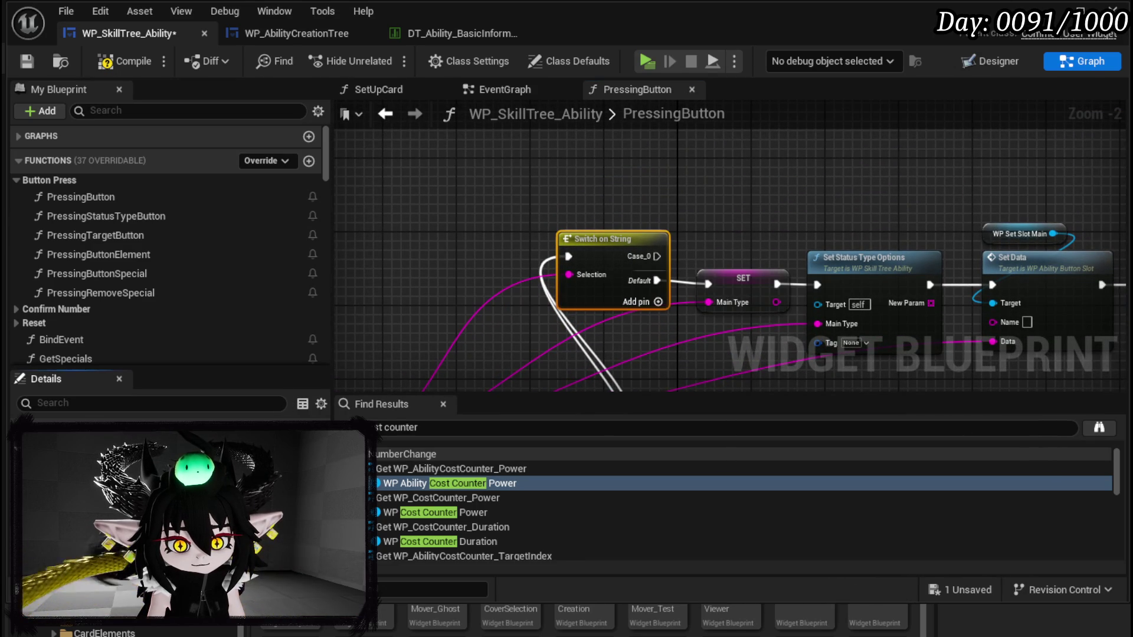
mouse_move(757, 232)
mouse_down()
mouse_move(695, 187)
mouse_move(737, 178)
mouse_up()
mouse_move(519, 360)
mouse_down()
mouse_move(734, 264)
mouse_move(535, 286)
mouse_up()
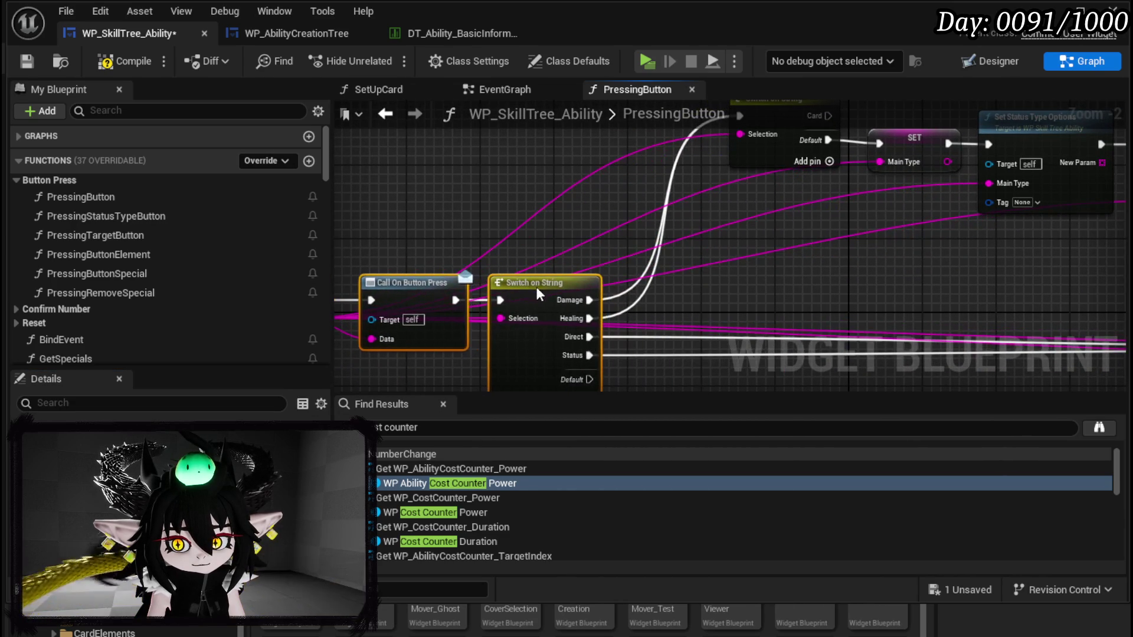
click(660, 284)
mouse_move(769, 288)
mouse_down()
mouse_move(509, 274)
mouse_move(421, 220)
mouse_move(749, 266)
mouse_move(876, 222)
mouse_up()
scroll(875, 222, down, 2)
mouse_move(490, 324)
mouse_down()
mouse_move(582, 253)
mouse_move(719, 239)
mouse_move(622, 253)
mouse_move(709, 176)
mouse_up()
scroll(719, 238, up, 1)
scroll(622, 252, up, 1)
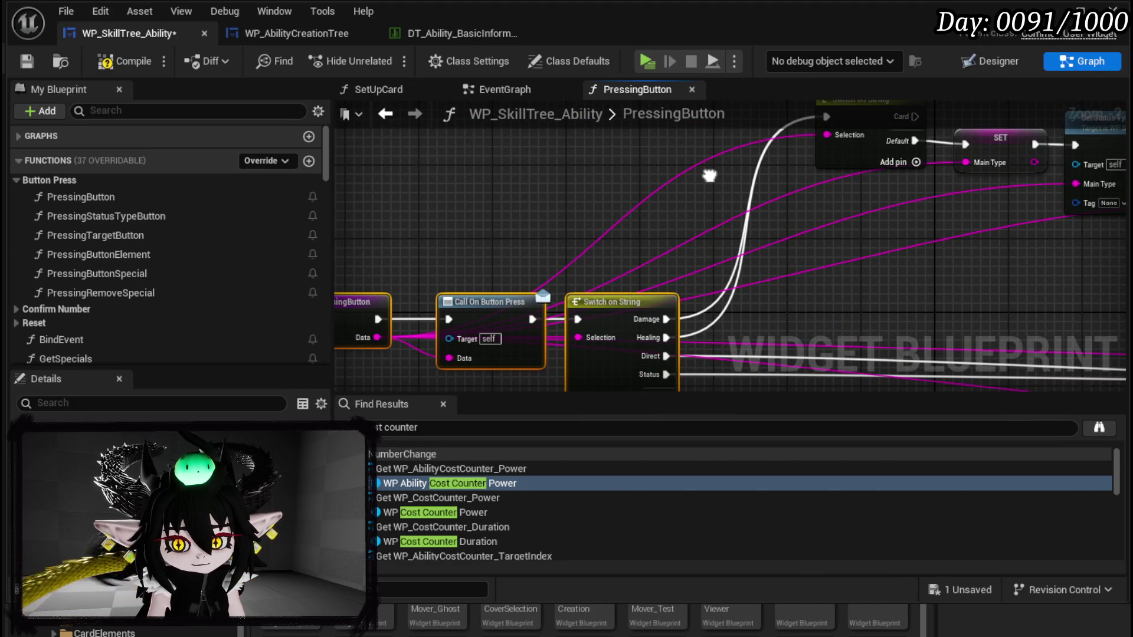
mouse_move(709, 176)
mouse_down()
mouse_move(710, 129)
mouse_move(615, 188)
mouse_move(594, 216)
mouse_up()
drag(710, 157, 683, 190)
mouse_move(495, 203)
mouse_down()
mouse_move(598, 146)
mouse_move(683, 122)
mouse_up()
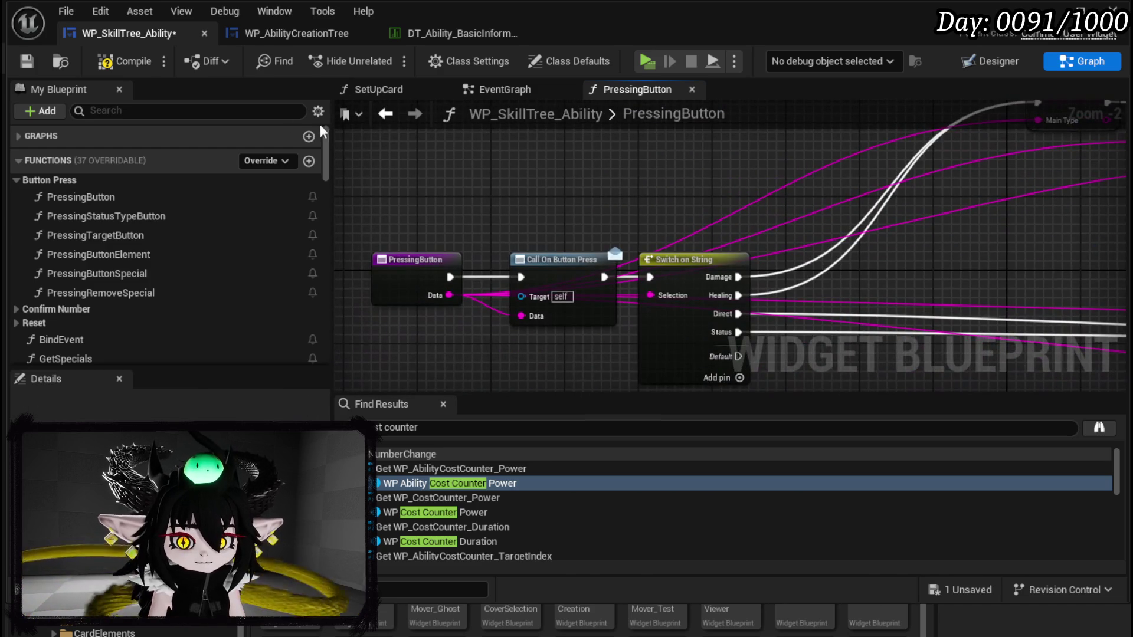
Step: Add two case pins to the Switch on String, named PlayAbilityFrom and Gain, and save
click(27, 62)
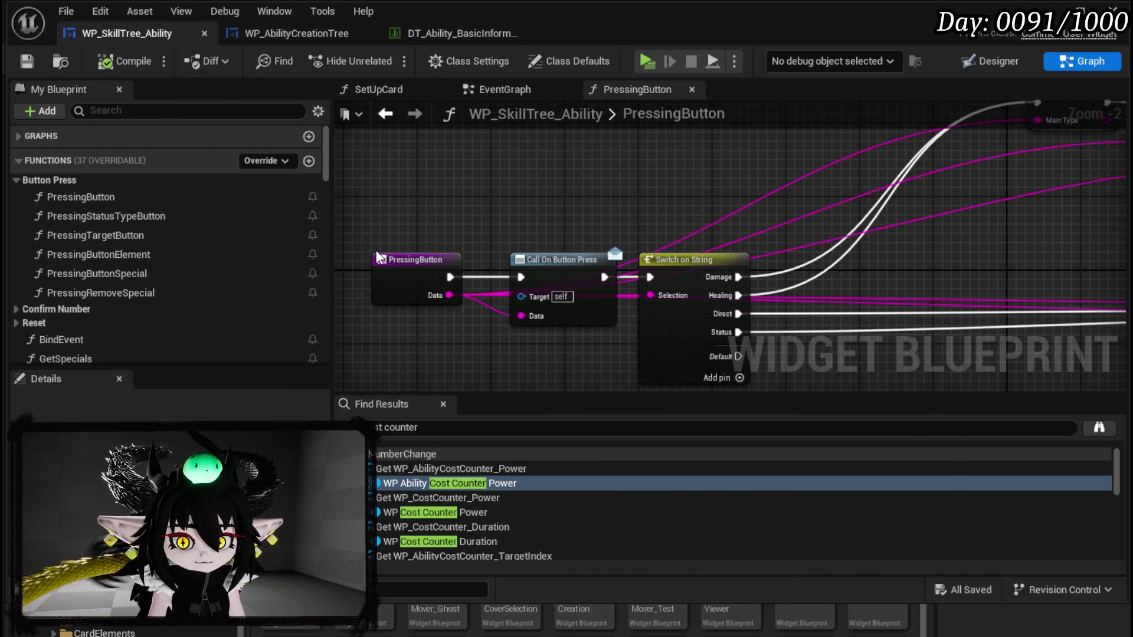
drag(707, 338, 570, 260)
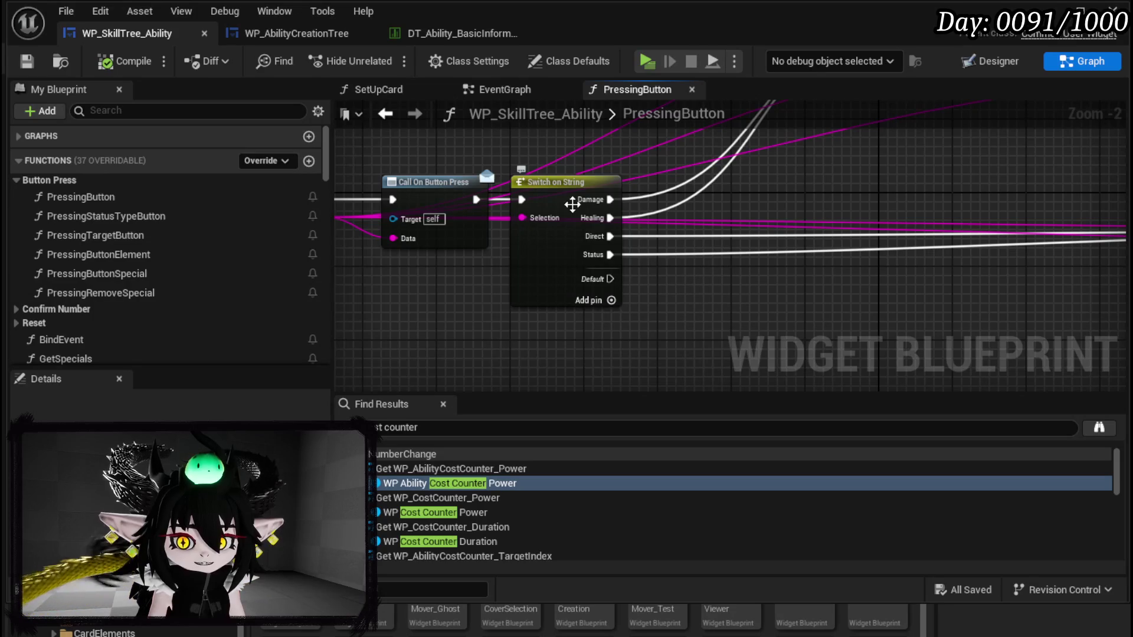
click(611, 300)
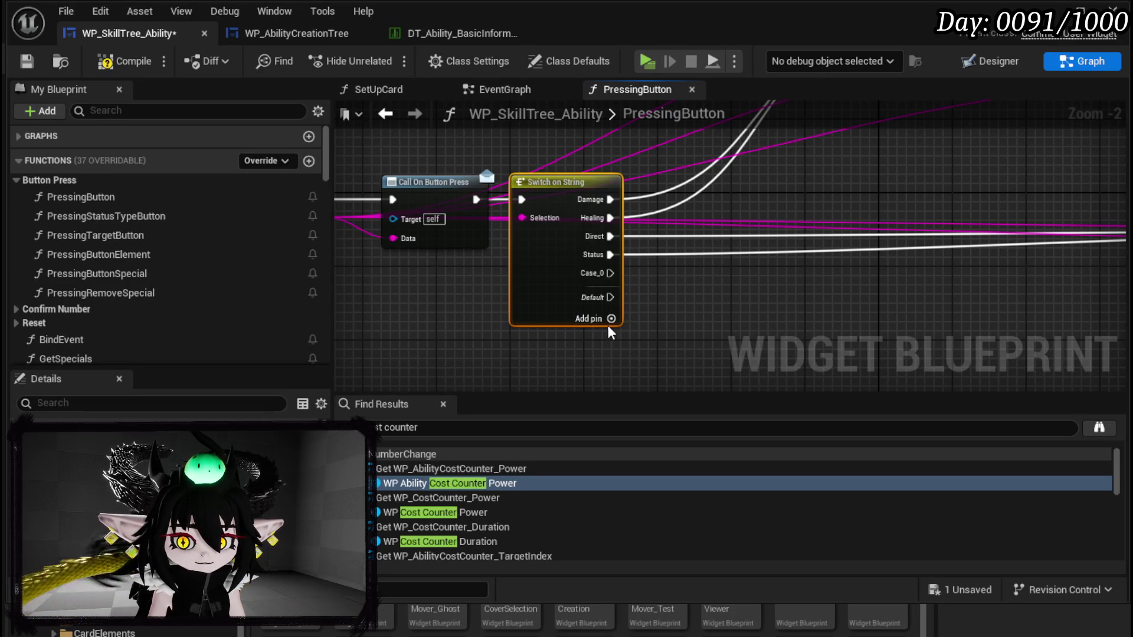
click(611, 319)
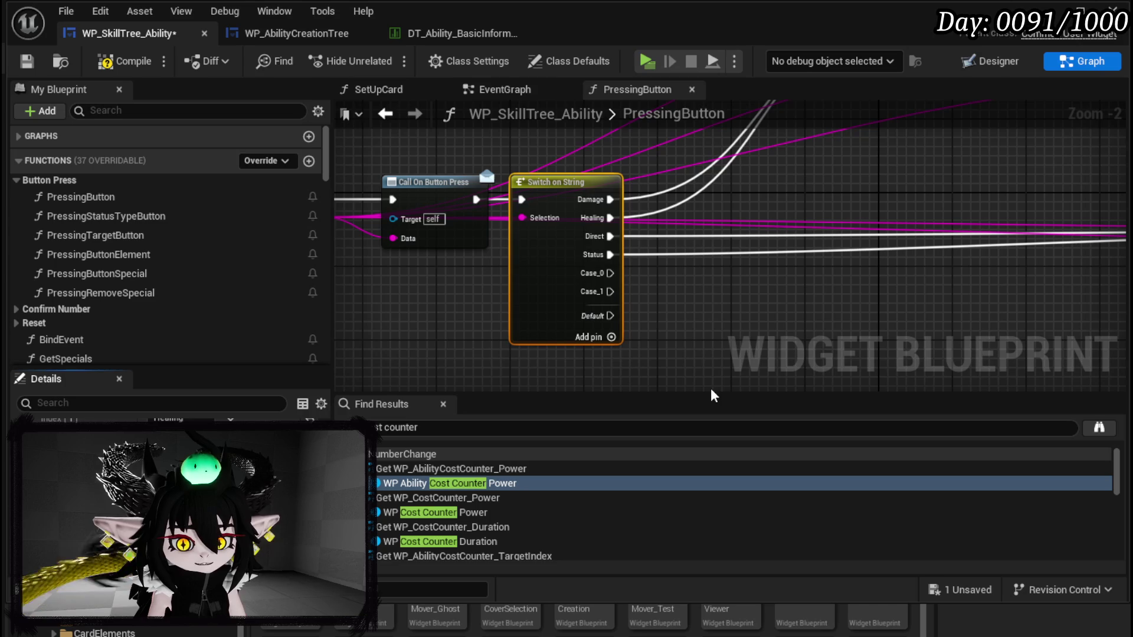
key(Return)
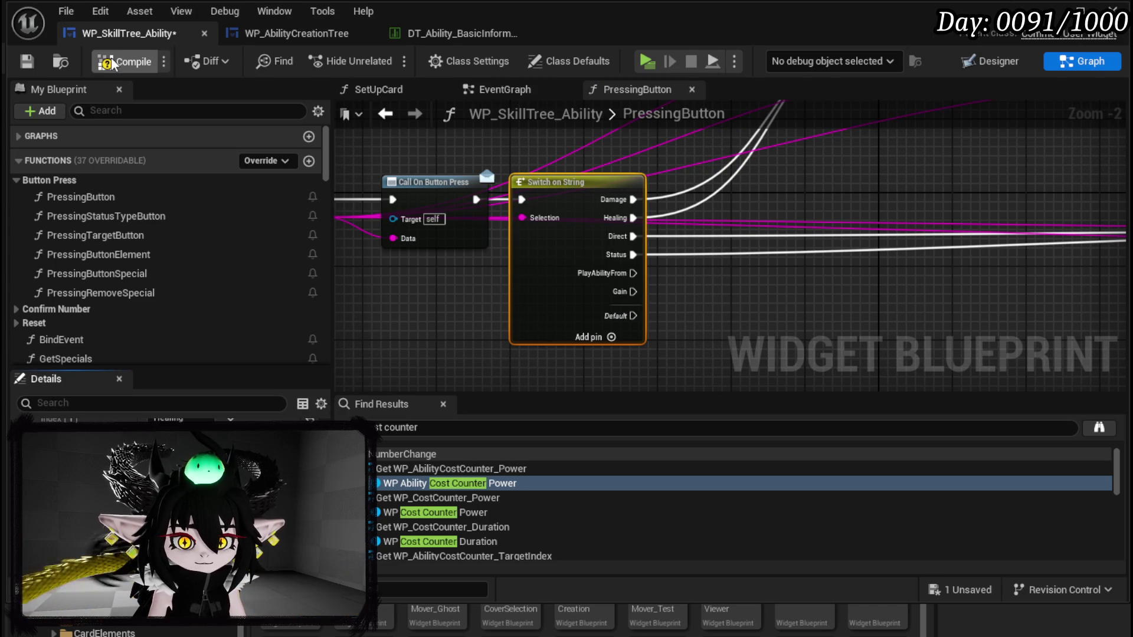
click(33, 66)
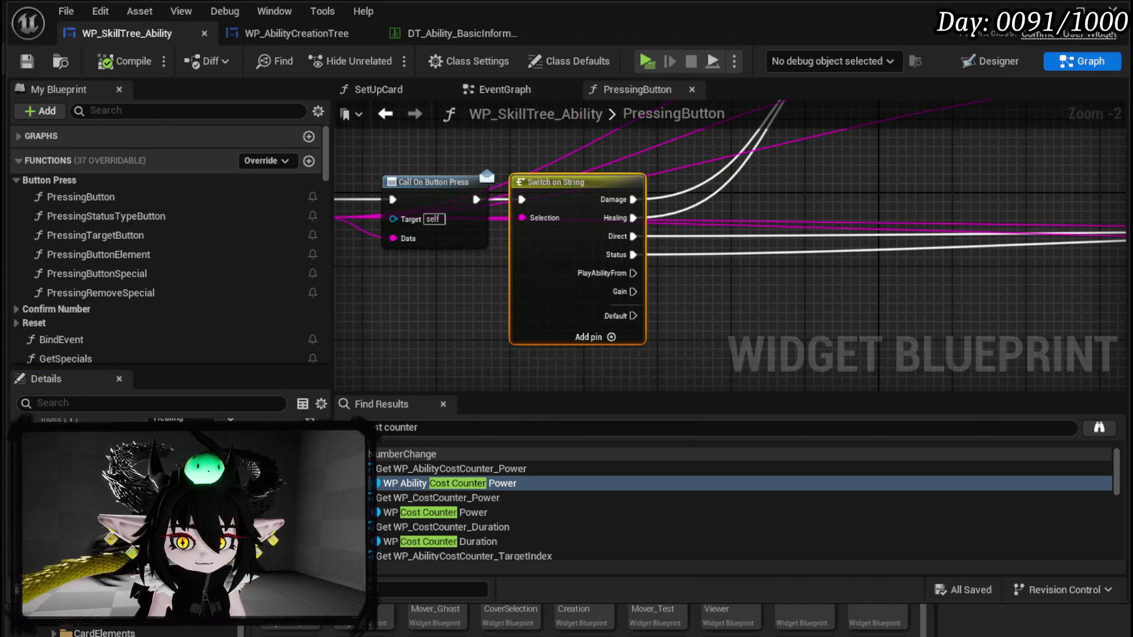
Step: Run both the PlayAbilityFrom and Gain cases into a Print String that prints Data, then save
drag(434, 236, 572, 294)
text(Print St)
key(Return)
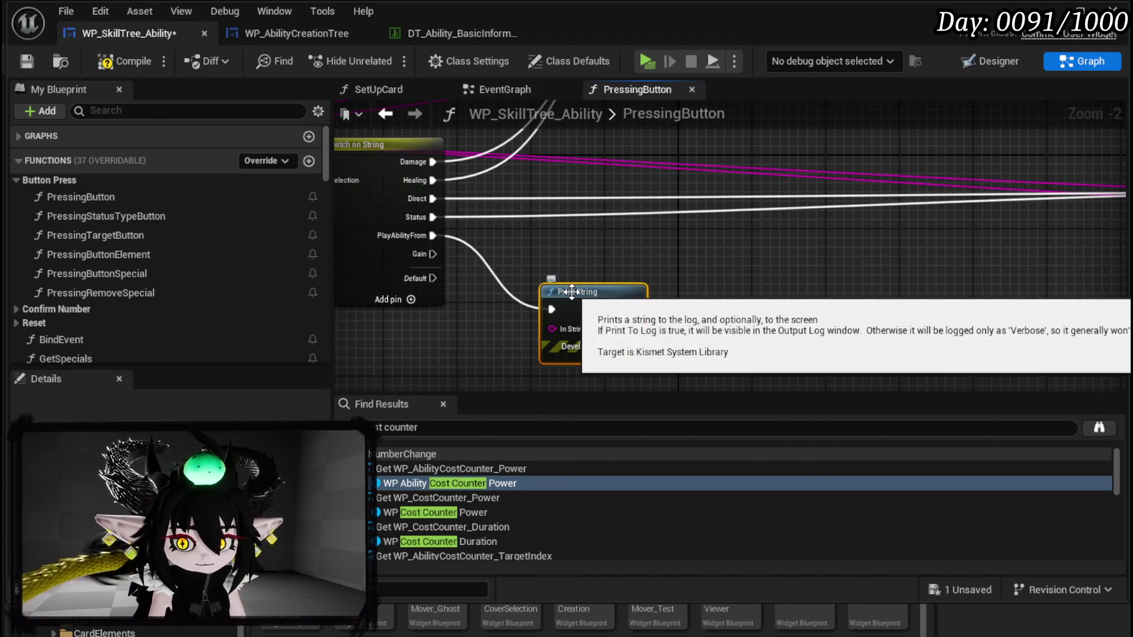
drag(415, 255, 476, 285)
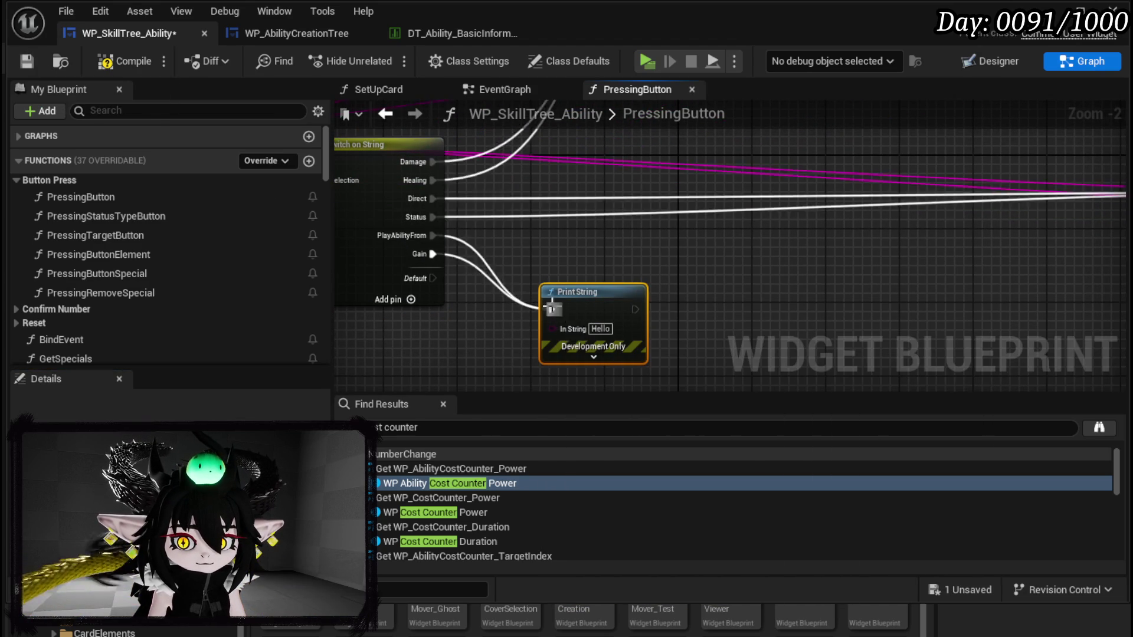
drag(553, 306, 554, 307)
drag(412, 195, 852, 337)
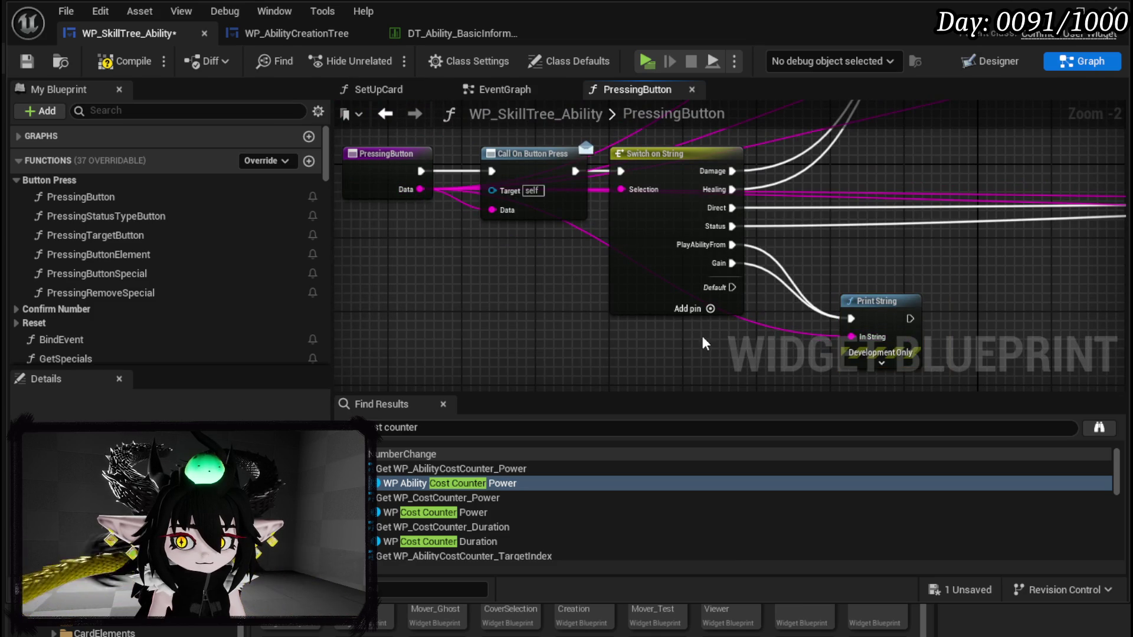
click(26, 61)
key(alt+Tab)
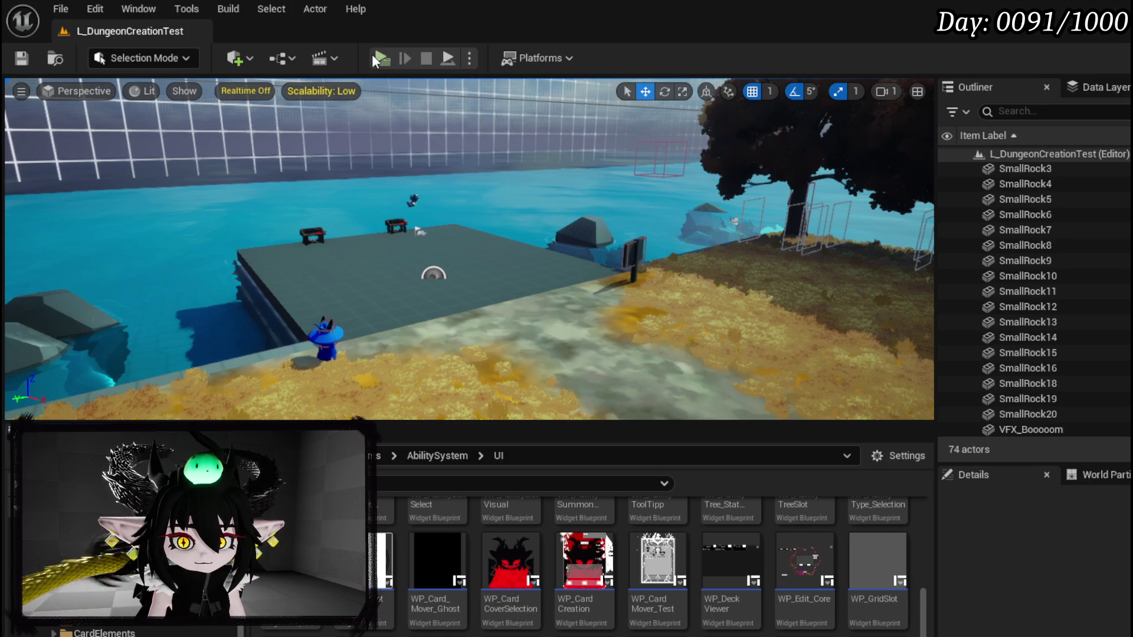
Step: Play-test the skill book's Gain and Play Ability From options, then stop and save the packages
click(381, 61)
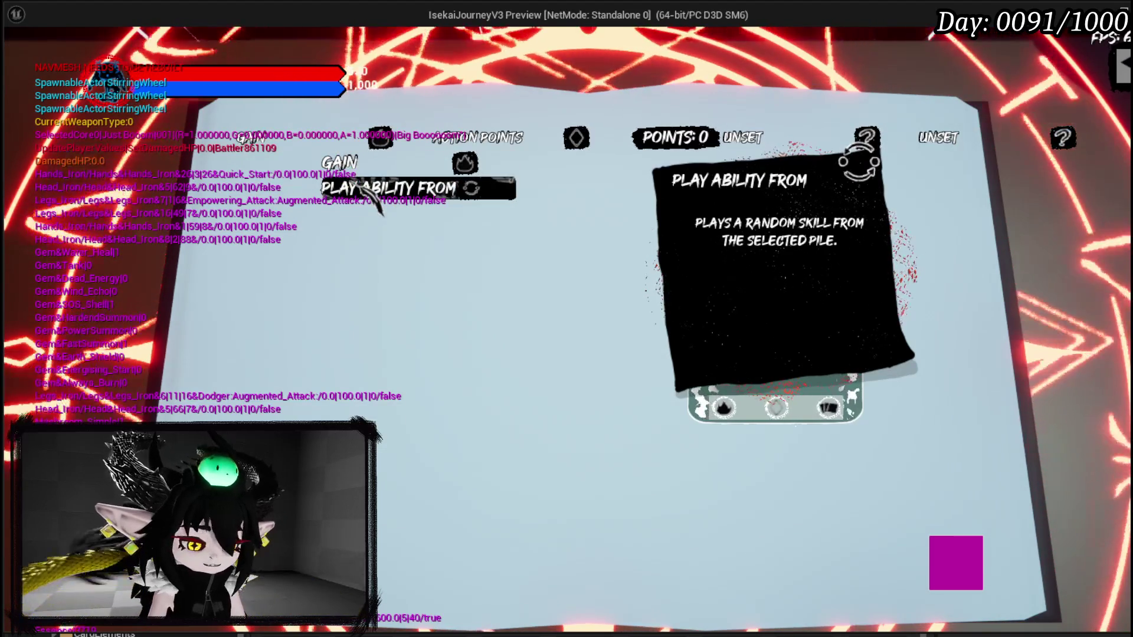
key(Escape)
click(27, 58)
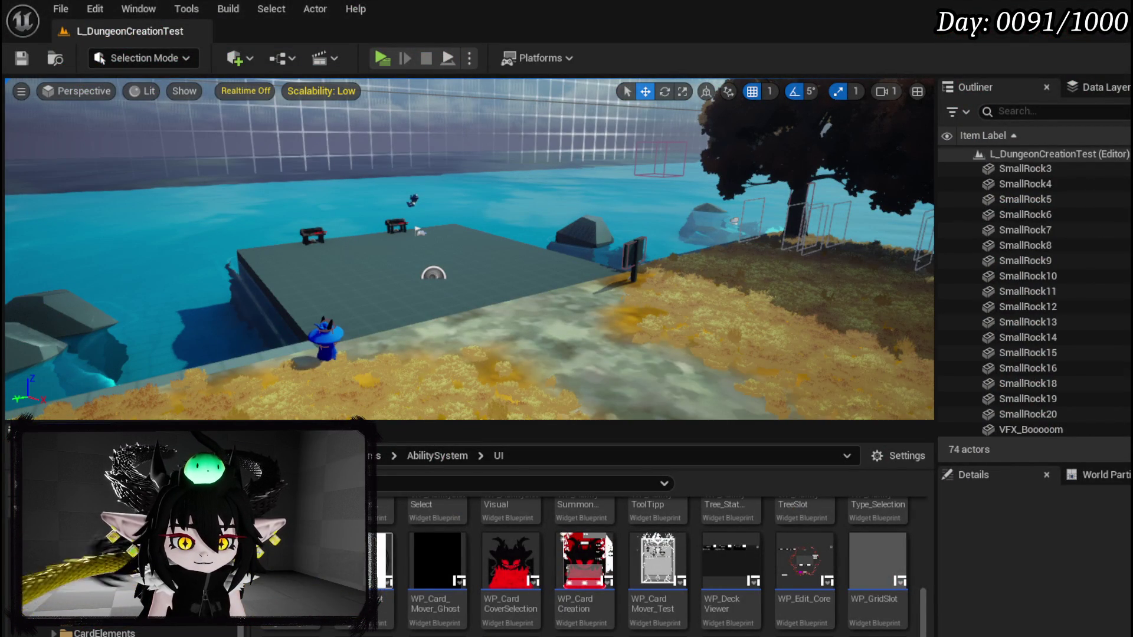
key(alt+Tab)
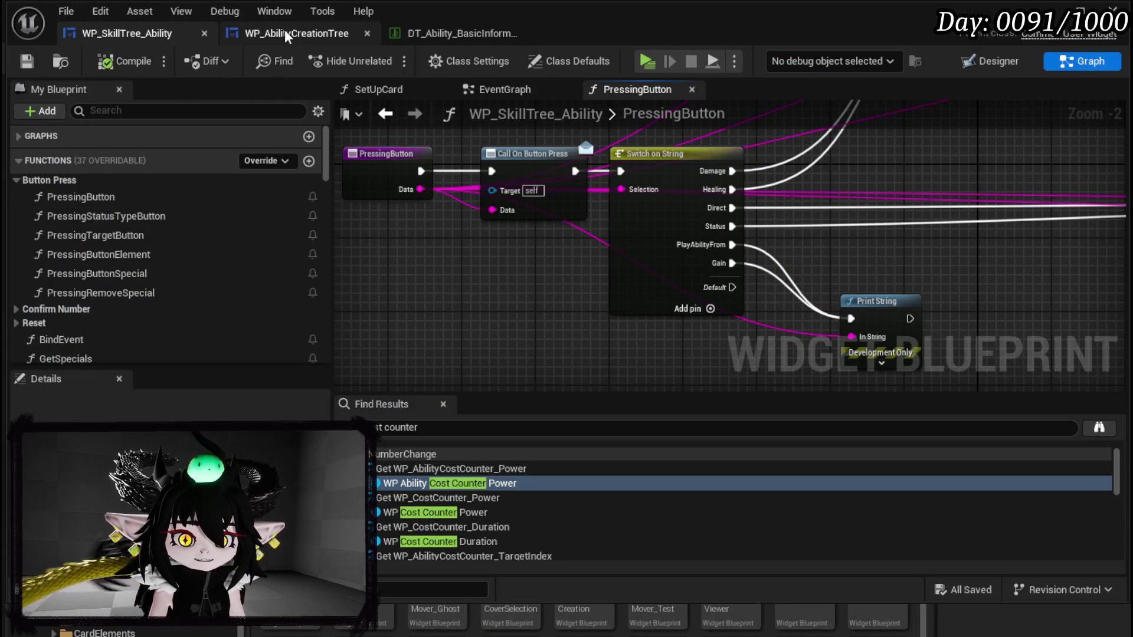
Step: Open WP_AbilityCreationTree's EventGraph and bring the card button press nodes into view
click(283, 34)
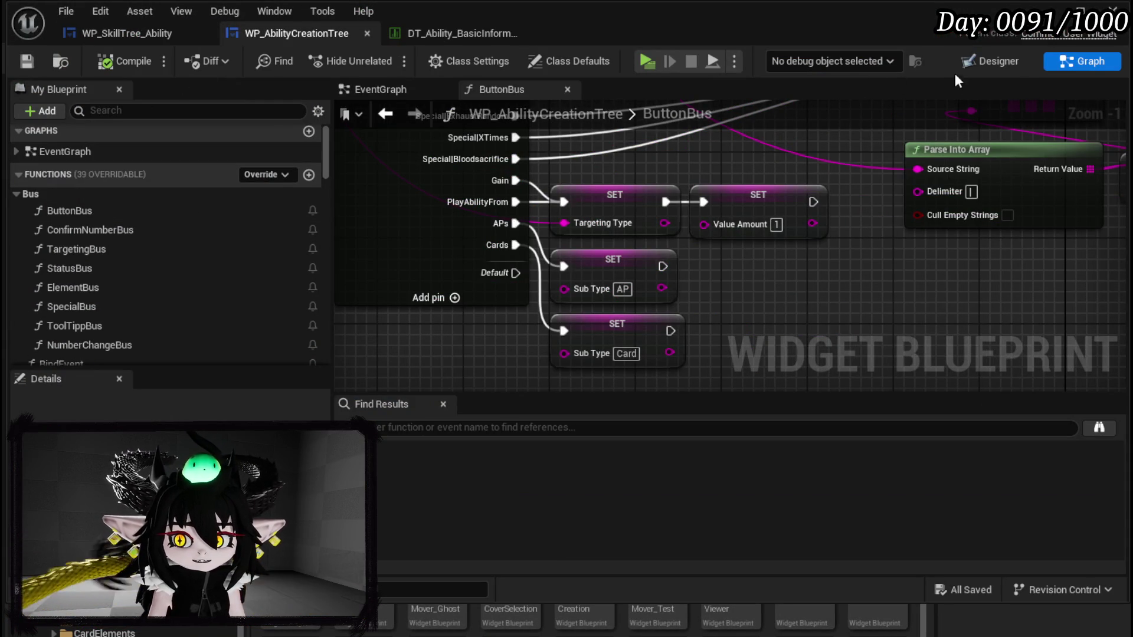
click(962, 65)
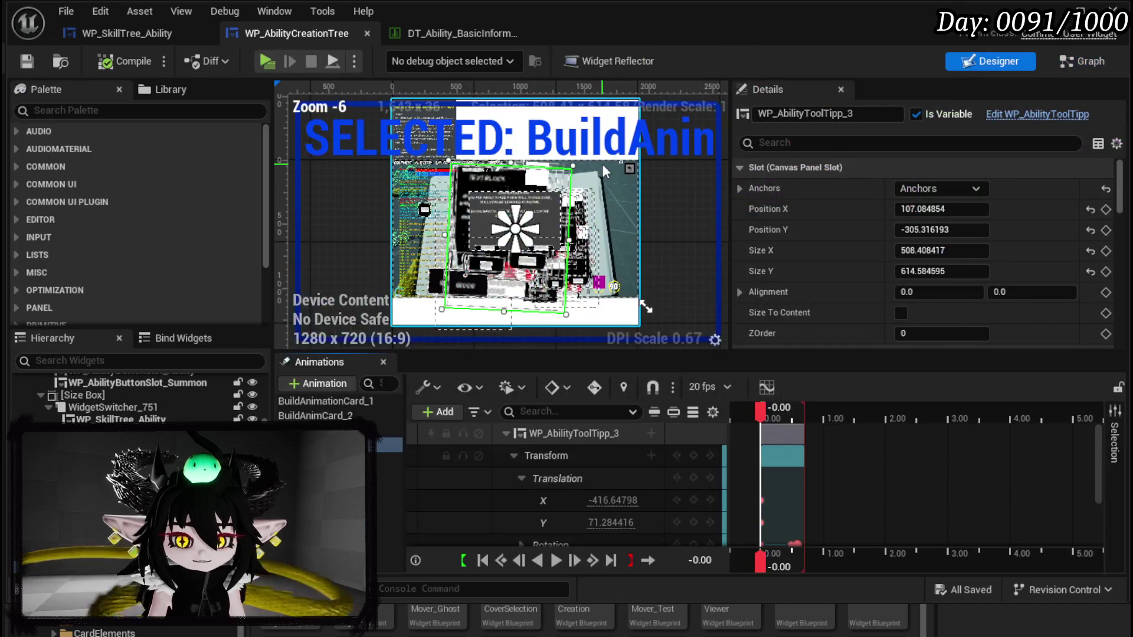
click(1060, 64)
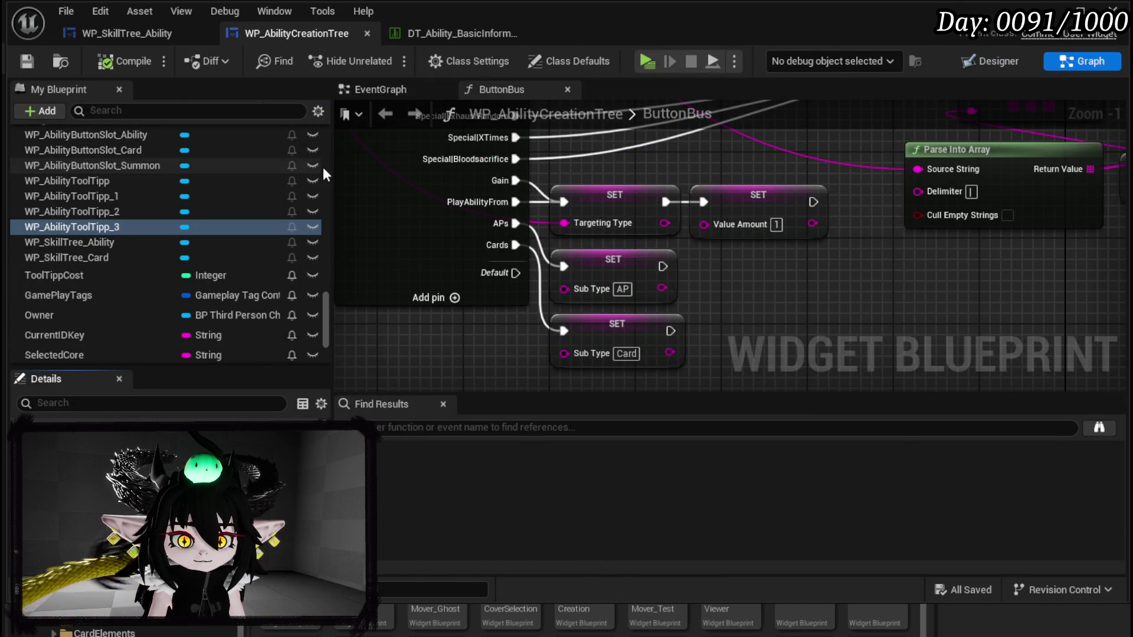
click(363, 94)
mouse_move(784, 222)
mouse_down()
mouse_move(565, 208)
mouse_move(570, 150)
mouse_move(618, 83)
mouse_up()
drag(583, 372, 521, 290)
Step: Feed WP Skill Tree Ability into the Card Set Active Widget, delete WP Skill Tree Card, compile and save
drag(536, 241, 594, 328)
mouse_move(534, 250)
mouse_down()
mouse_move(596, 301)
mouse_move(631, 300)
mouse_up()
mouse_move(402, 359)
mouse_down()
mouse_move(502, 319)
mouse_move(486, 319)
mouse_up()
click(508, 271)
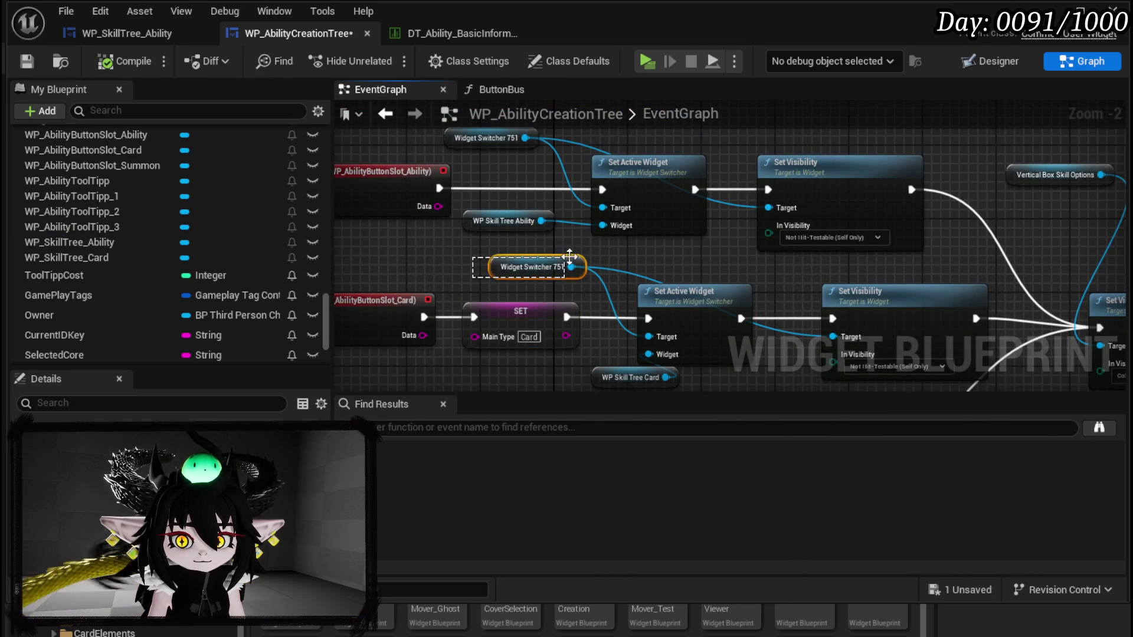
mouse_move(541, 220)
mouse_down()
mouse_move(655, 350)
mouse_move(484, 342)
mouse_move(544, 321)
mouse_move(768, 325)
mouse_move(634, 311)
mouse_move(520, 221)
mouse_move(934, 218)
mouse_up()
key(Delete)
click(103, 69)
click(26, 62)
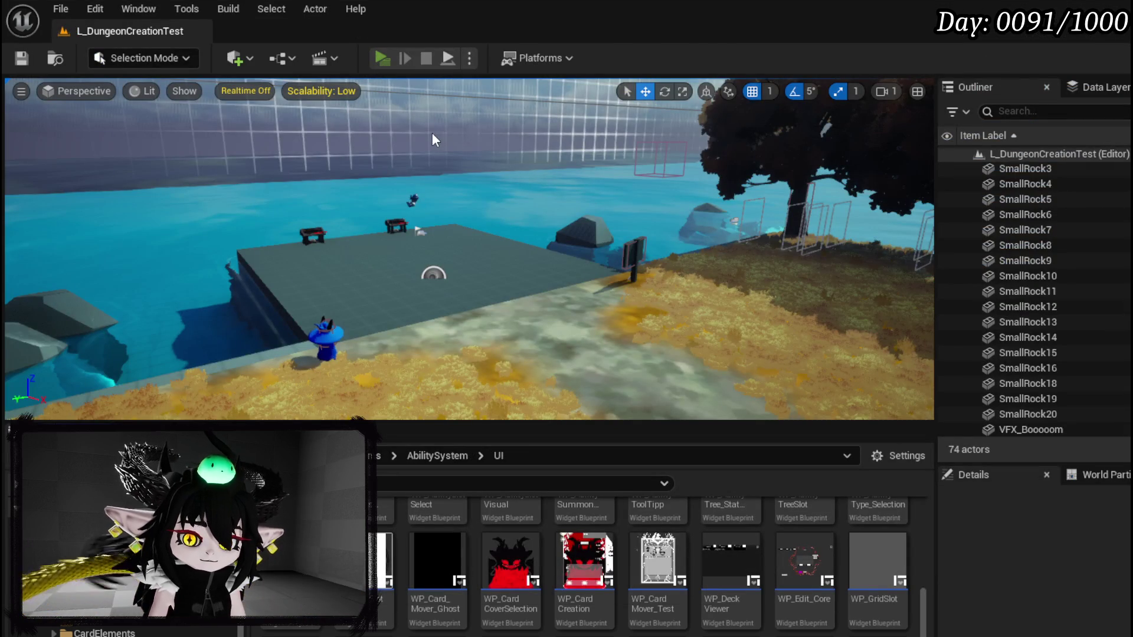
key(alt+p)
key(e)
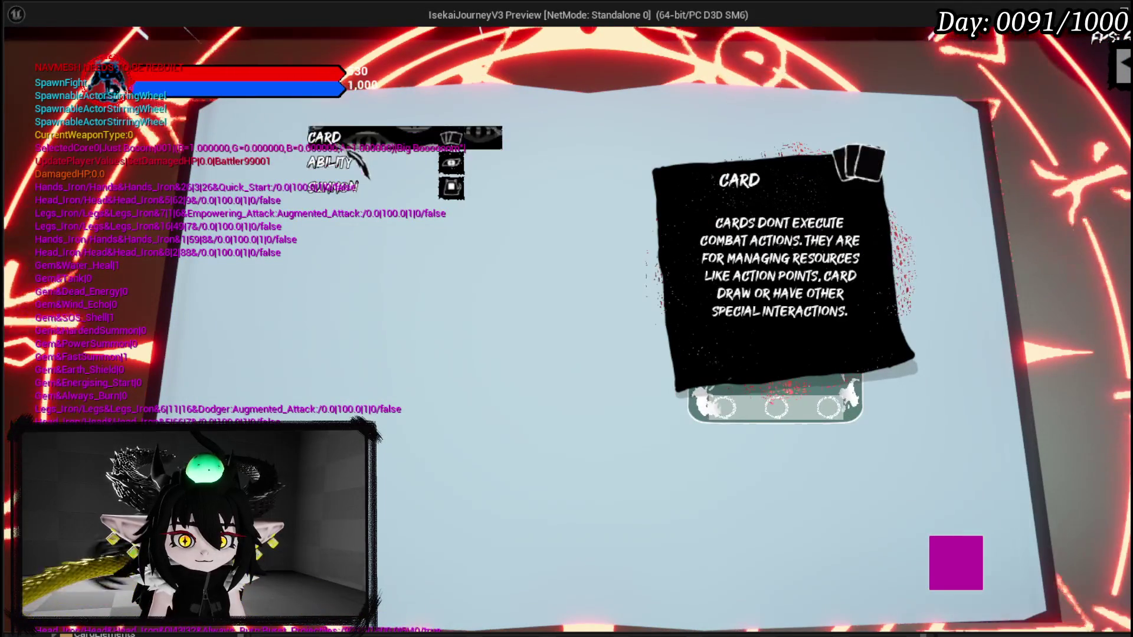
click(367, 148)
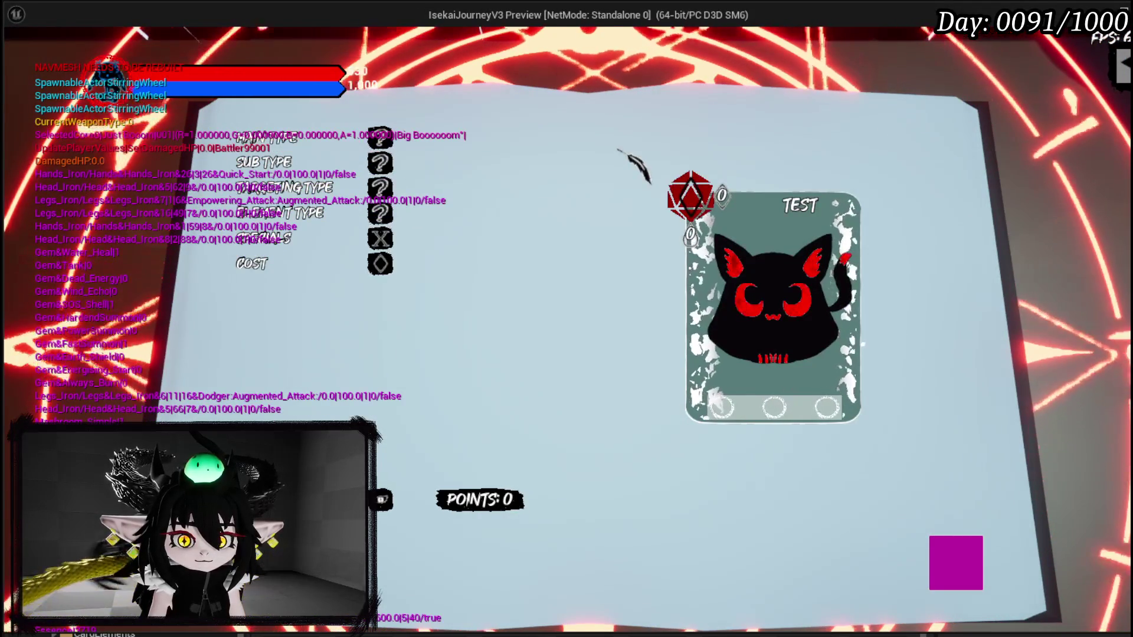
mouse_move(349, 141)
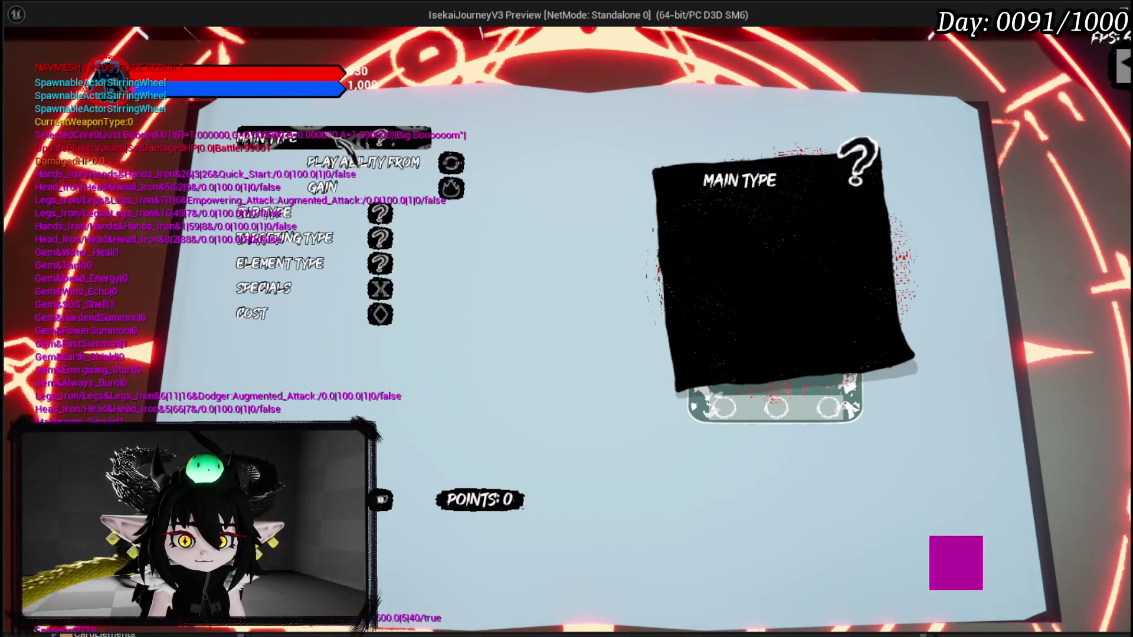
click(354, 144)
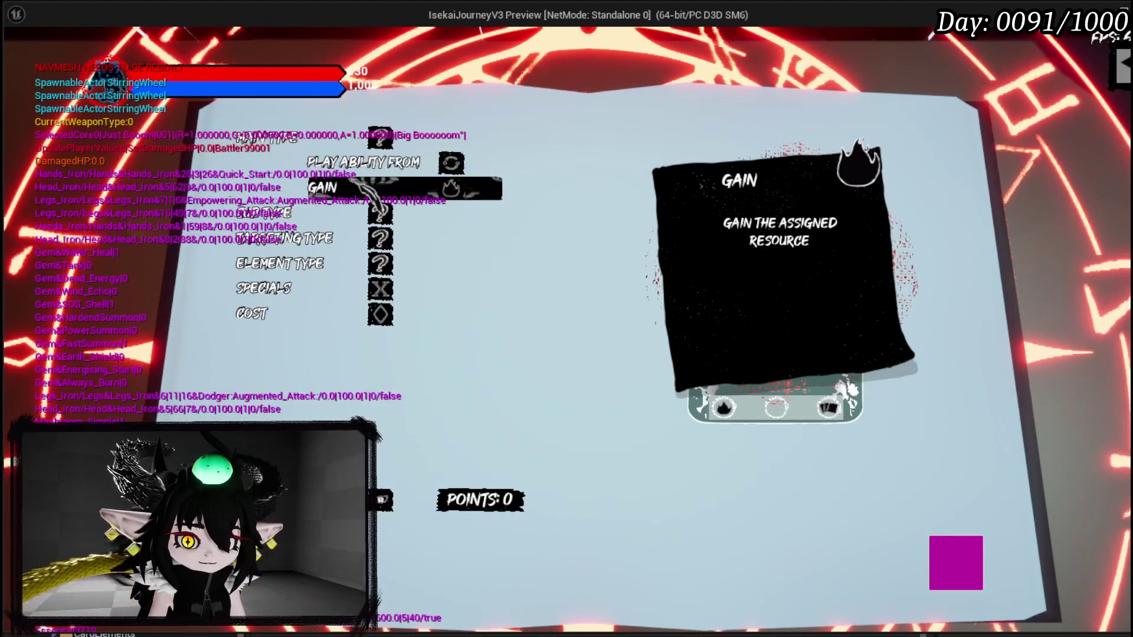
click(361, 190)
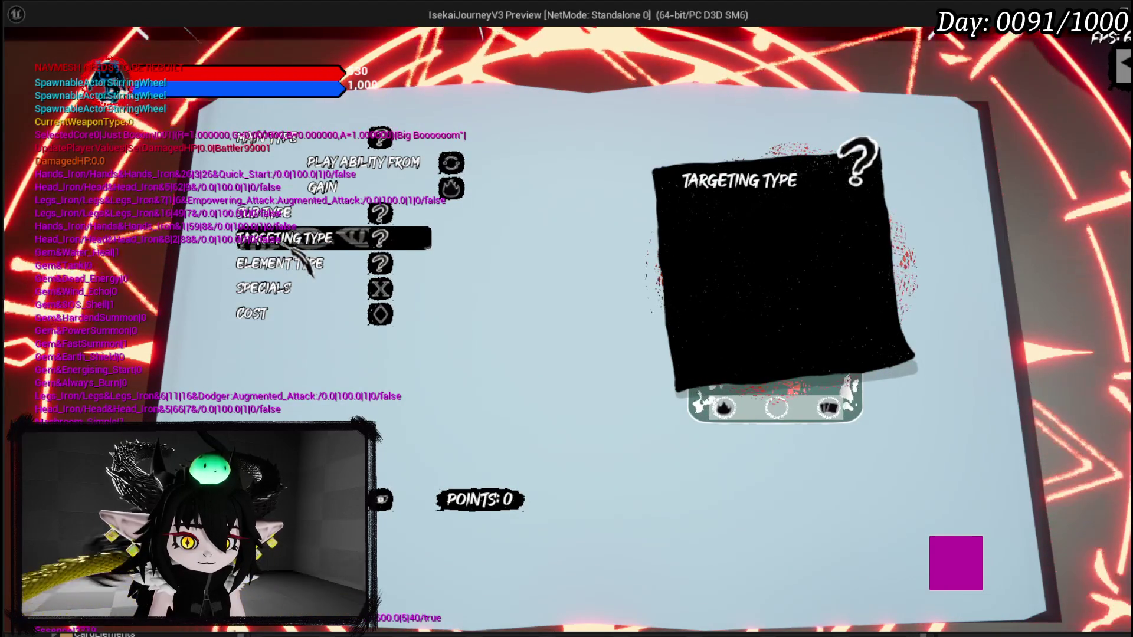
key(Escape)
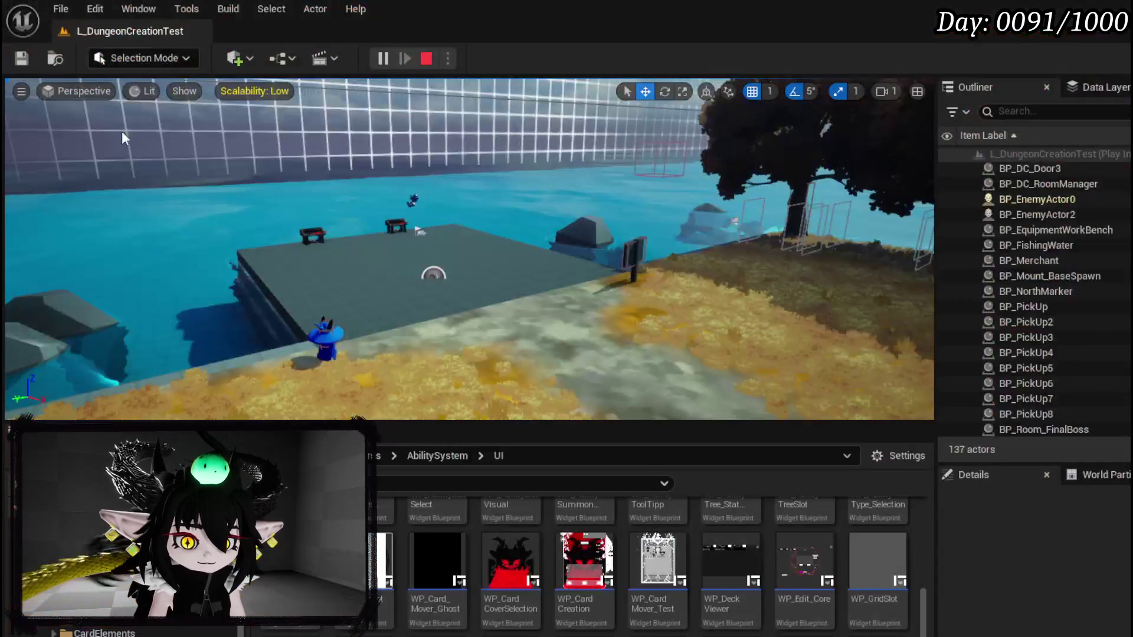
Step: Save the changed packages, then return to WP_SkillTree_Ability's PressingButton graph with its Switch on String cases
click(22, 59)
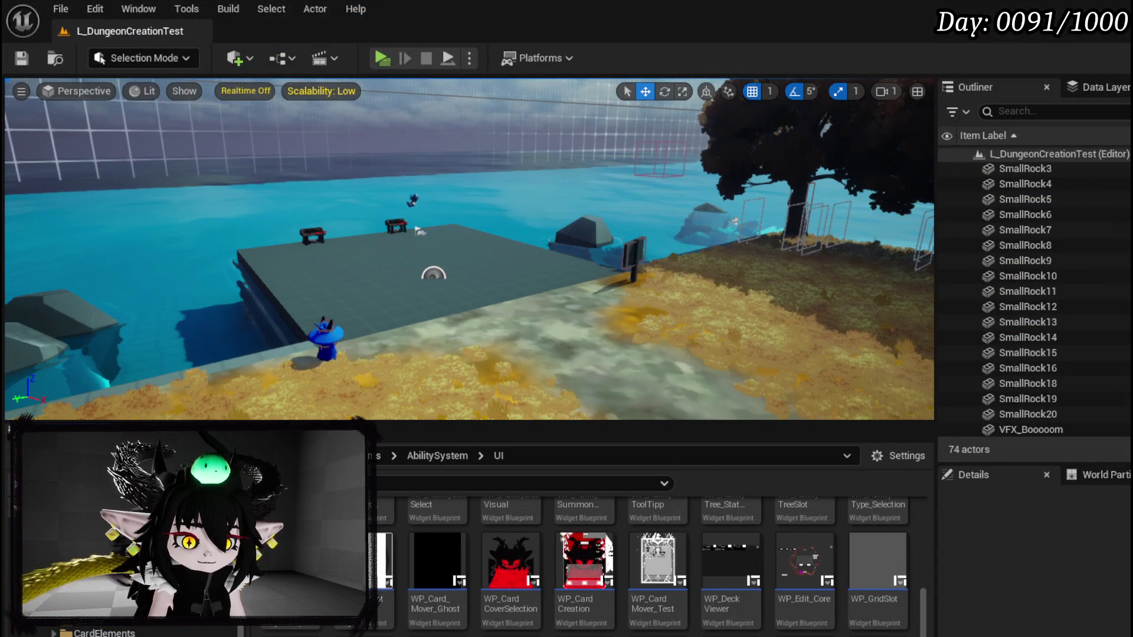
key(alt+Tab)
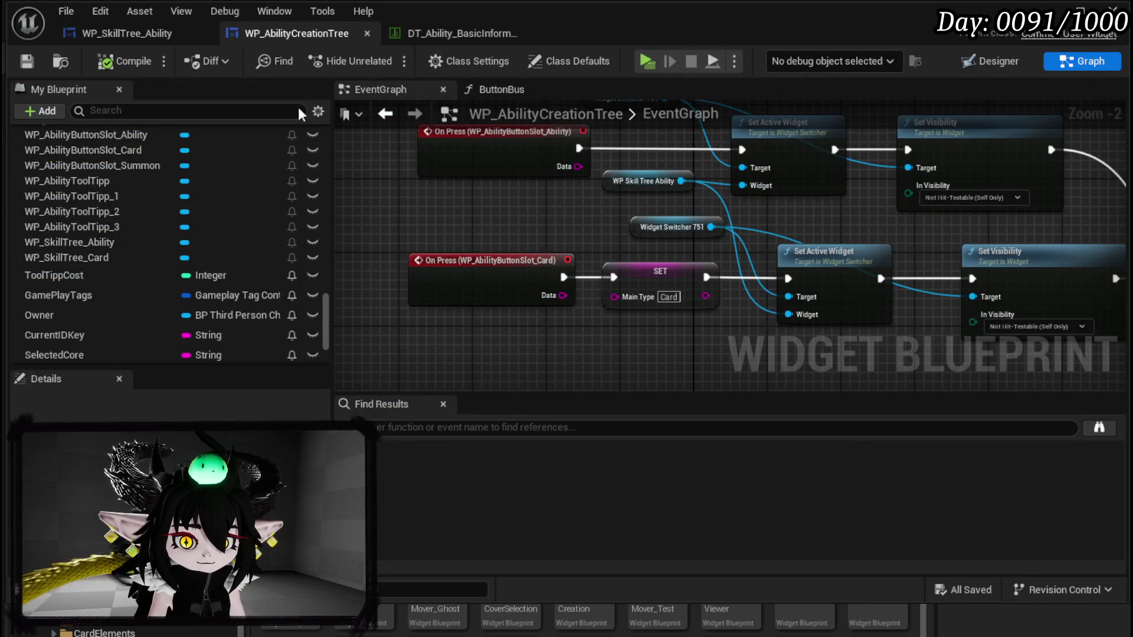
scroll(148, 203, down, 10)
scroll(147, 199, up, 10)
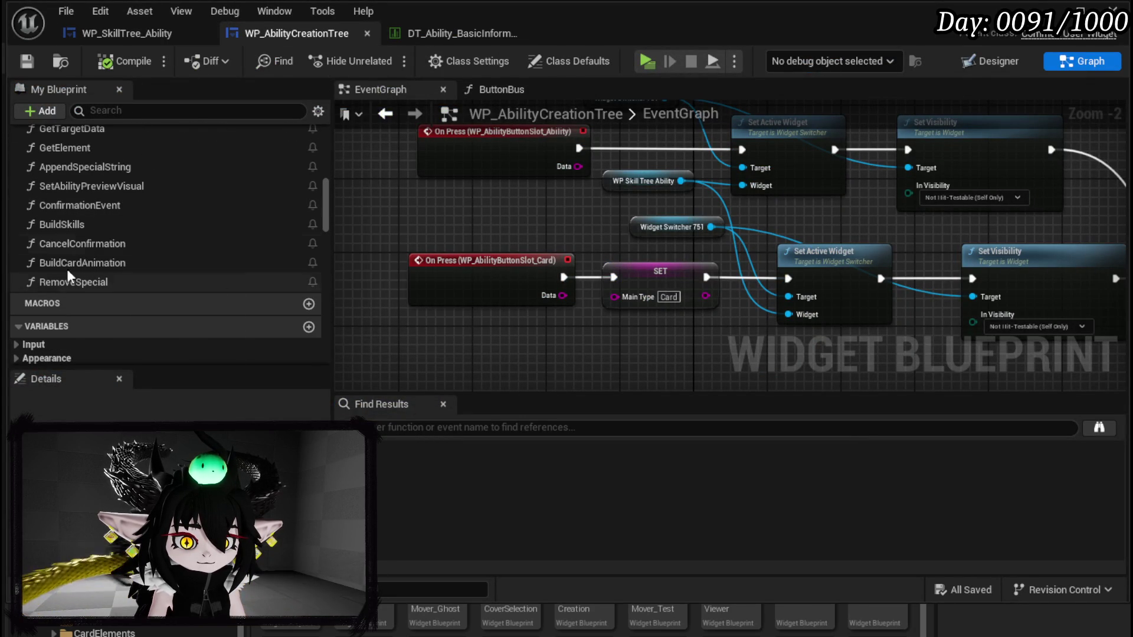
click(124, 33)
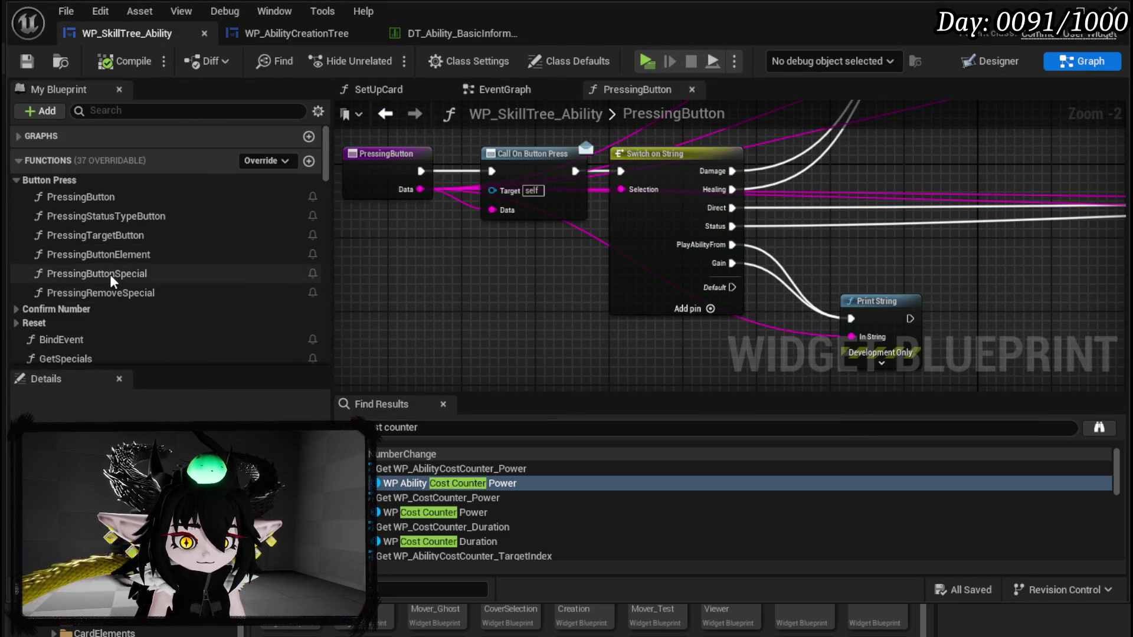
scroll(74, 254, down, 8)
Step: Open the SetUpCard graph and add a WP Set Slot Target getter
click(68, 202)
double_click(71, 205)
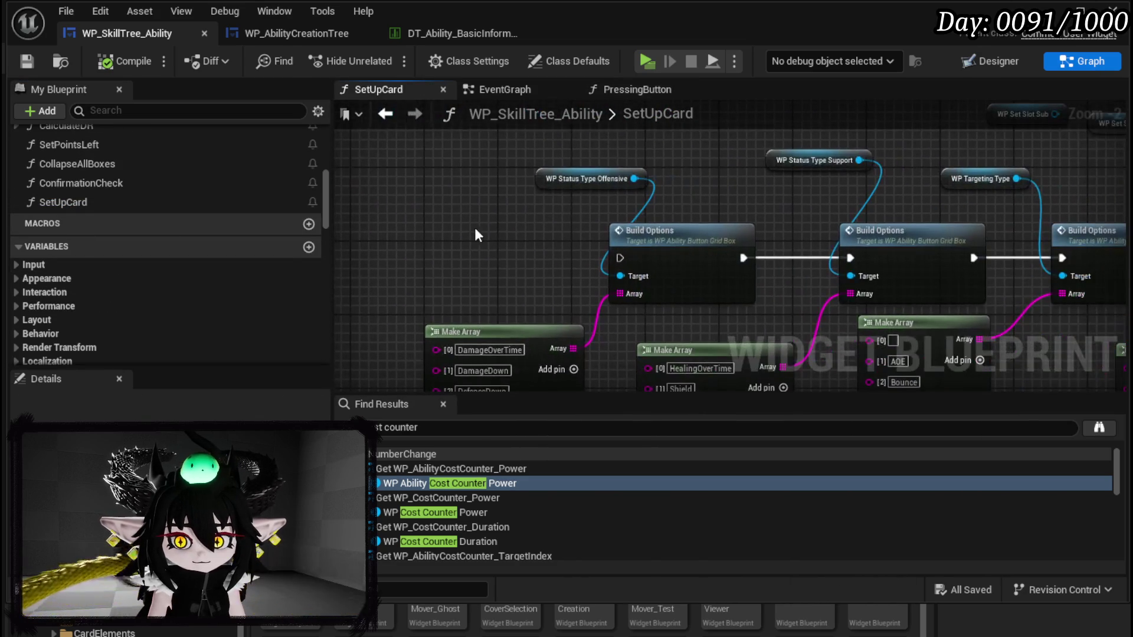
mouse_move(744, 212)
mouse_down()
mouse_move(835, 339)
mouse_move(894, 220)
mouse_up()
mouse_move(611, 257)
mouse_down()
mouse_move(590, 330)
mouse_move(768, 221)
mouse_up()
mouse_move(517, 278)
mouse_down()
mouse_move(710, 370)
mouse_move(720, 346)
mouse_up()
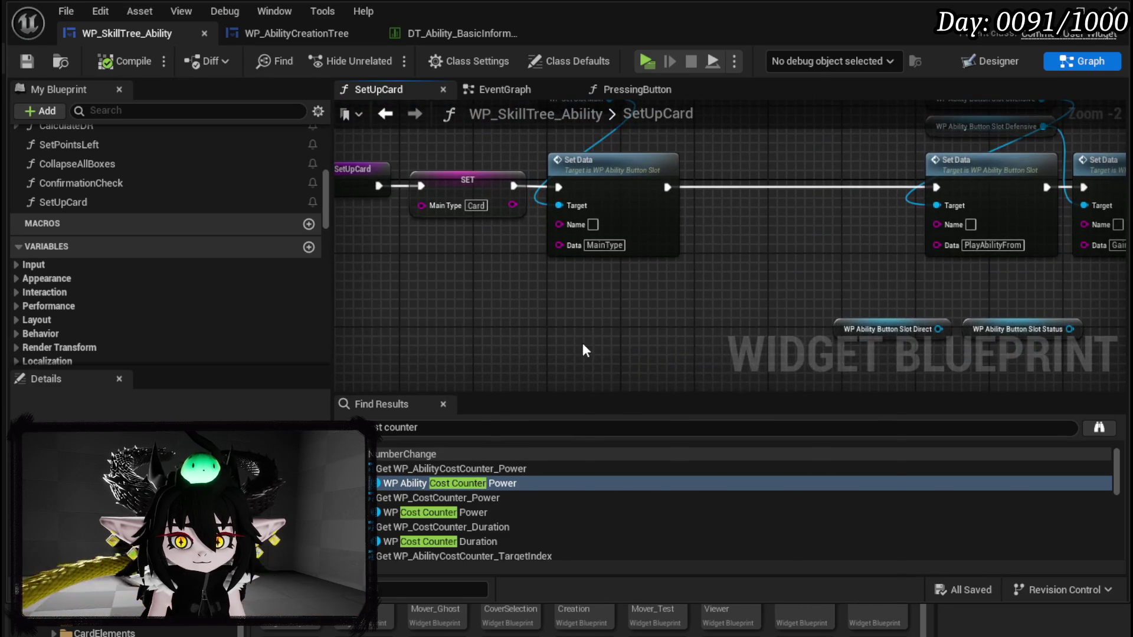
right_click(579, 334)
text(slot)
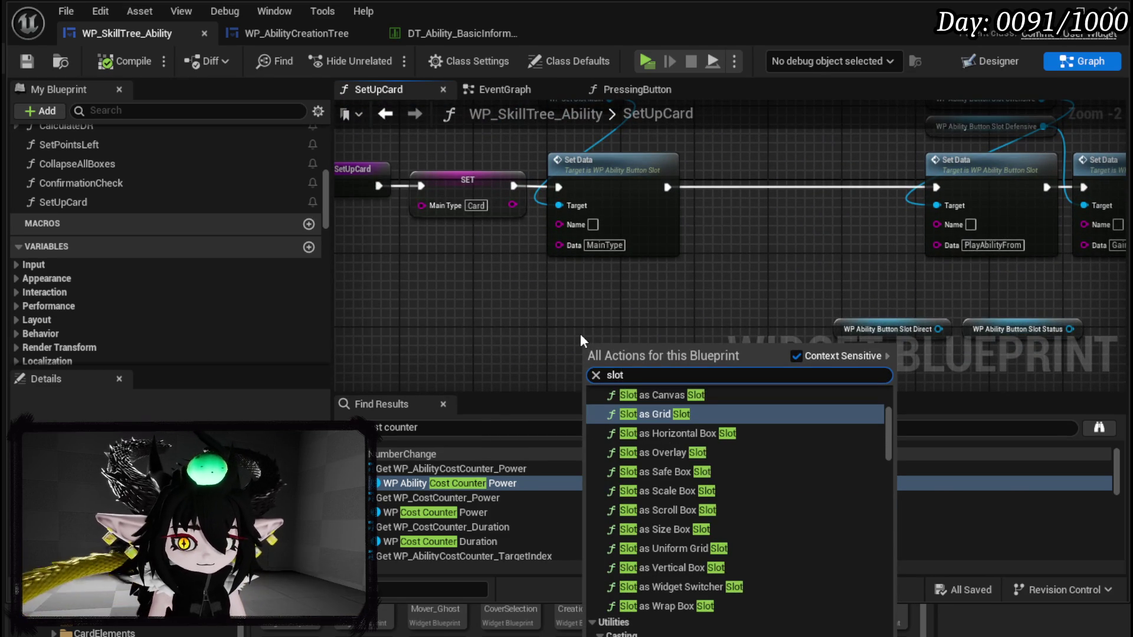
scroll(887, 497, down, 5)
drag(888, 499, 888, 636)
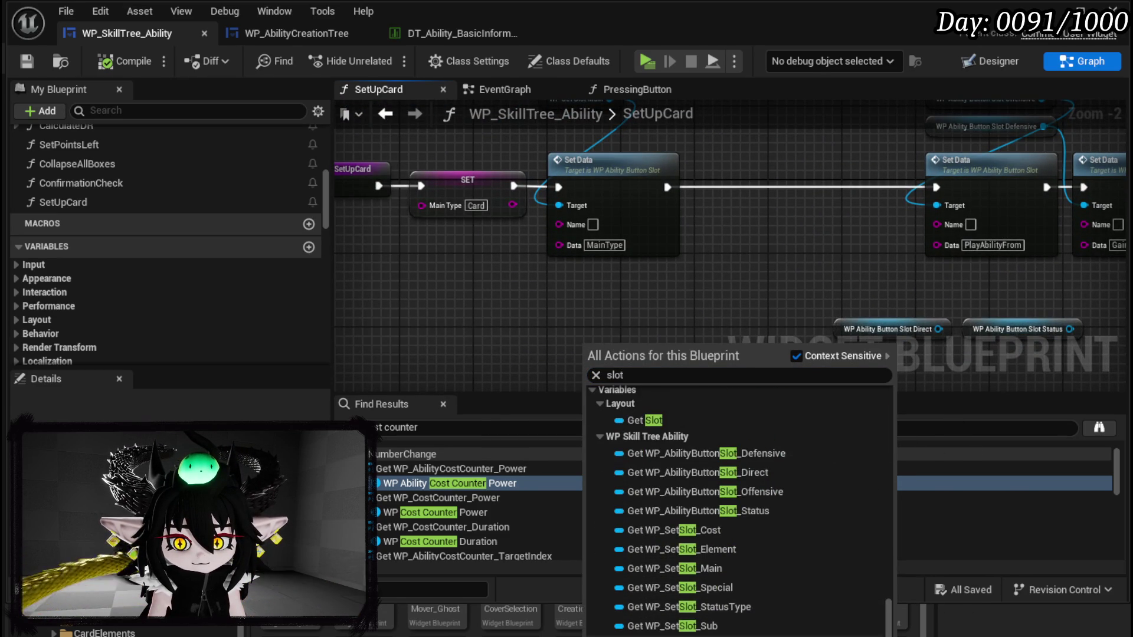
click(726, 625)
Step: Add a Set Visibility node set to Collapsed on WP Set Slot Target, then compile and save
drag(652, 348, 682, 341)
text(S)
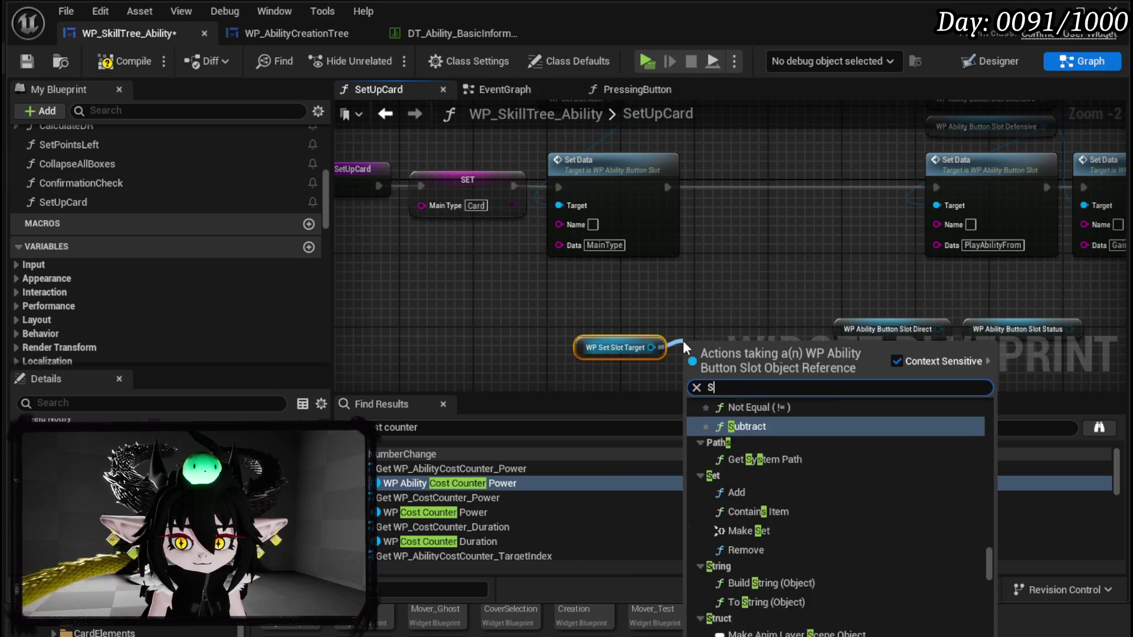
text(et Visi)
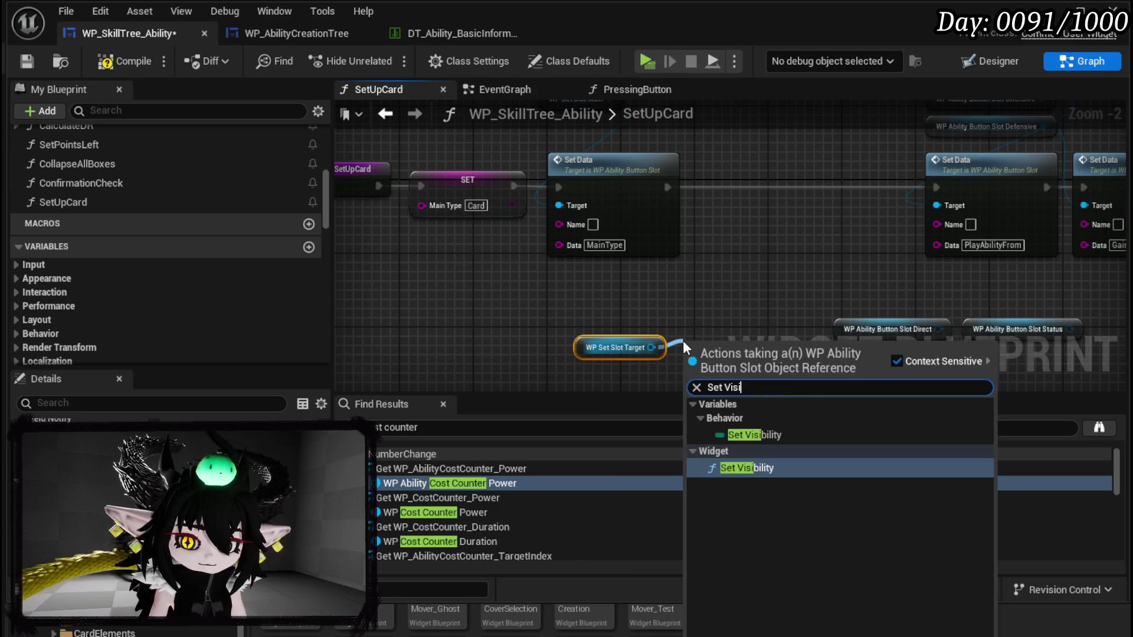
click(762, 469)
mouse_move(713, 395)
mouse_down()
mouse_move(649, 298)
mouse_move(626, 310)
mouse_move(991, 200)
mouse_move(936, 264)
mouse_move(730, 154)
mouse_move(847, 183)
mouse_move(1037, 184)
mouse_up()
click(627, 313)
click(628, 338)
mouse_move(381, 340)
mouse_down()
mouse_move(593, 247)
mouse_move(473, 339)
mouse_move(537, 299)
mouse_move(519, 380)
mouse_move(389, 283)
mouse_move(1019, 63)
mouse_move(990, 201)
mouse_move(614, 177)
mouse_move(508, 201)
mouse_up()
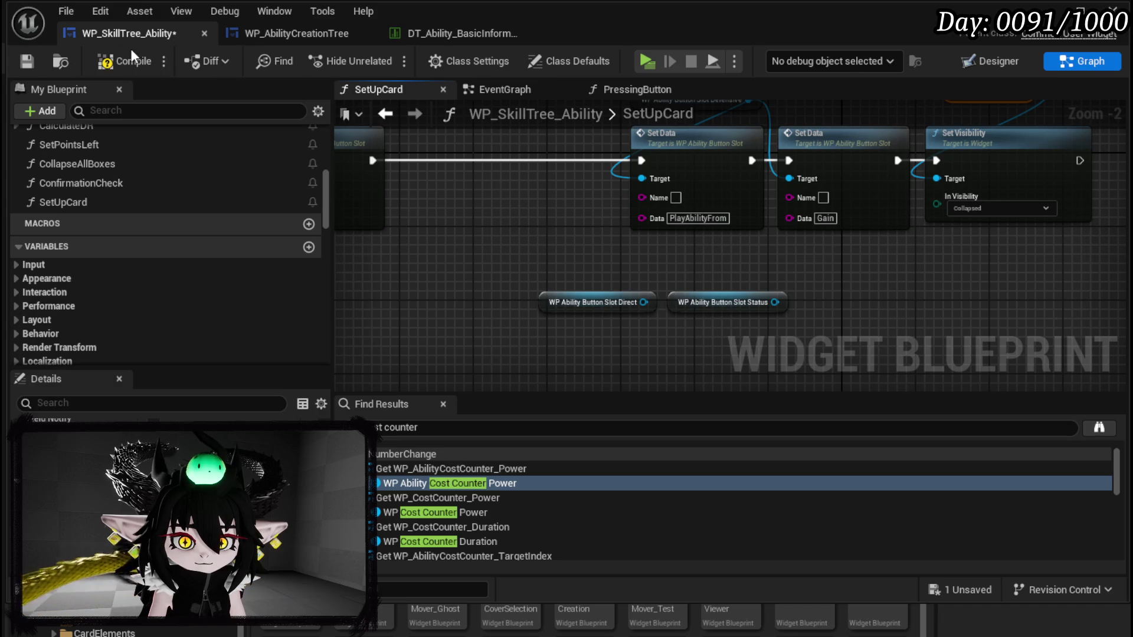
click(25, 65)
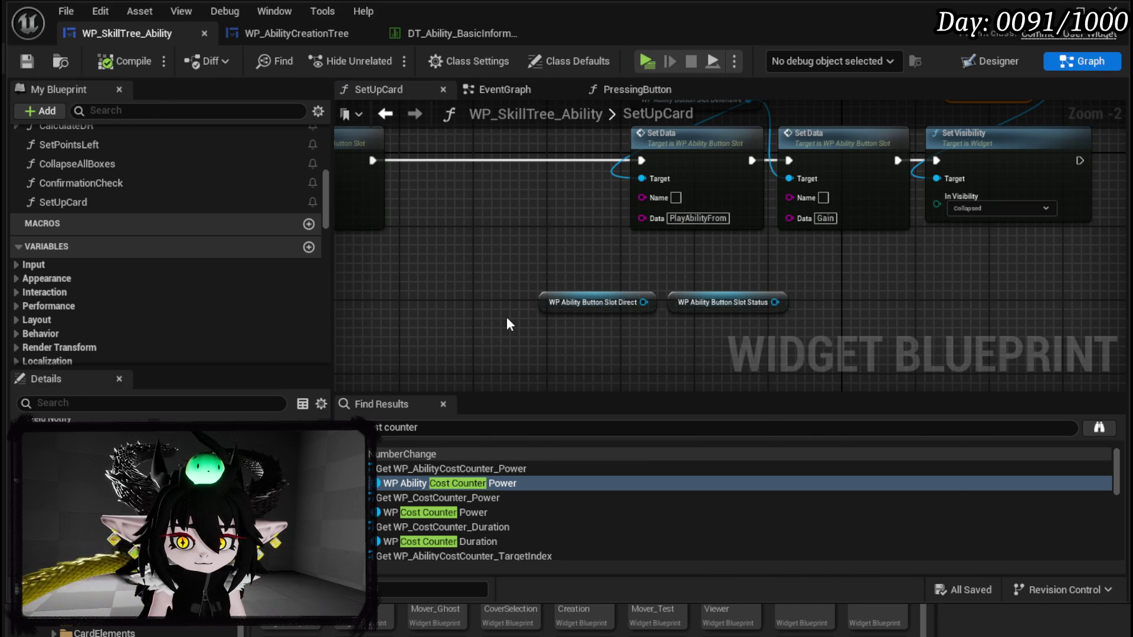
Step: Copy and paste the two Set Data nodes, wiring Slot Direct and Slot Status into the copies
drag(506, 316, 831, 263)
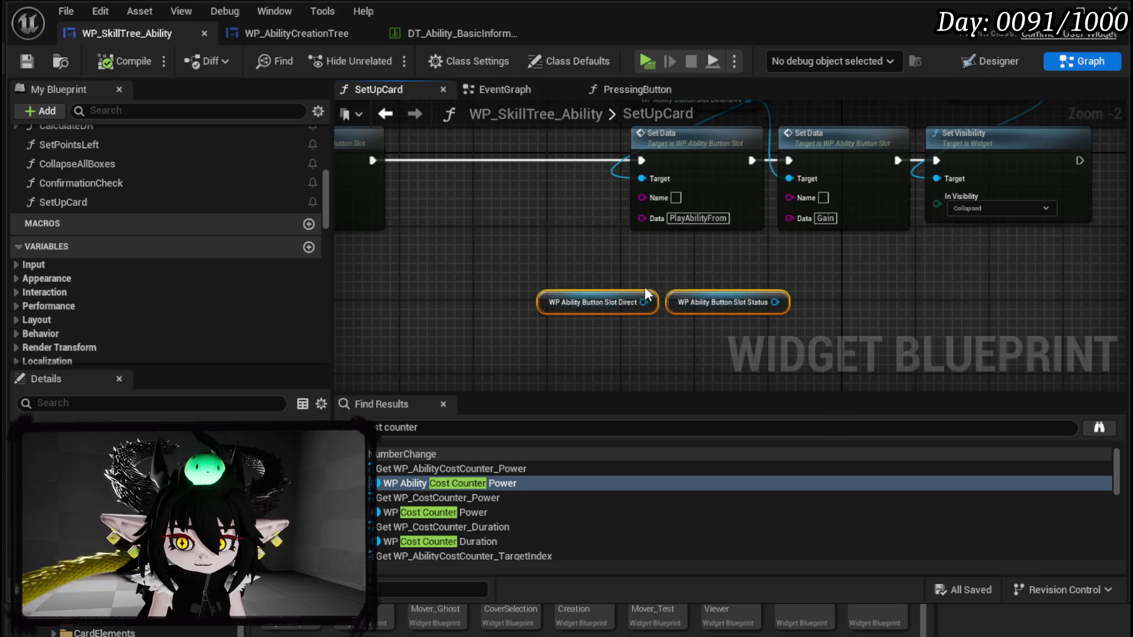
drag(634, 285, 784, 313)
key(ctrl+c)
key(ctrl+v)
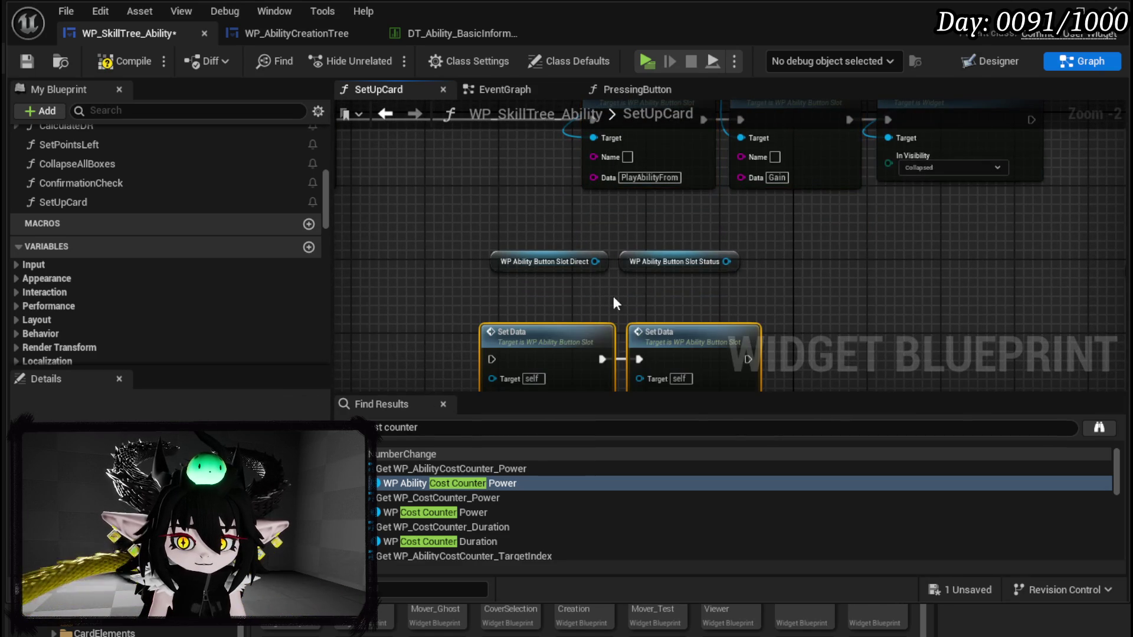
mouse_move(599, 262)
mouse_down()
mouse_move(519, 369)
mouse_move(493, 351)
mouse_up()
drag(717, 238, 640, 348)
Step: Delete the slot getters and pasted Set Data nodes, save, and open PressingButton
drag(495, 196, 873, 353)
key(Delete)
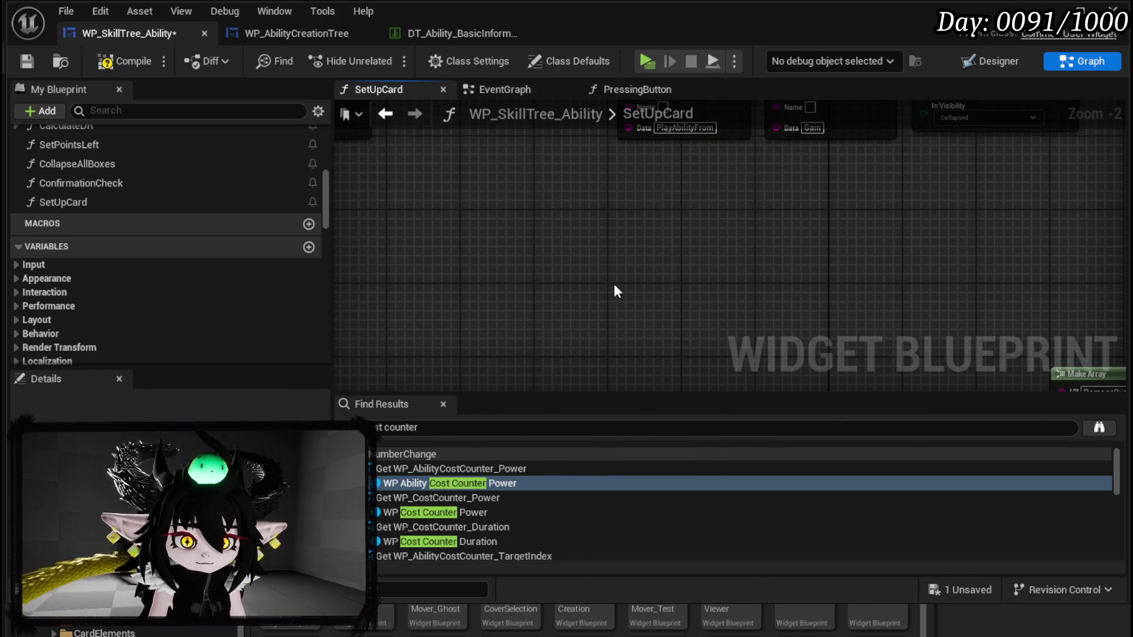
click(26, 61)
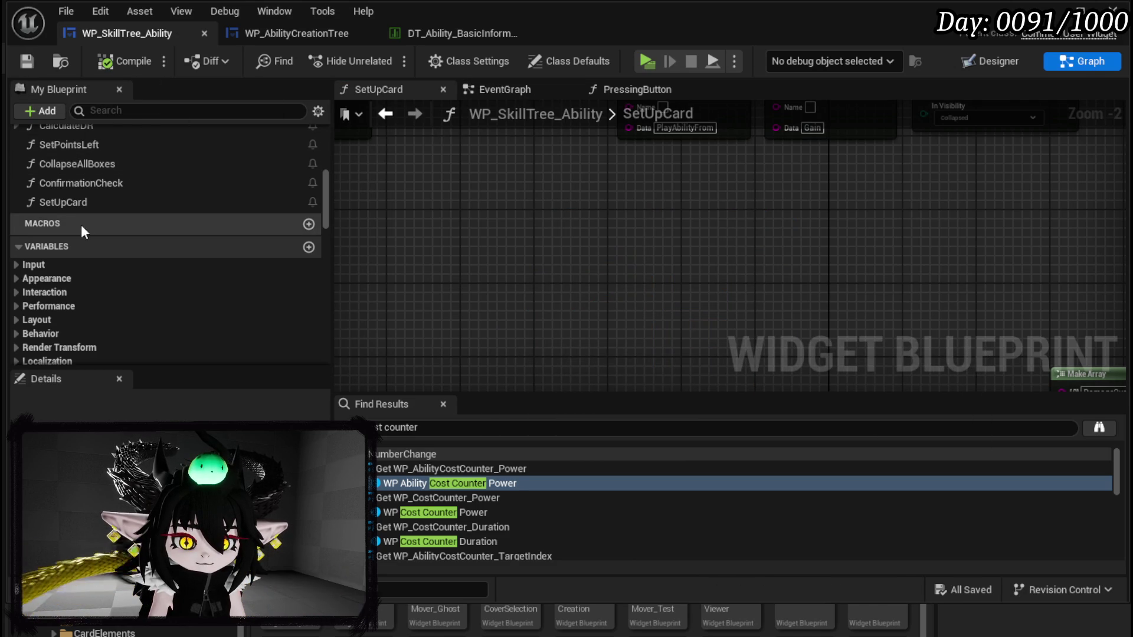
scroll(79, 218, up, 10)
double_click(90, 195)
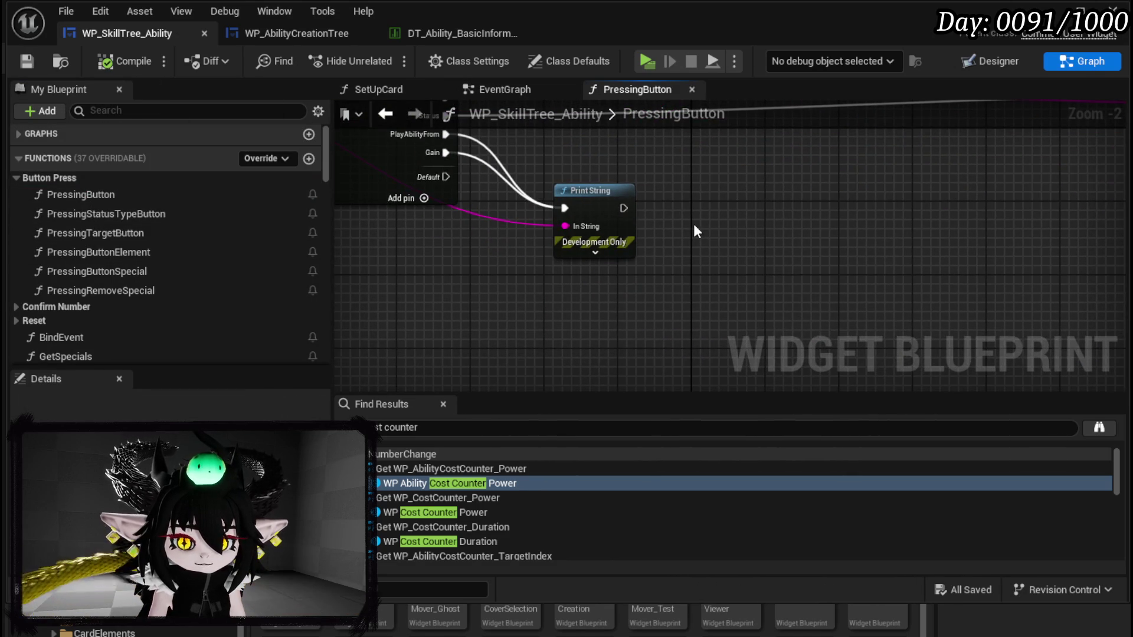
Step: Wire the switch case into Set Data and paste a second Set Data pair on PlayAbilityFrom
mouse_move(581, 191)
mouse_down()
mouse_move(484, 259)
mouse_move(501, 285)
mouse_up()
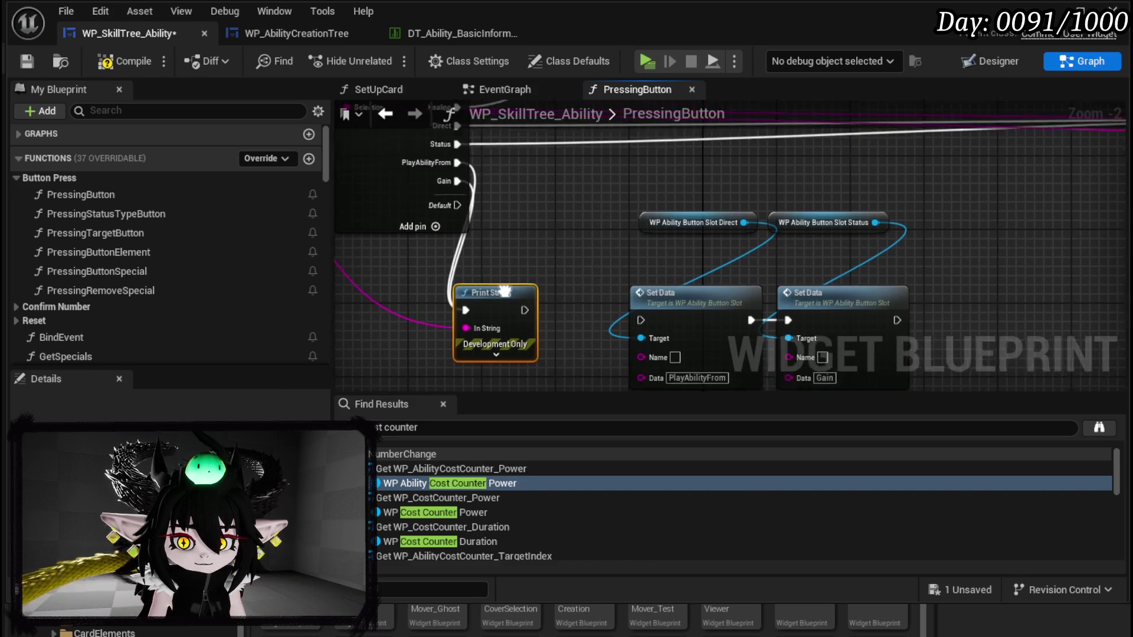
mouse_move(454, 174)
mouse_down()
mouse_move(616, 310)
mouse_move(636, 312)
mouse_up()
scroll(589, 236, down, 2)
mouse_move(614, 193)
mouse_down()
mouse_move(763, 279)
mouse_move(632, 264)
mouse_move(646, 219)
mouse_move(582, 269)
mouse_up()
scroll(582, 258, up, 2)
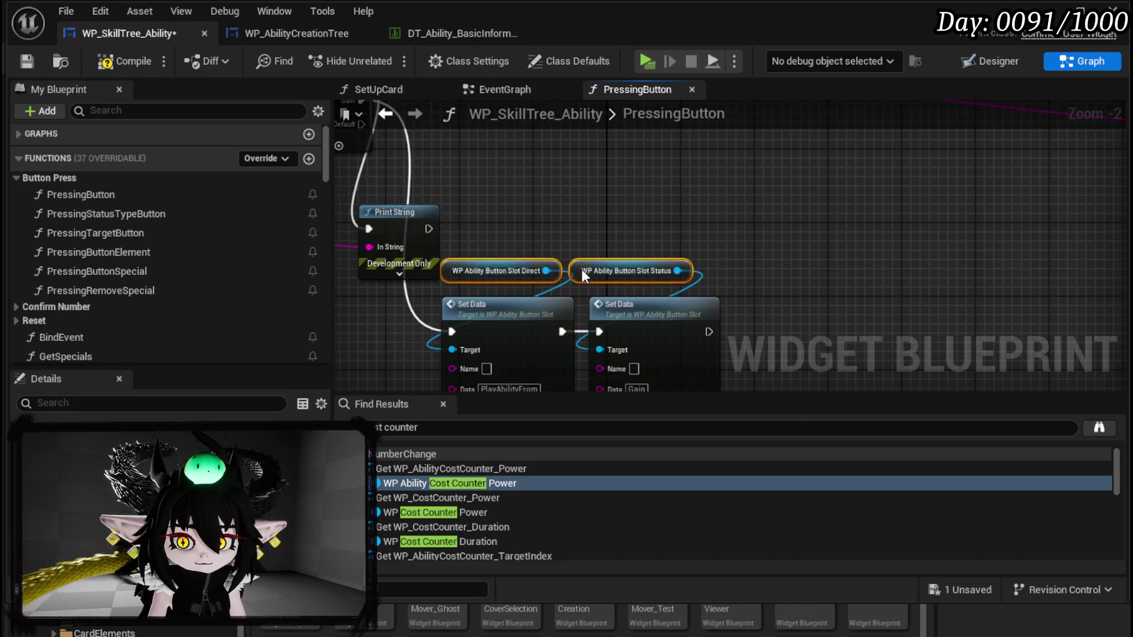
drag(397, 342, 650, 295)
key(ctrl+c)
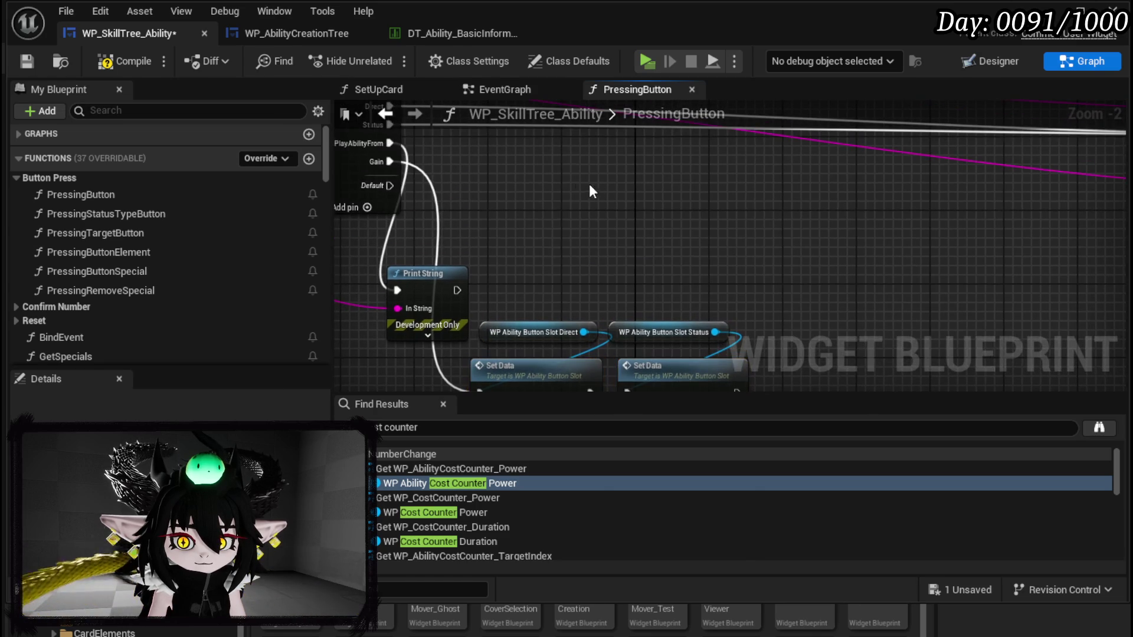
key(ctrl+v)
drag(391, 144, 517, 218)
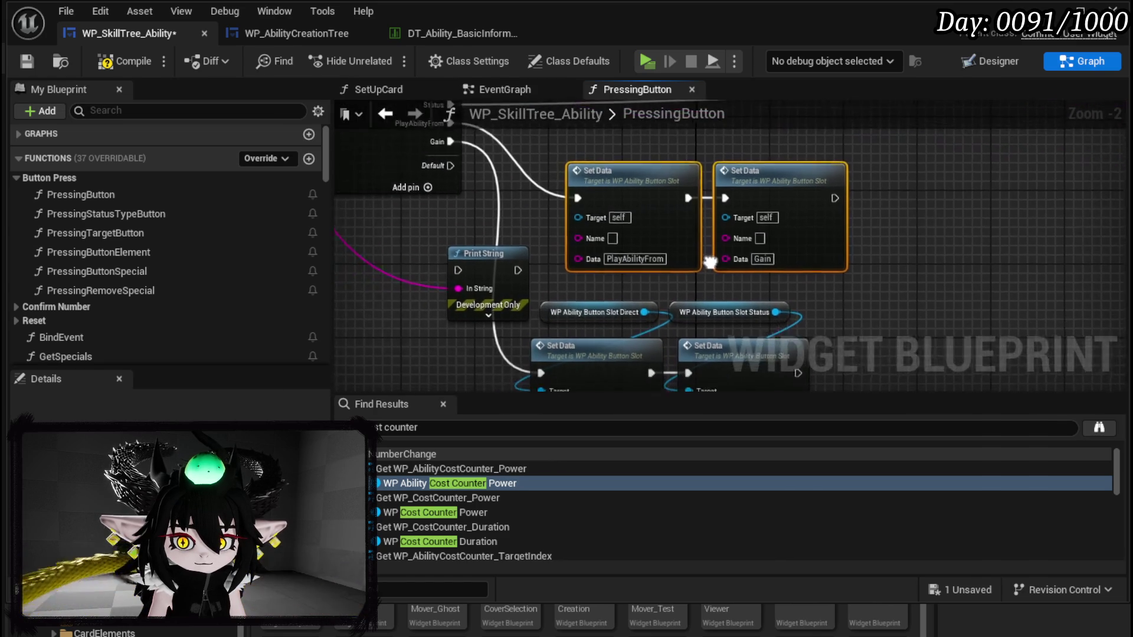
Step: Target Slot Direct and Slot Status, delete Print String, enter Deck/Discard data, and save
click(452, 262)
key(Delete)
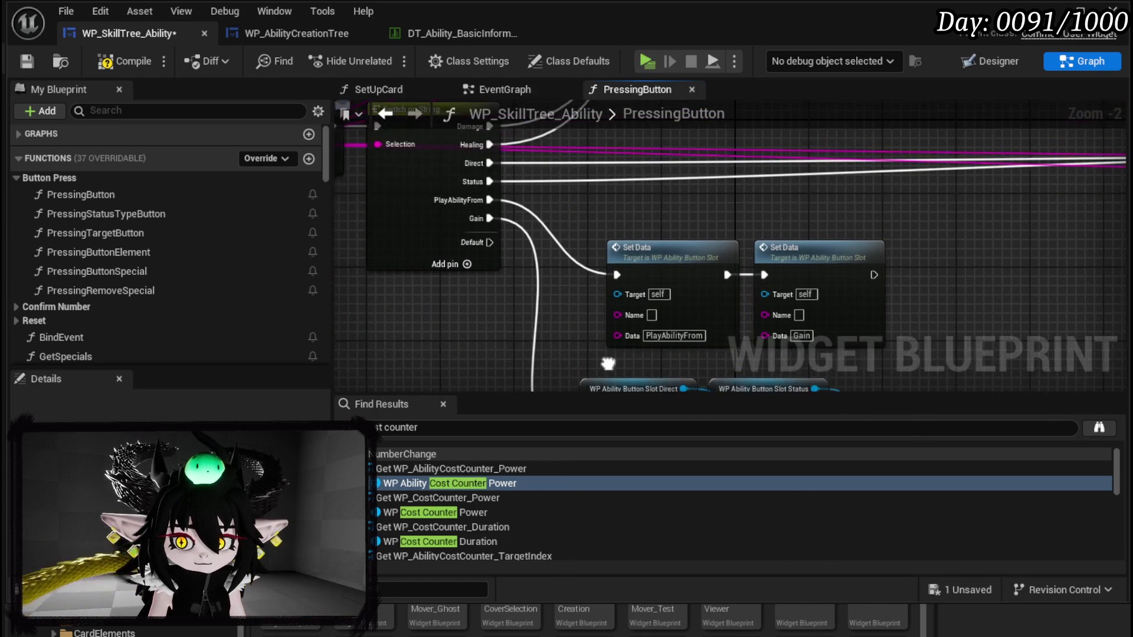
key(ctrl+z)
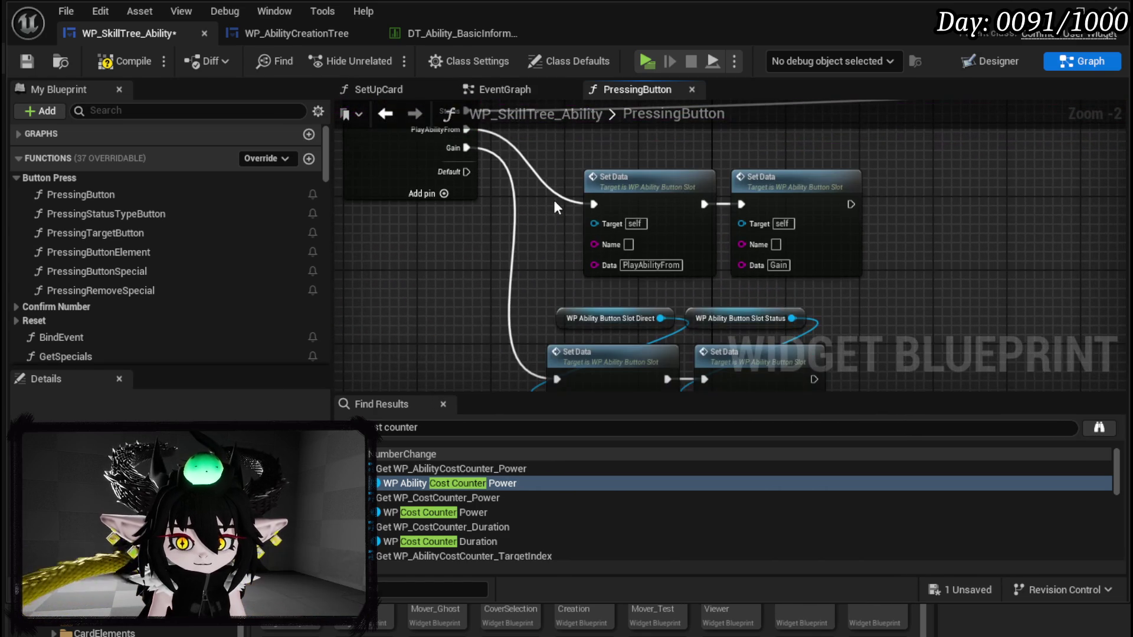
drag(661, 318, 594, 224)
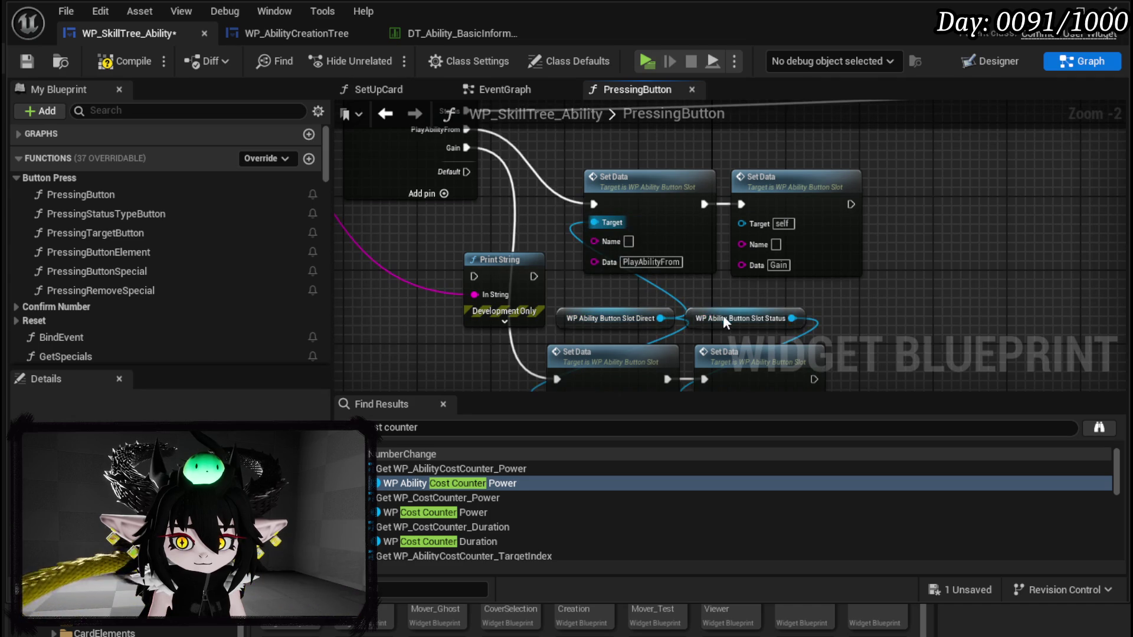
drag(792, 318, 762, 226)
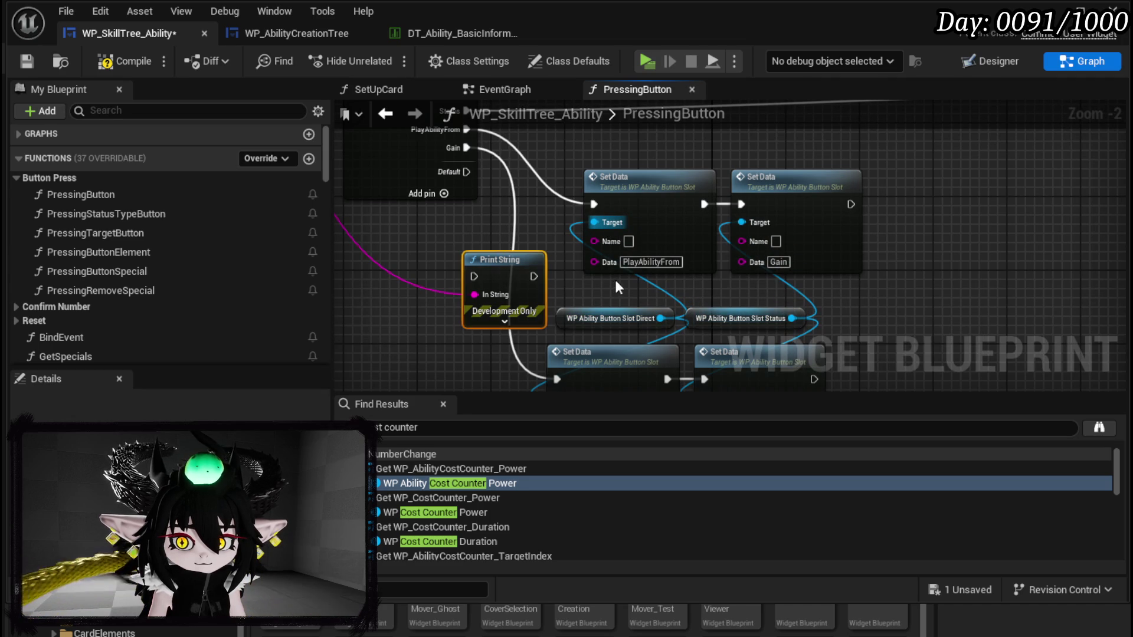
key(Delete)
click(651, 262)
text(Deck)
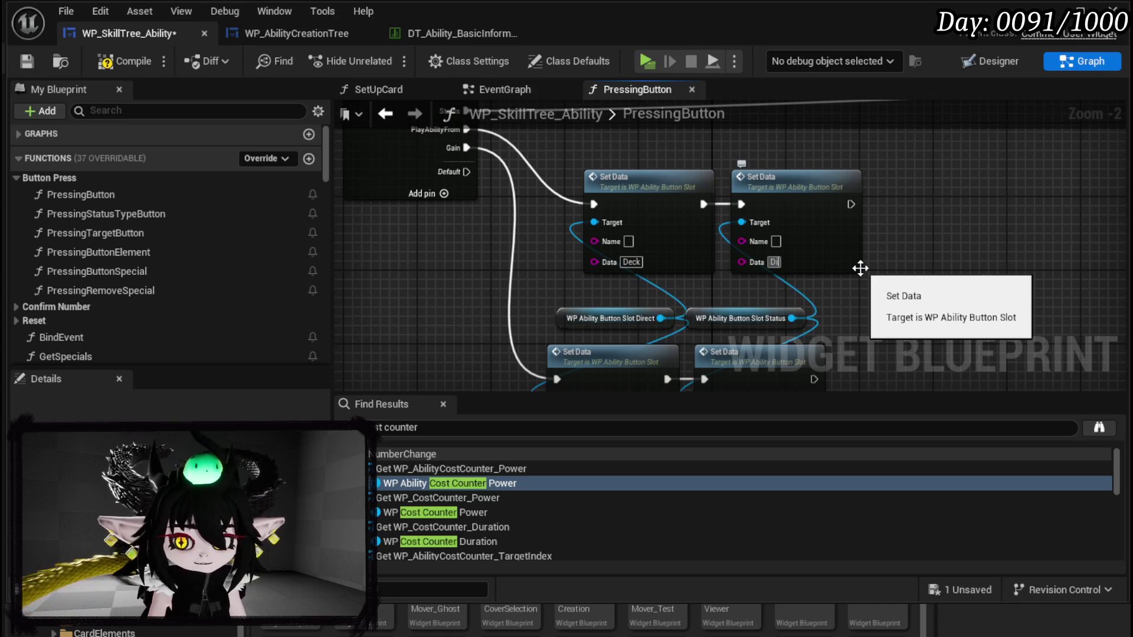
click(27, 61)
Step: Open DT_Ability_BasicInformation and check the Deck and Discard row names
click(454, 33)
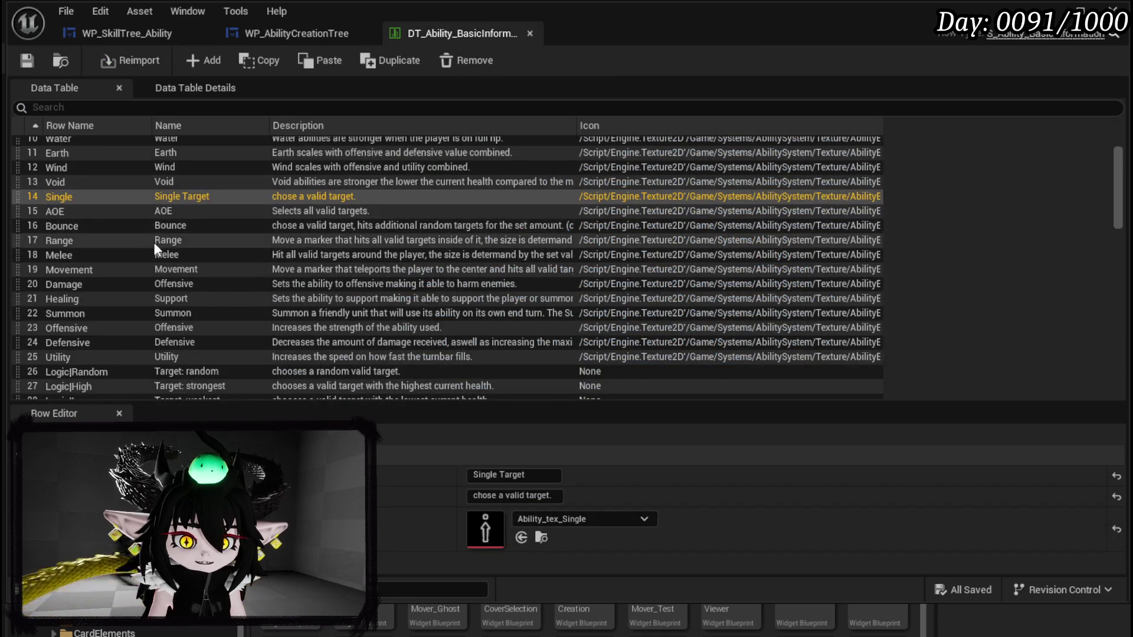
scroll(153, 242, down, 15)
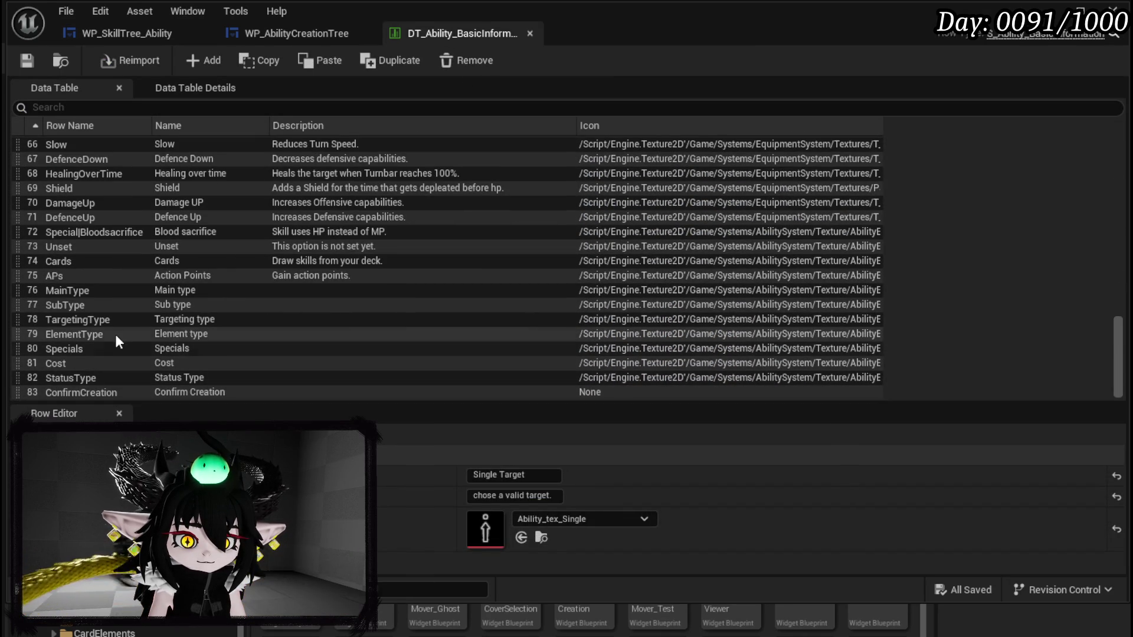
scroll(116, 334, up, 8)
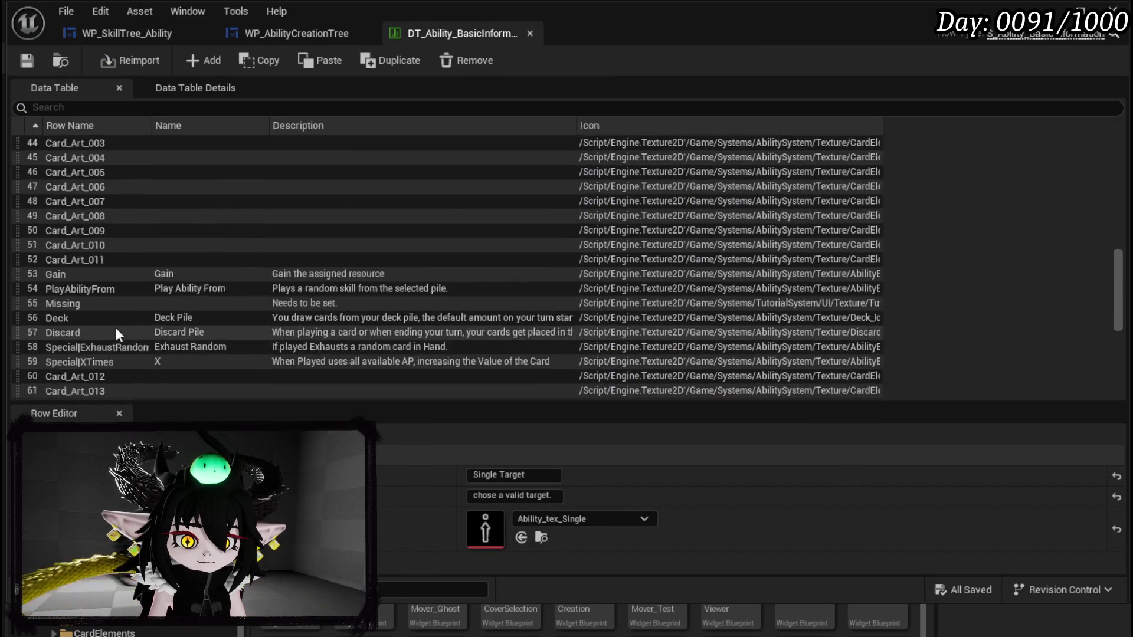
scroll(116, 334, up, 5)
scroll(115, 327, up, 2)
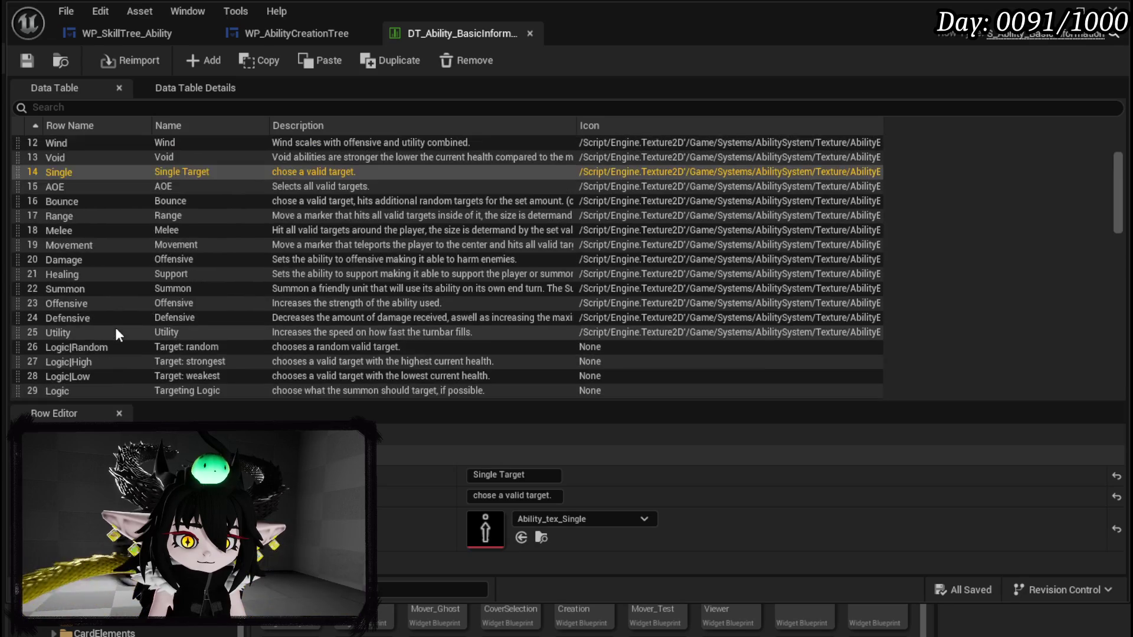
scroll(115, 325, up, 3)
scroll(115, 330, down, 3)
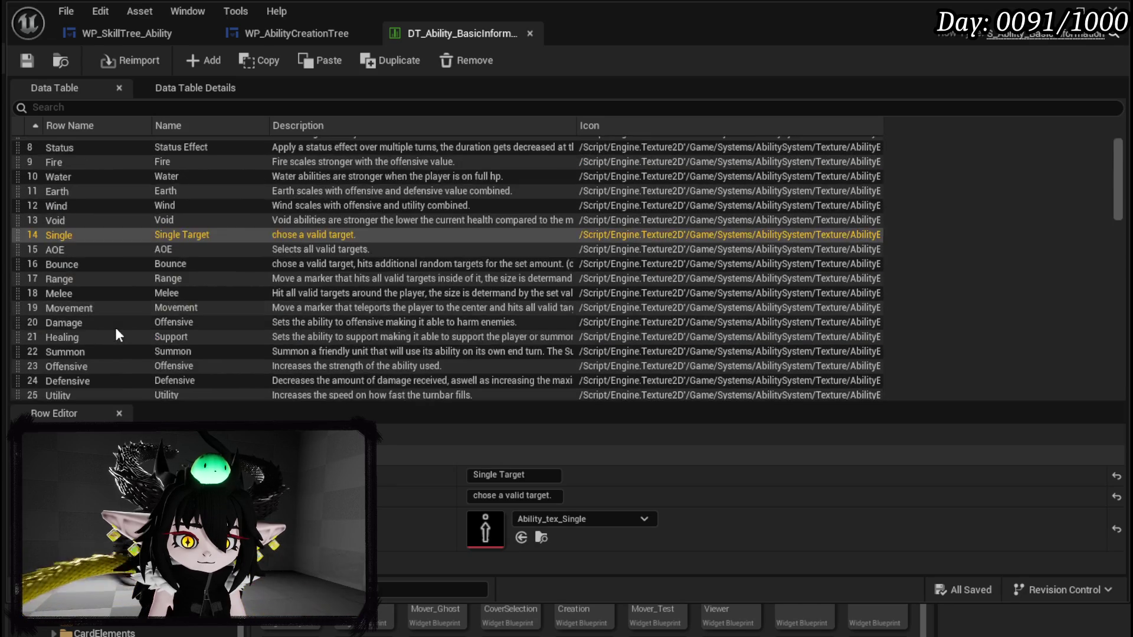
scroll(116, 332, down, 2)
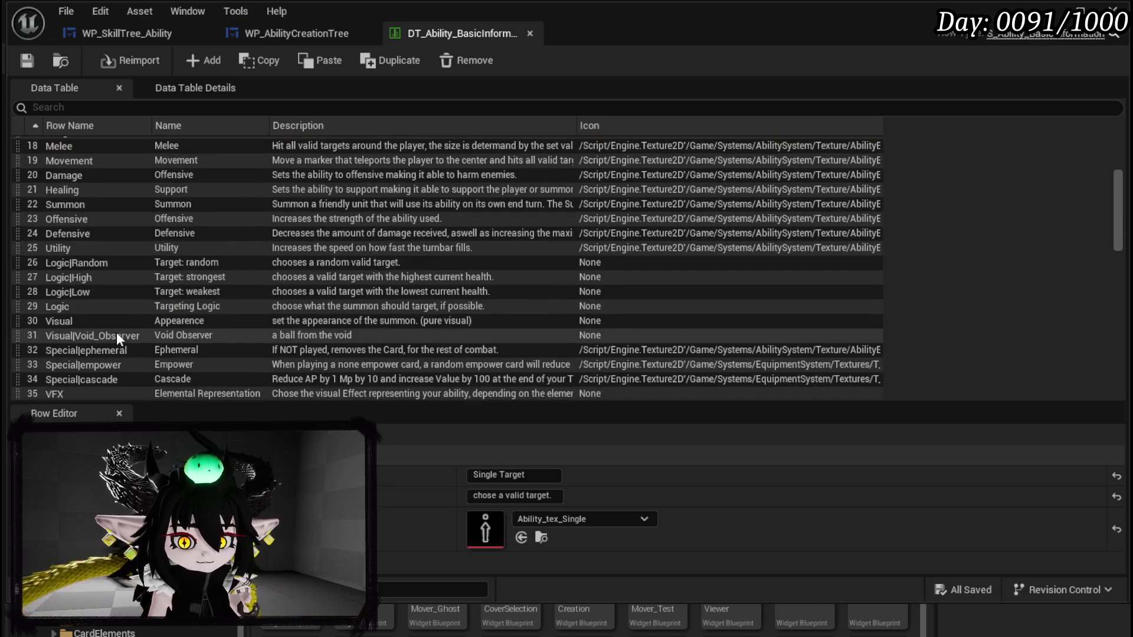
scroll(159, 343, down, 1)
scroll(159, 343, down, 2)
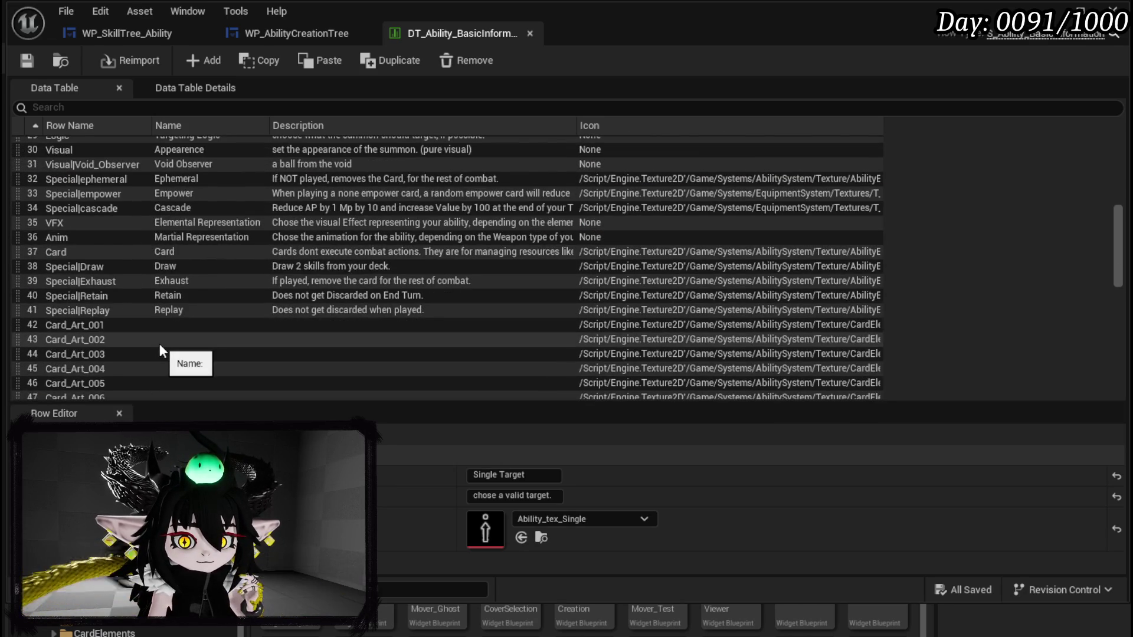
scroll(160, 344, down, 2)
scroll(159, 344, down, 3)
click(113, 330)
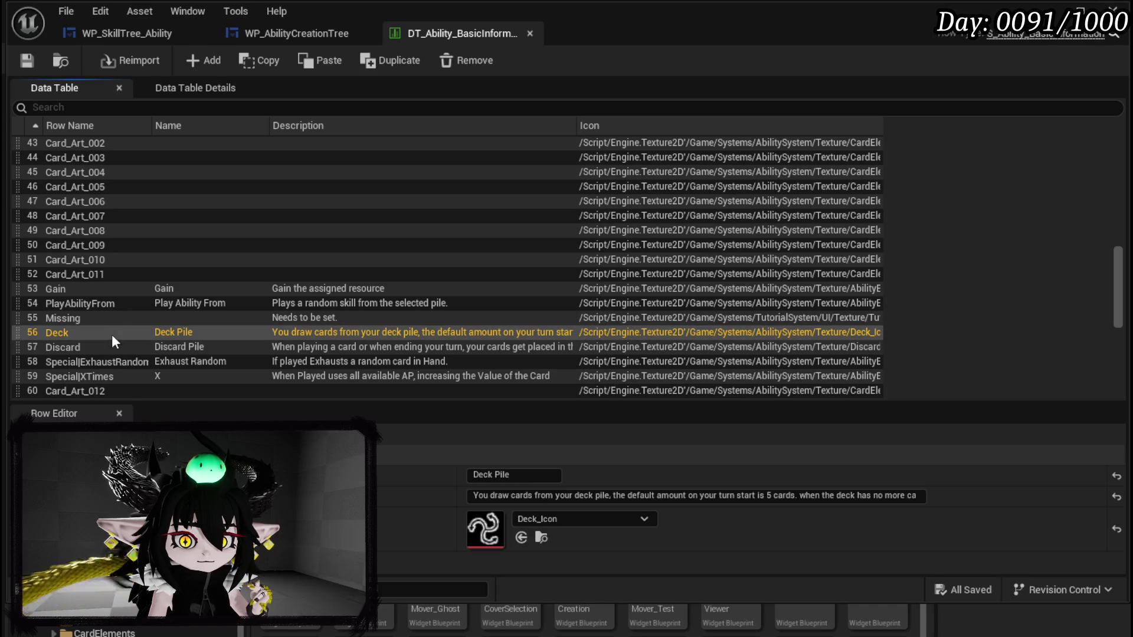
click(108, 344)
Step: Check the APs and Cards row names in the data table
scroll(107, 344, down, 4)
scroll(107, 344, down, 3)
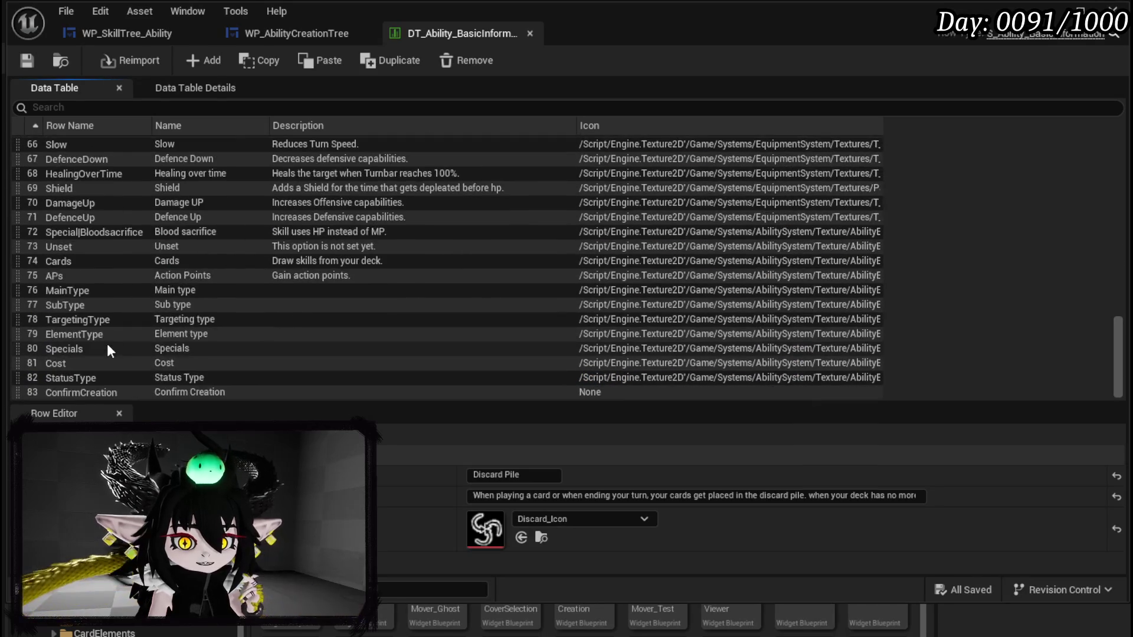
click(79, 273)
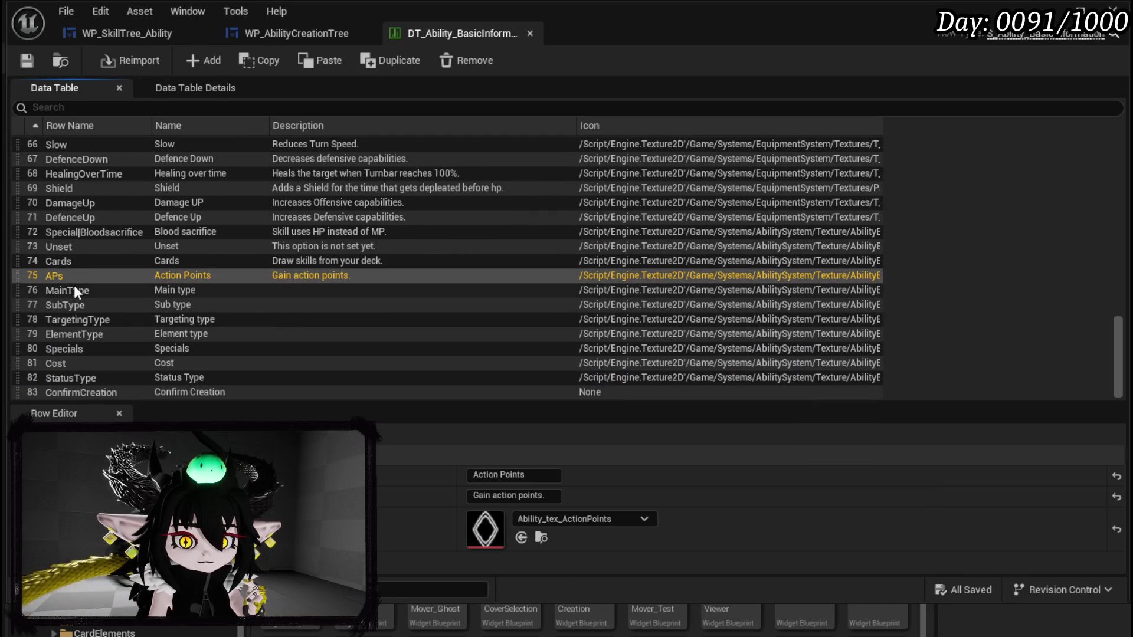
click(71, 261)
click(63, 278)
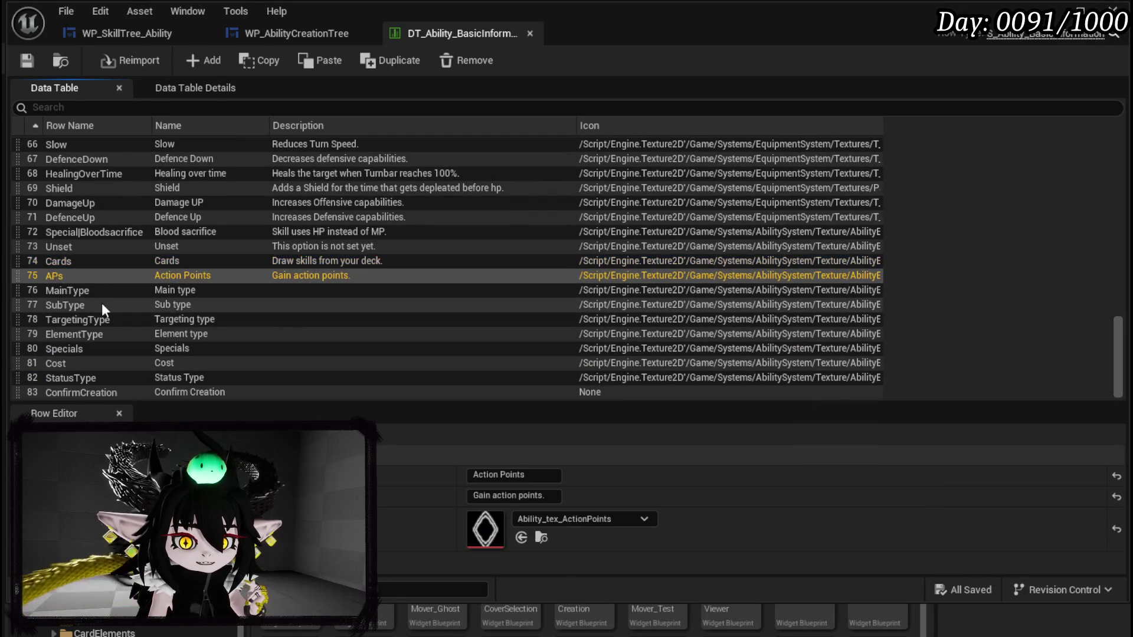
click(83, 261)
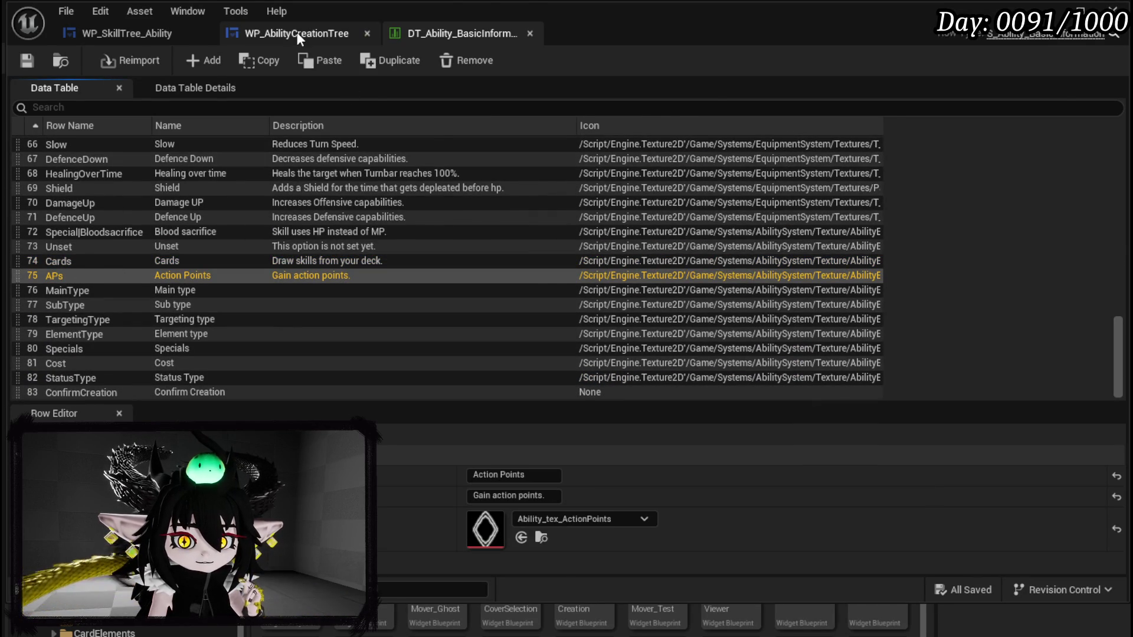
click(297, 32)
Step: Change the lower Set Data pair's data from PlayAbilityFrom and Gain to APs and Cards
click(98, 33)
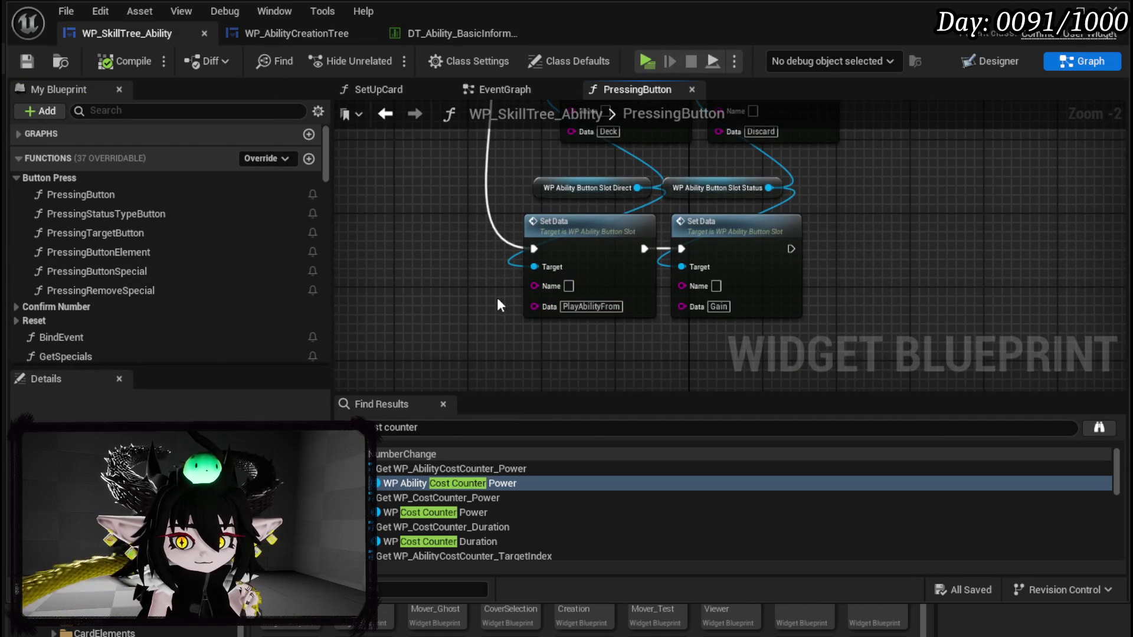
drag(497, 302, 449, 322)
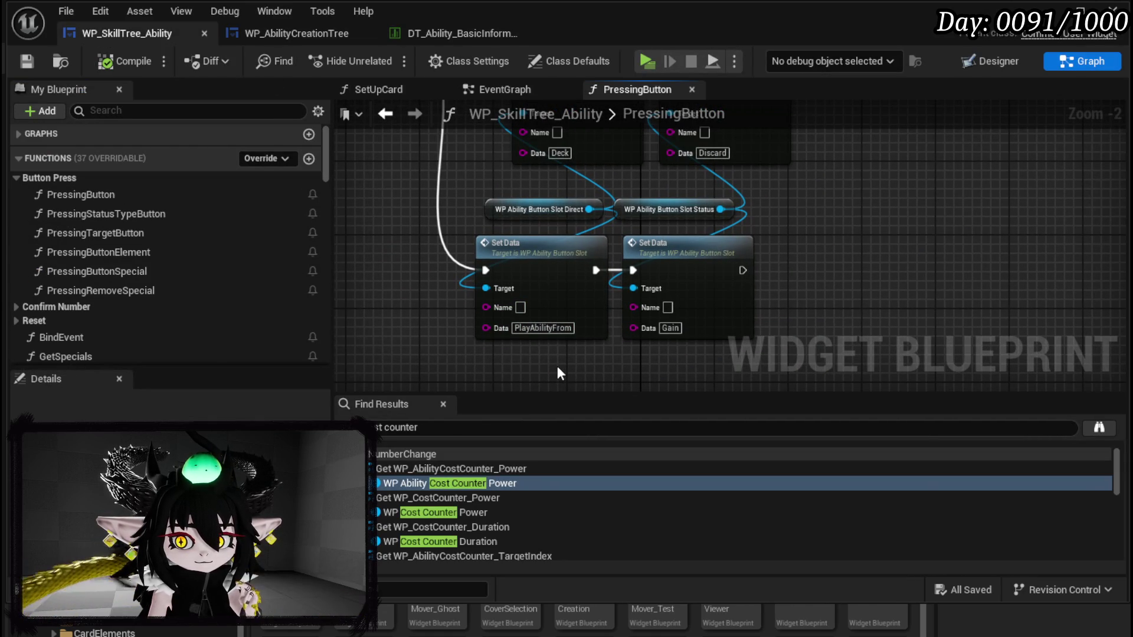
key(ctrl+a)
text(AP)
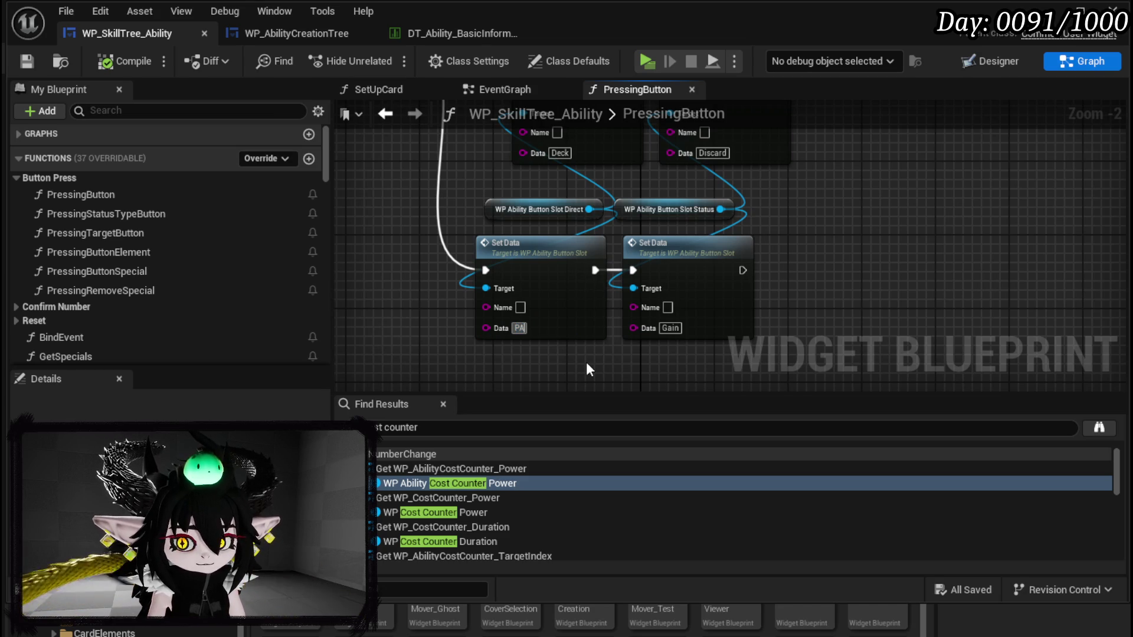
text(s)
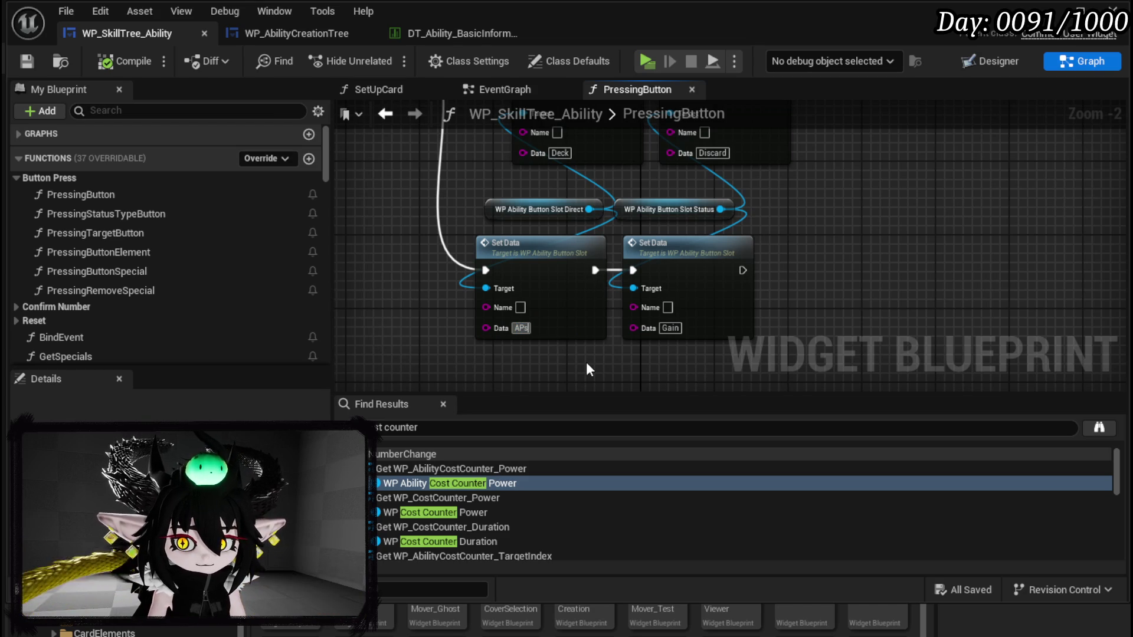
click(674, 330)
text(Cards)
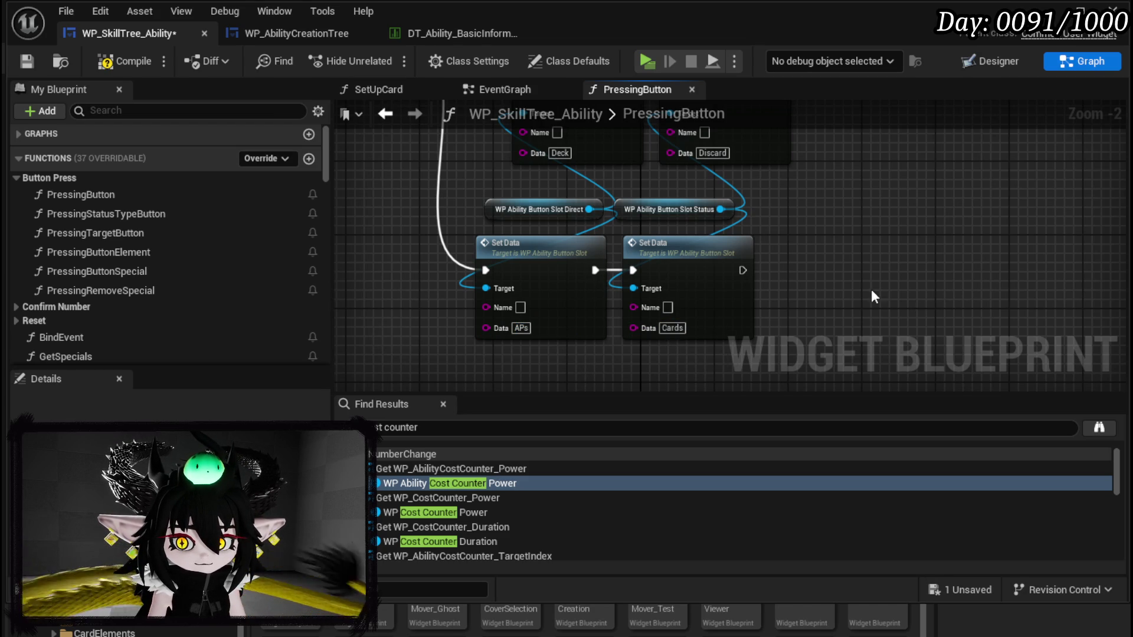
drag(871, 289, 811, 318)
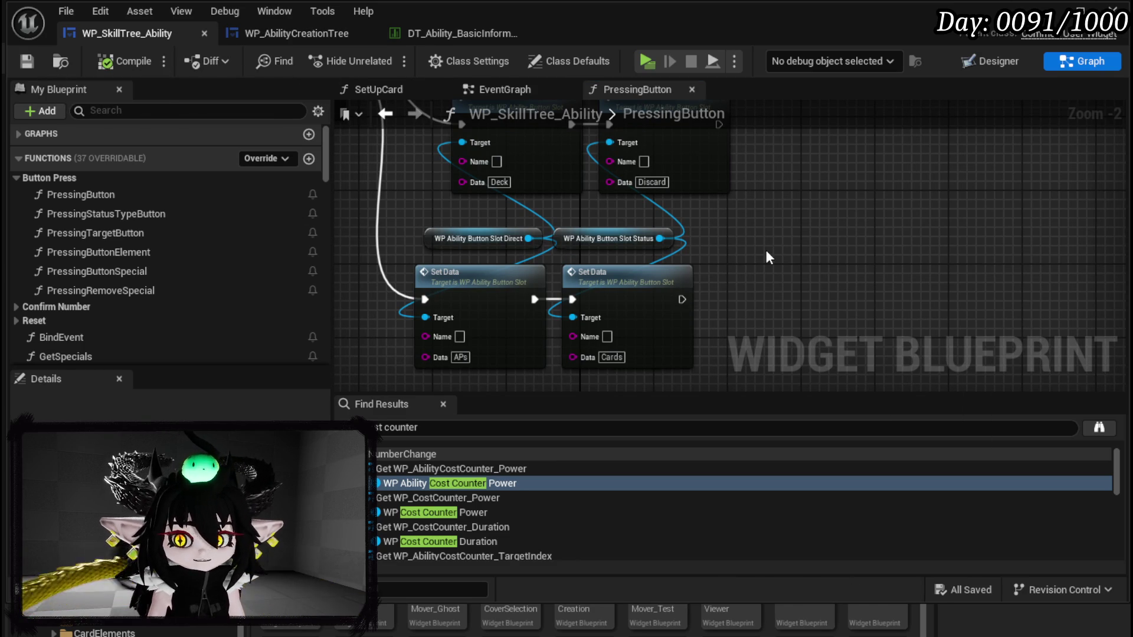
scroll(688, 278, down, 6)
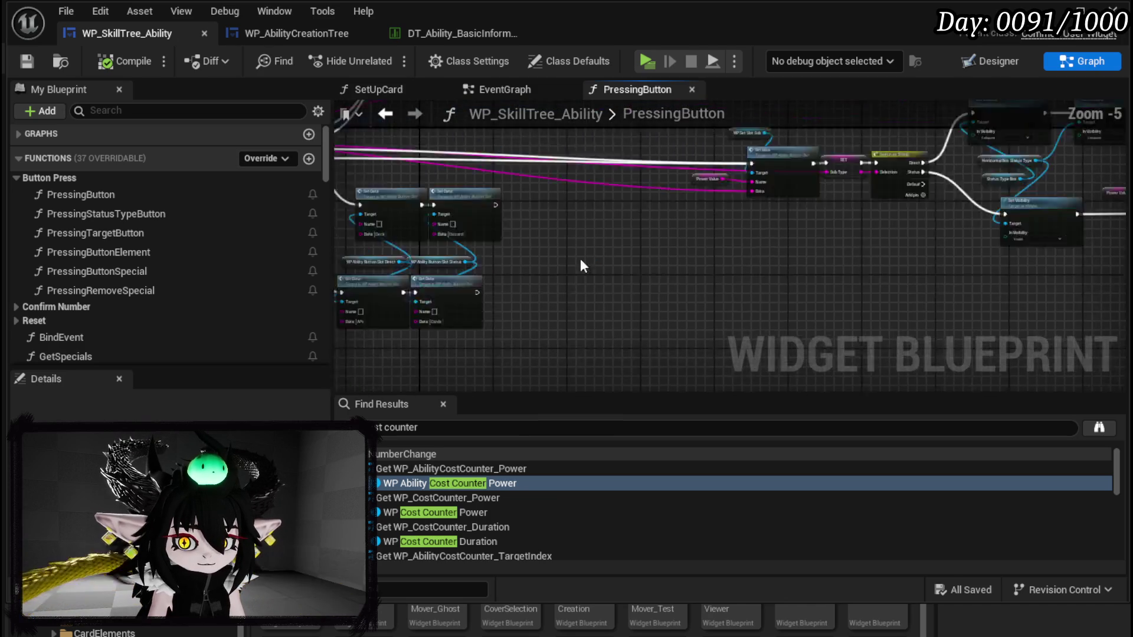
Step: In Designer, rename the POWER/POINTS row box to HorizontalBox_StatusNumber
scroll(688, 278, up, 9)
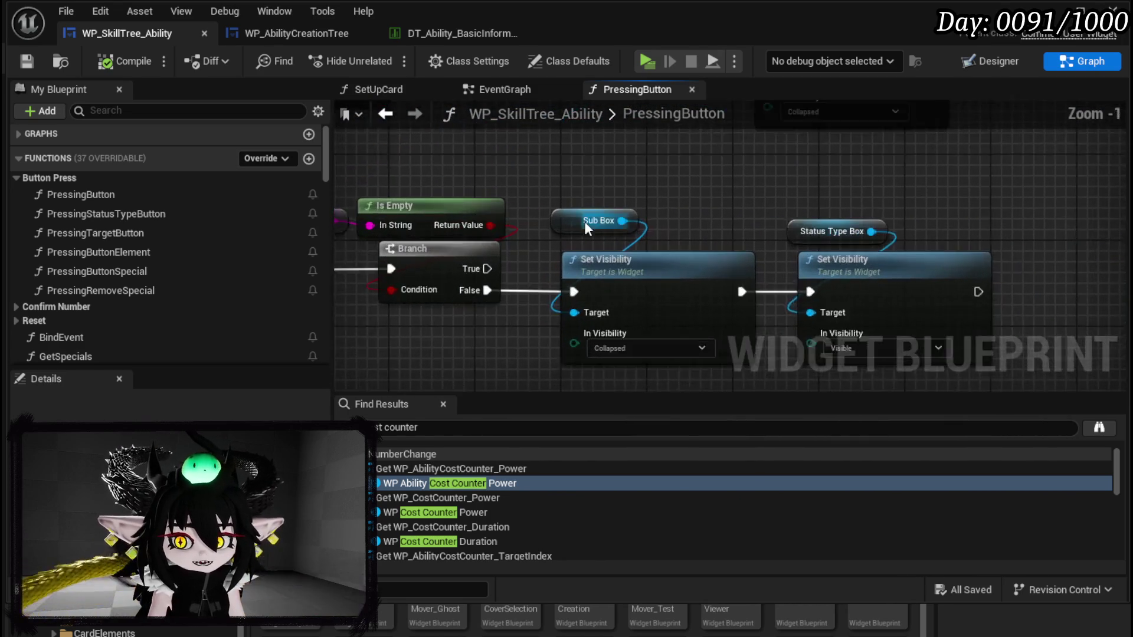
scroll(808, 176, down, 2)
mouse_move(808, 176)
mouse_down()
mouse_move(989, 205)
mouse_move(572, 188)
mouse_move(980, 214)
mouse_up()
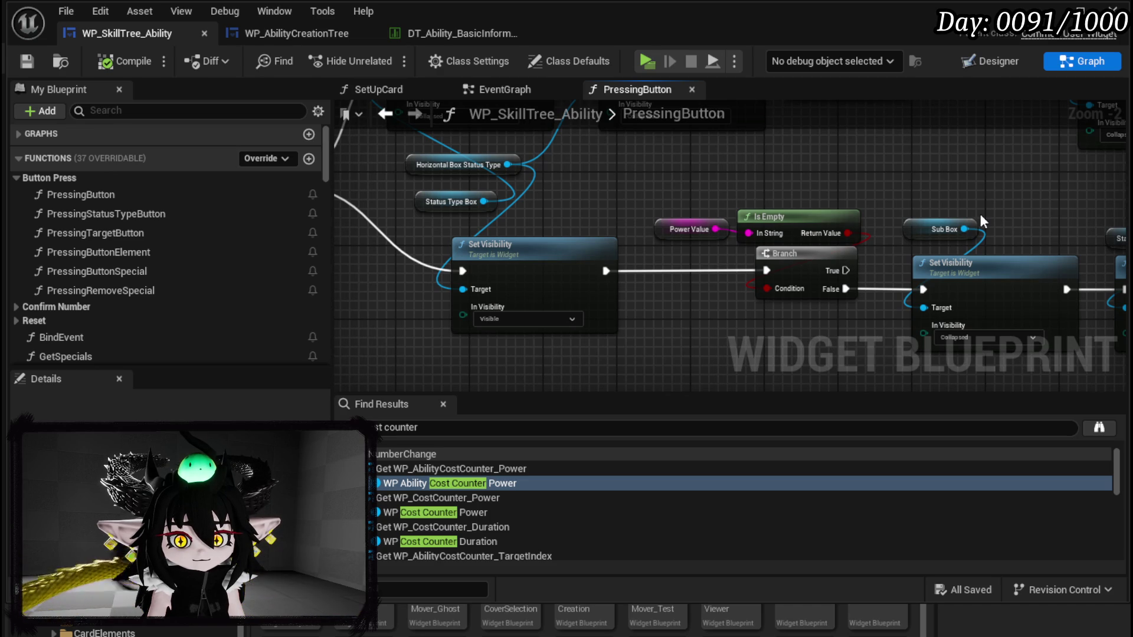
scroll(981, 216, down, 2)
mouse_move(981, 216)
mouse_down()
mouse_move(999, 209)
mouse_move(682, 249)
mouse_up()
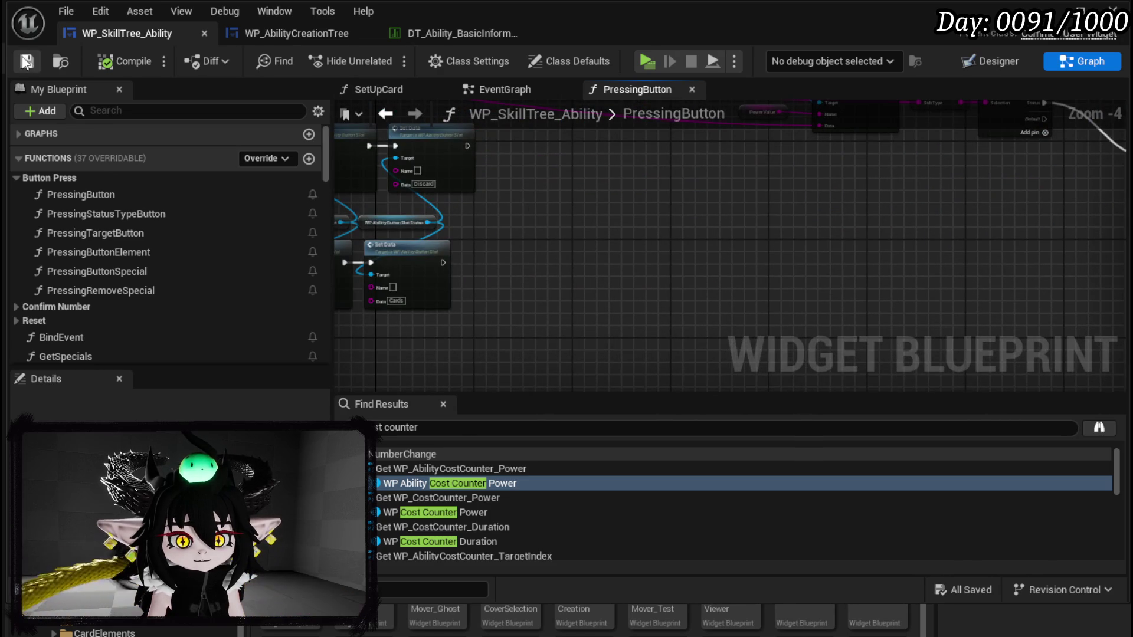
click(983, 61)
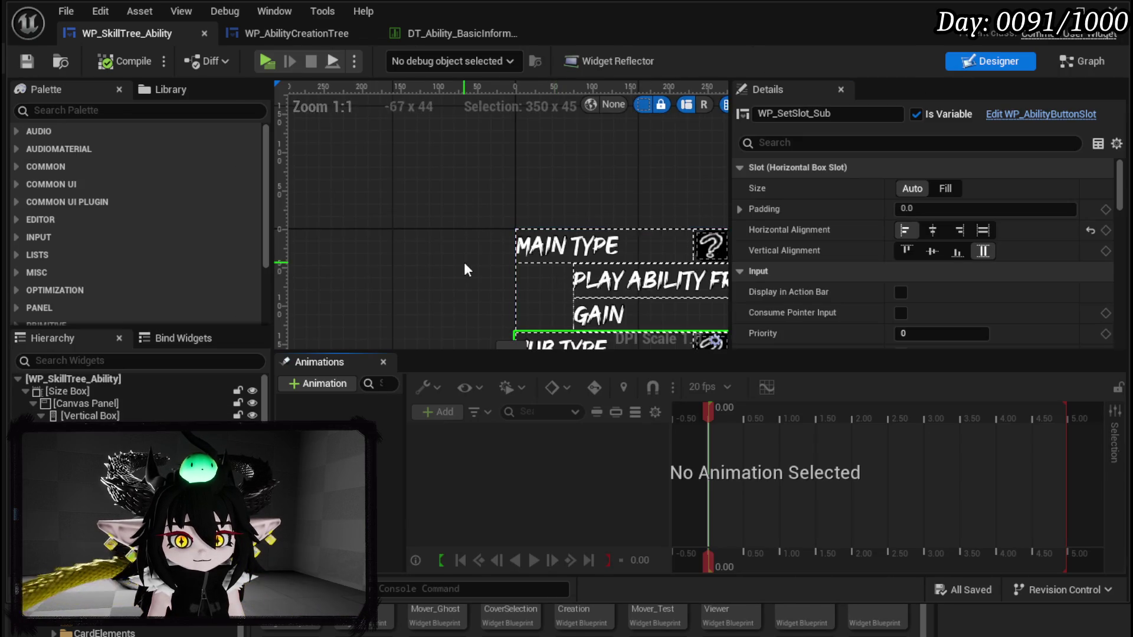
scroll(464, 262, down, 4)
scroll(519, 270, up, 3)
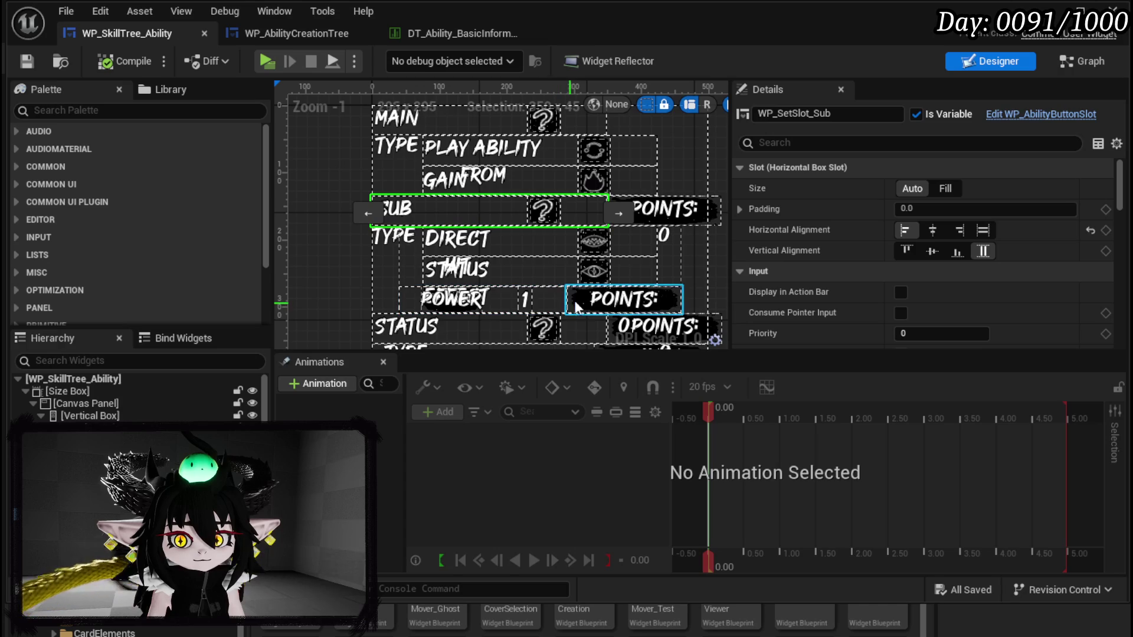
click(512, 298)
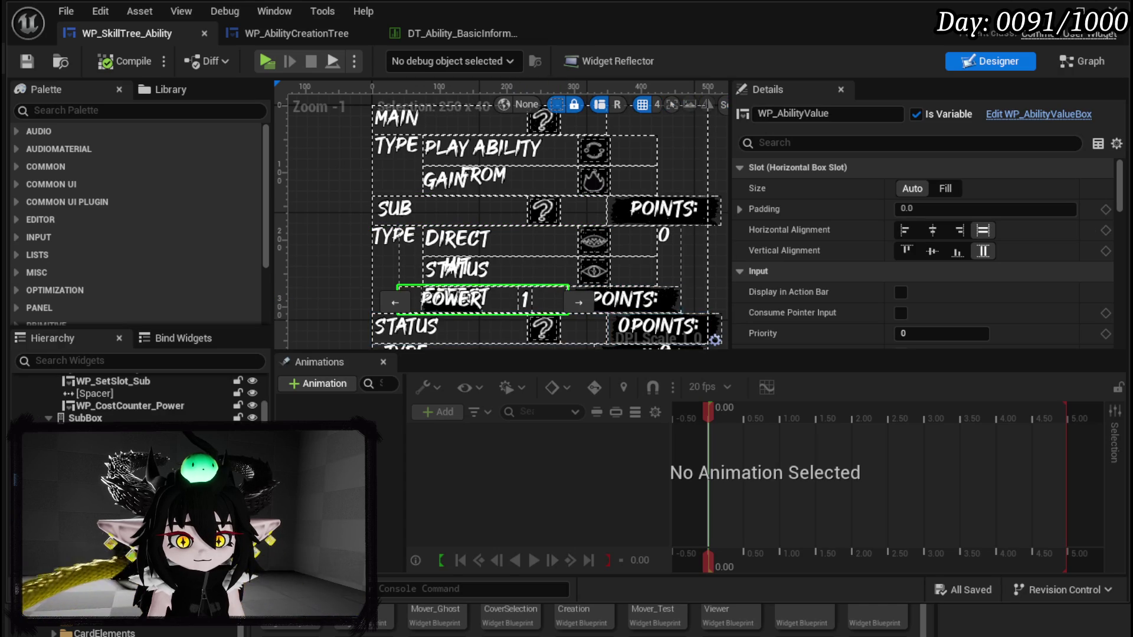
click(513, 296)
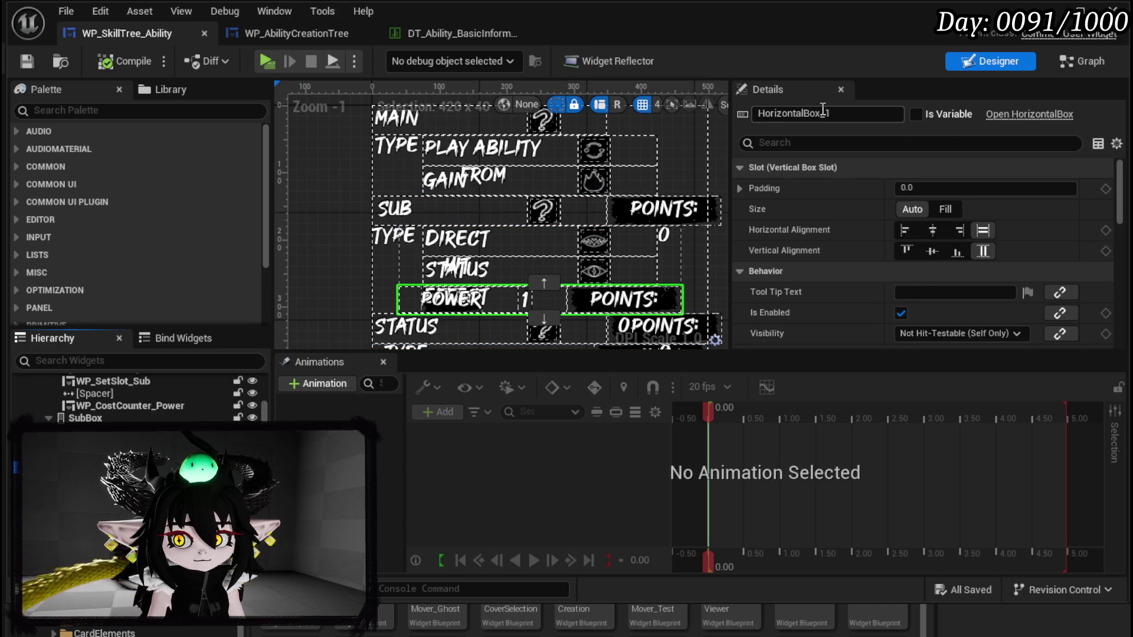
text(HorizontalBox_StatusNu)
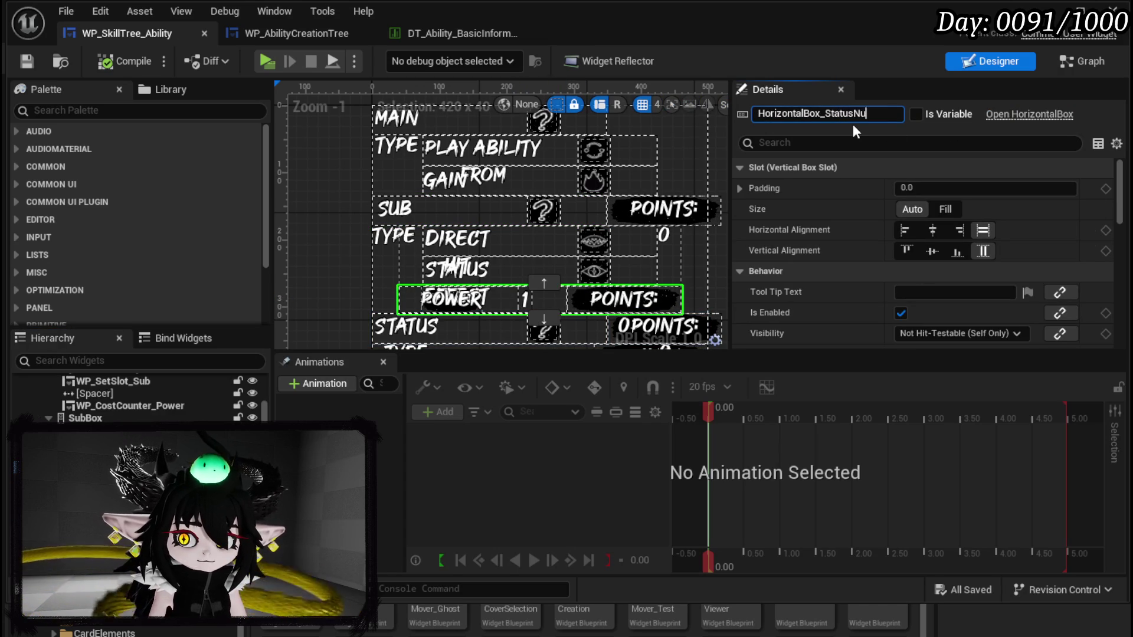
text(mber)
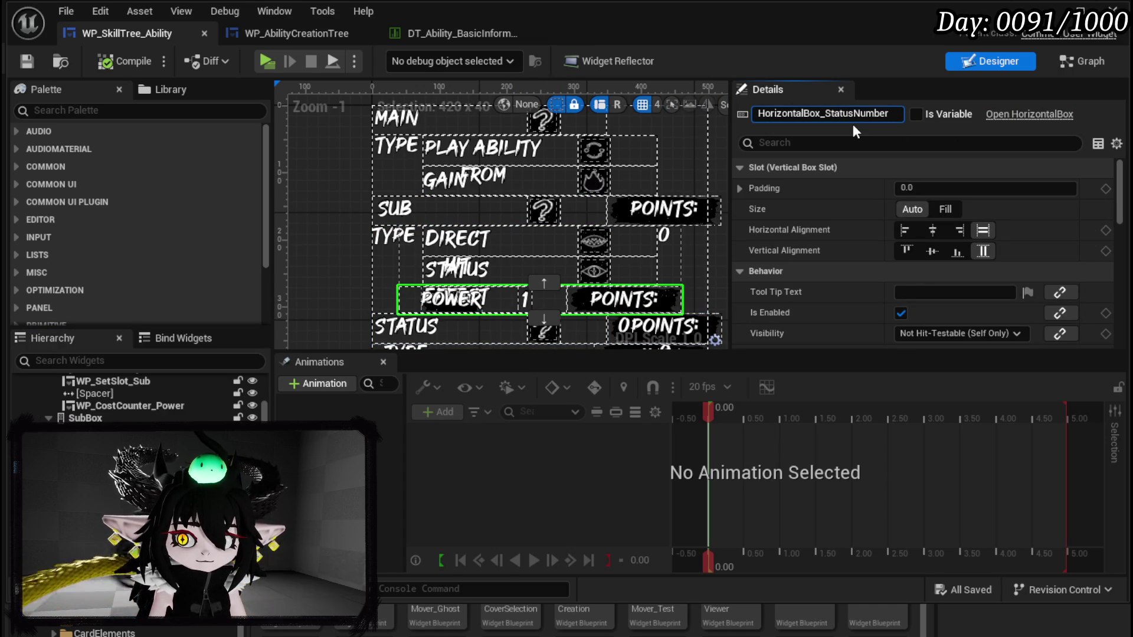
key(Return)
Step: Tick Is Variable on the row box, compile and save, and return to the graph
click(915, 118)
click(130, 59)
click(26, 62)
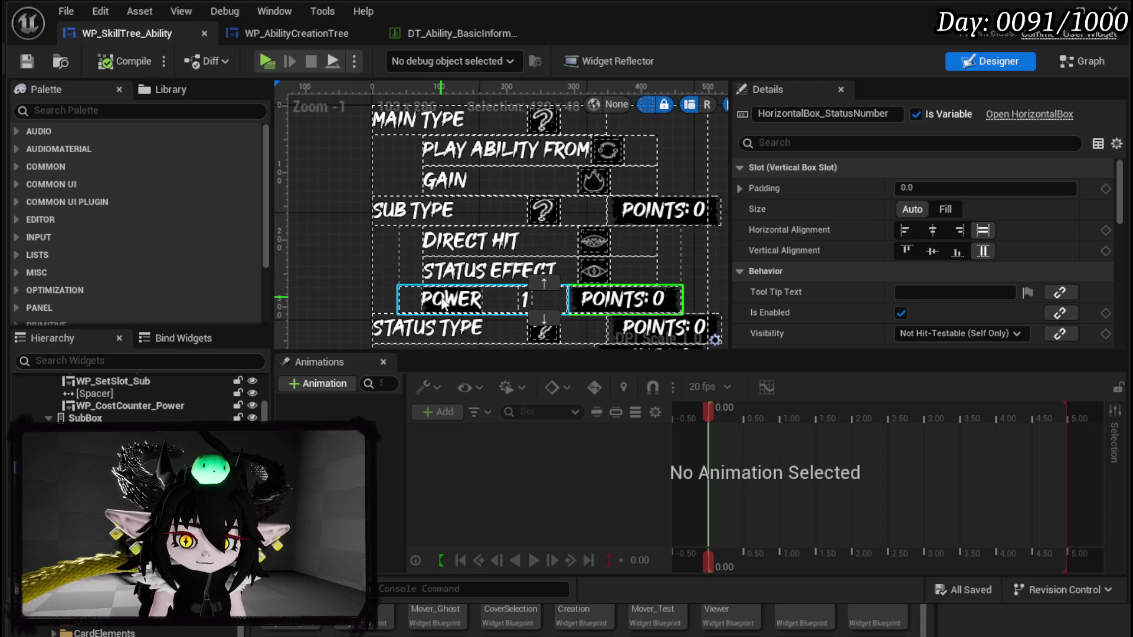
click(257, 36)
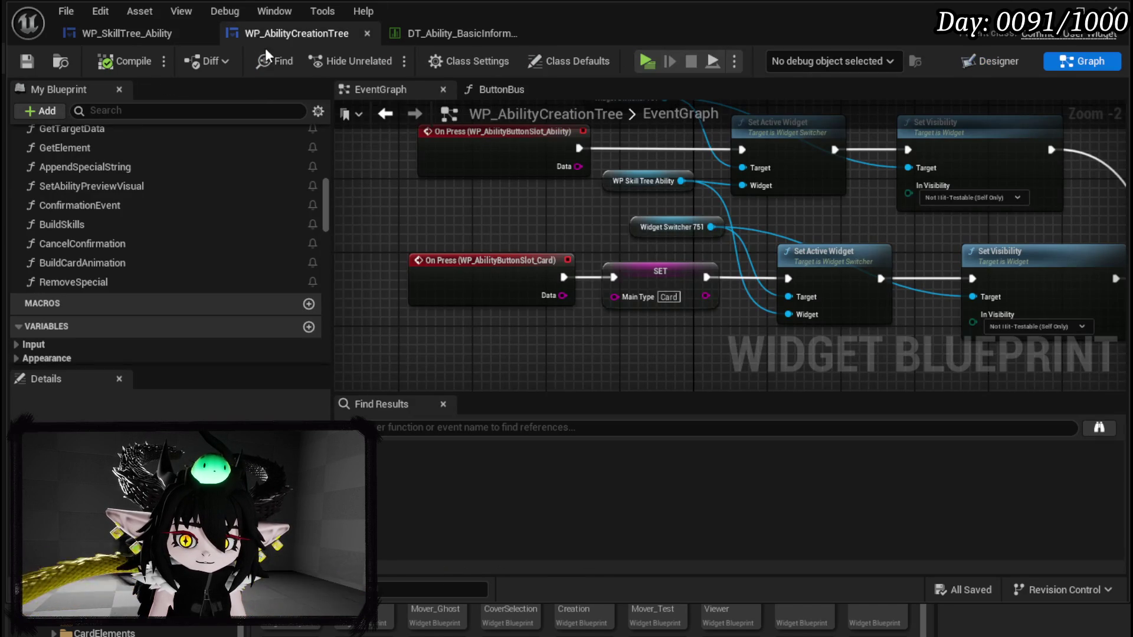
click(119, 33)
click(271, 38)
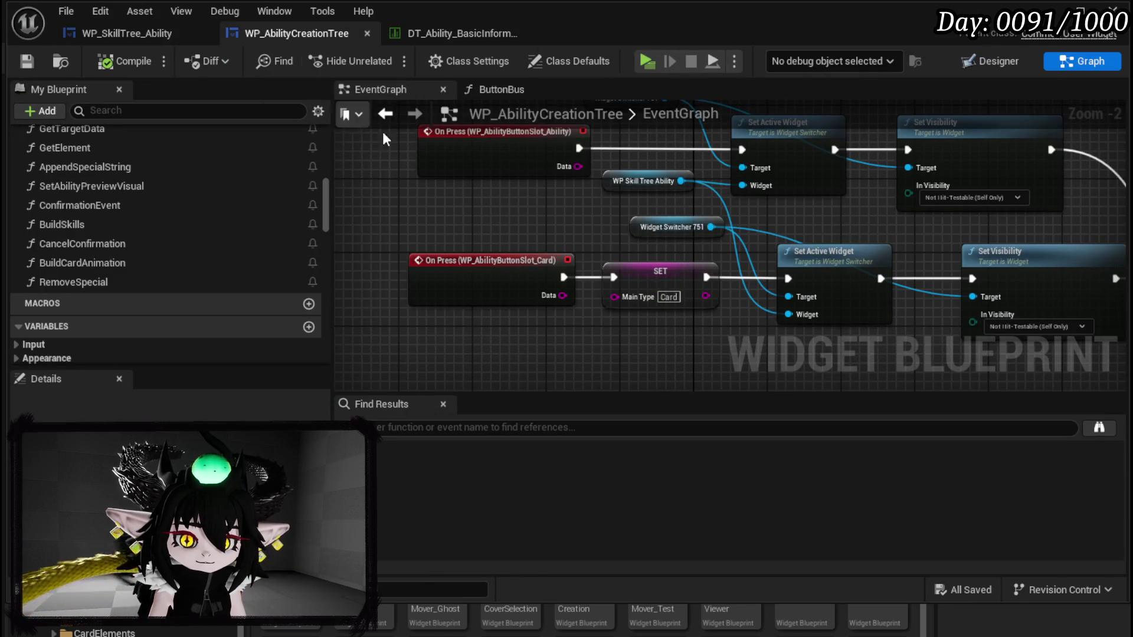
click(124, 33)
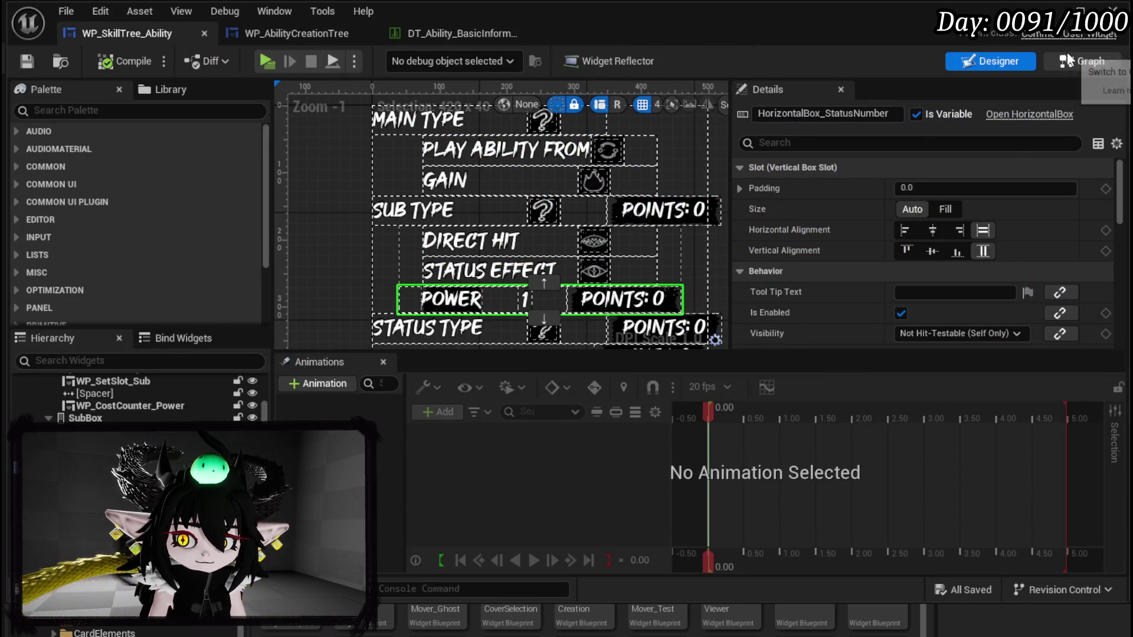
click(1082, 61)
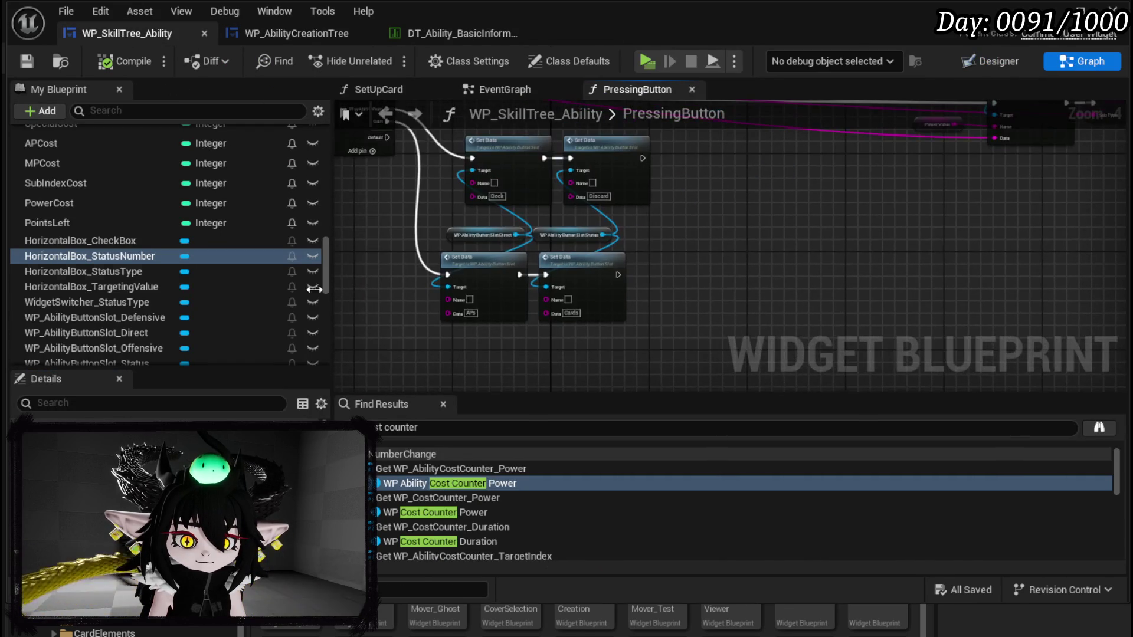
Step: Add HorizontalBox_StatusNumber and WP_AbilityValue getters to the PressingButton graph
mouse_move(118, 256)
mouse_down()
mouse_move(676, 208)
mouse_move(721, 232)
mouse_up()
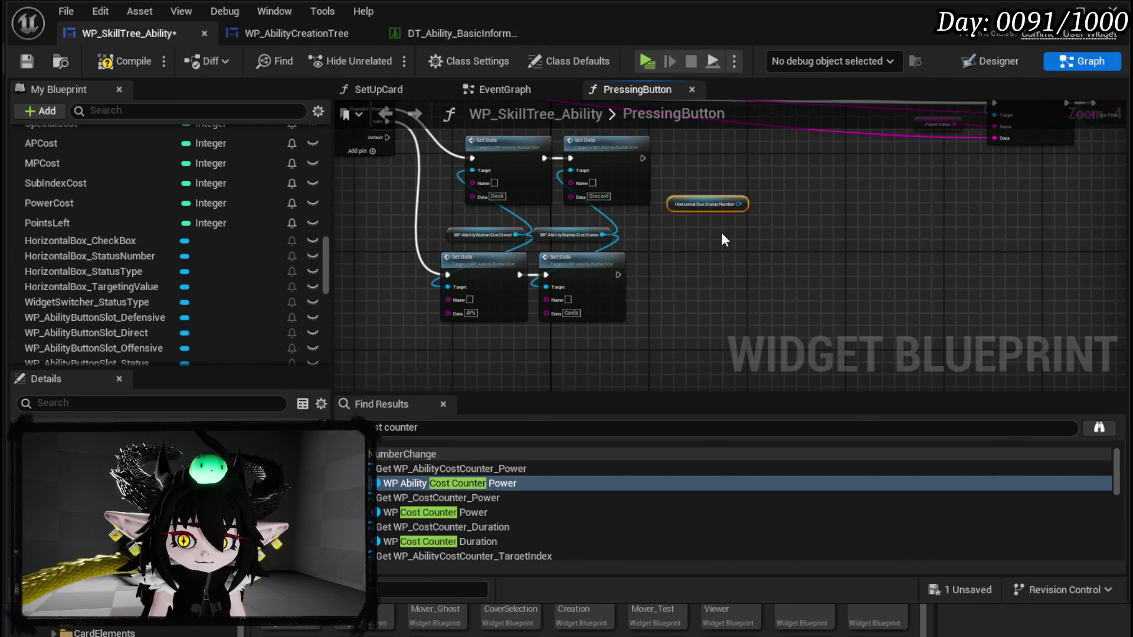
click(987, 61)
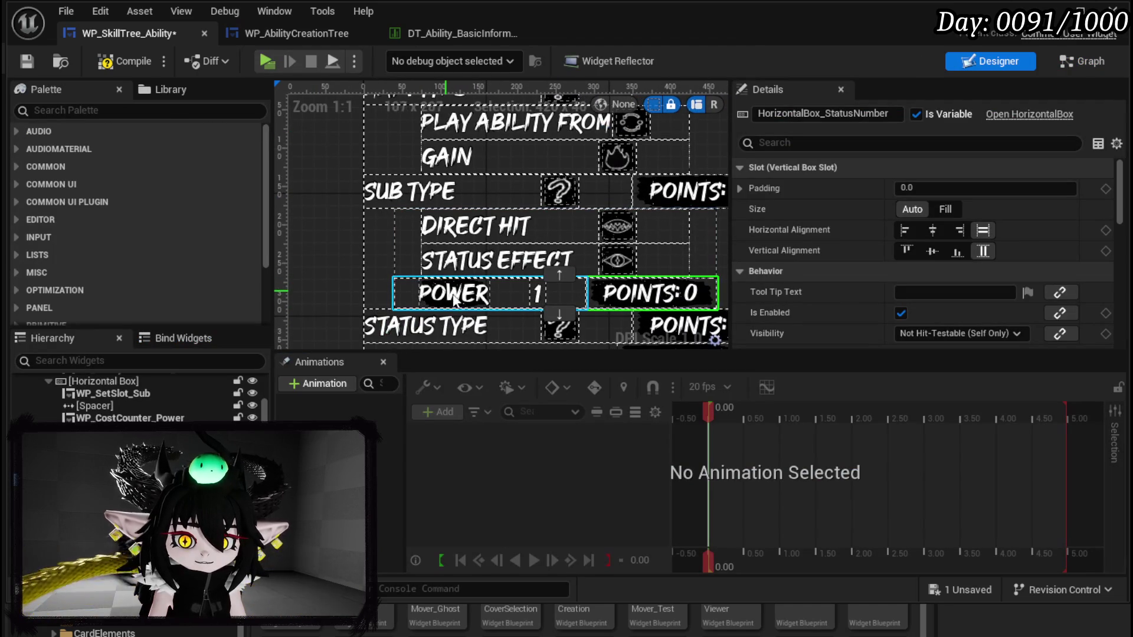
click(456, 295)
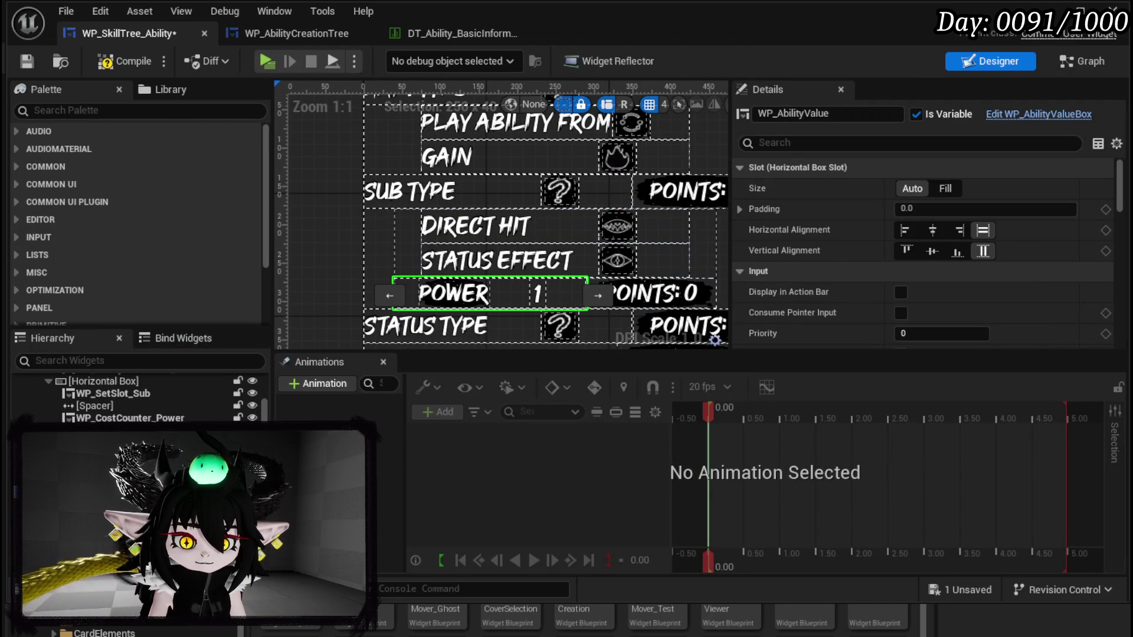
click(1094, 61)
mouse_move(65, 240)
mouse_down()
mouse_move(632, 242)
mouse_move(644, 208)
mouse_move(616, 249)
mouse_up()
click(679, 236)
Step: Add a Set Type Name call on WP Ability Value beside the Cards Set Data node
scroll(584, 207, up, 2)
text(Set)
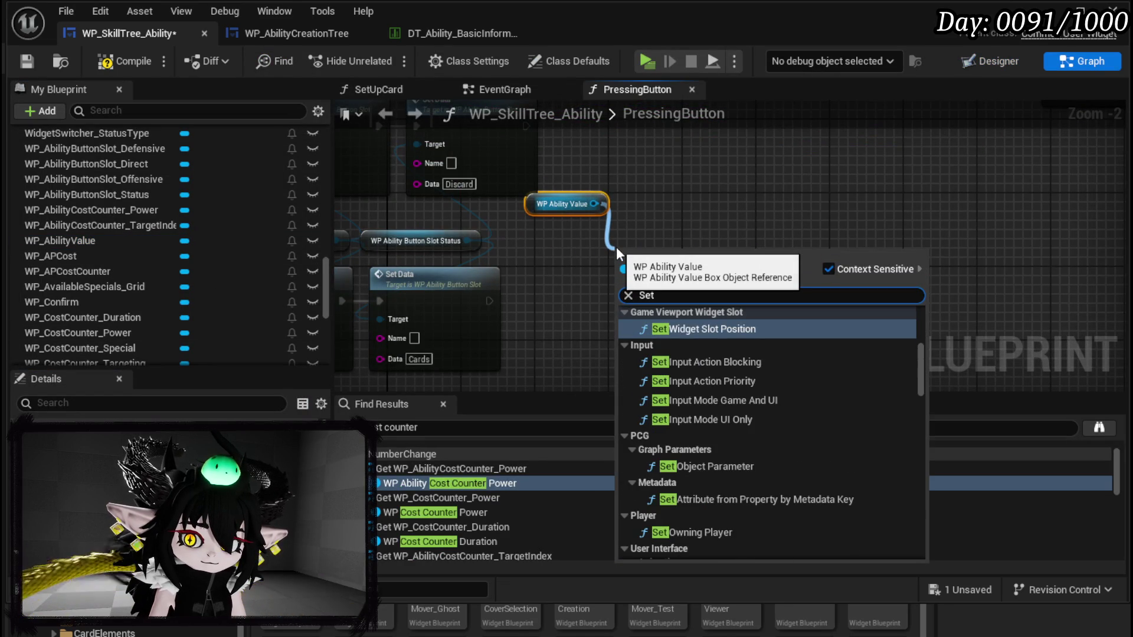
text( Name)
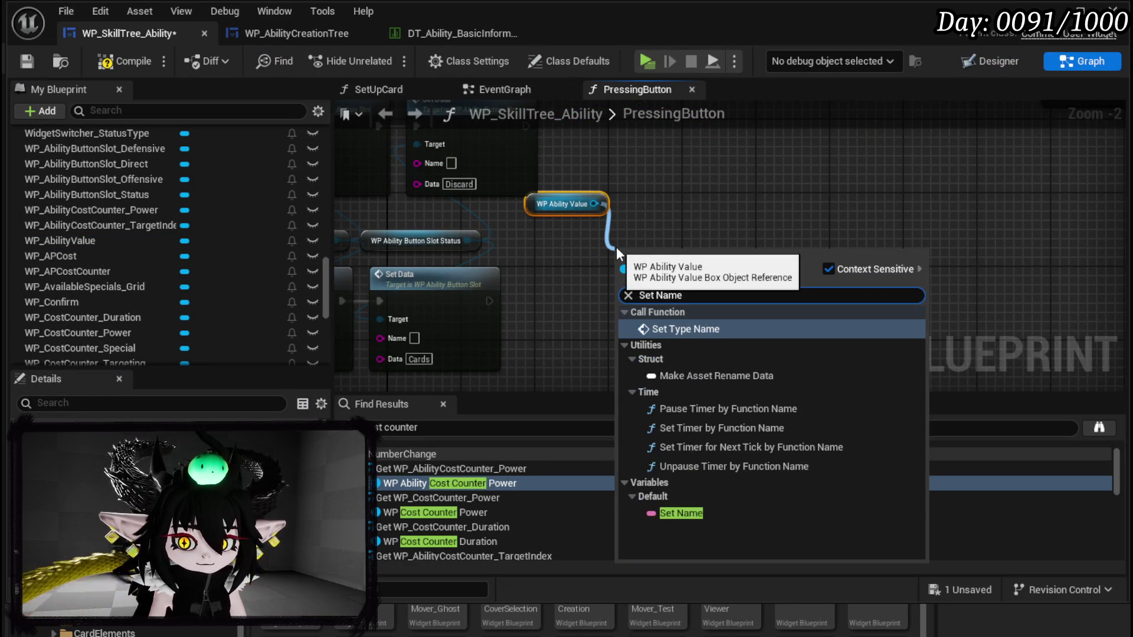
click(681, 330)
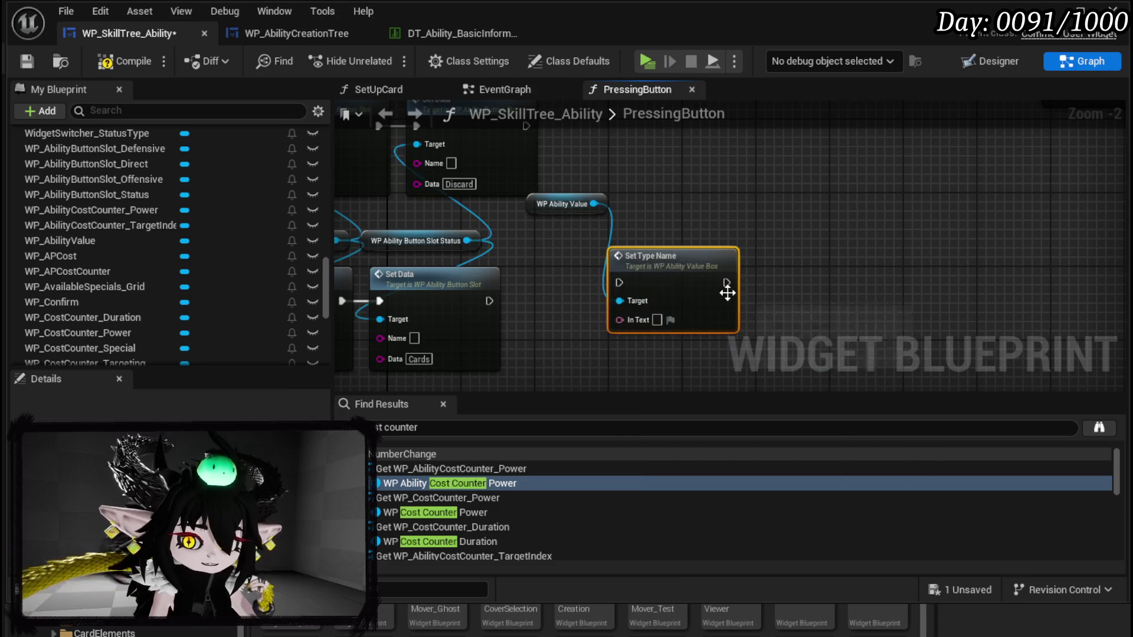
drag(626, 268, 747, 254)
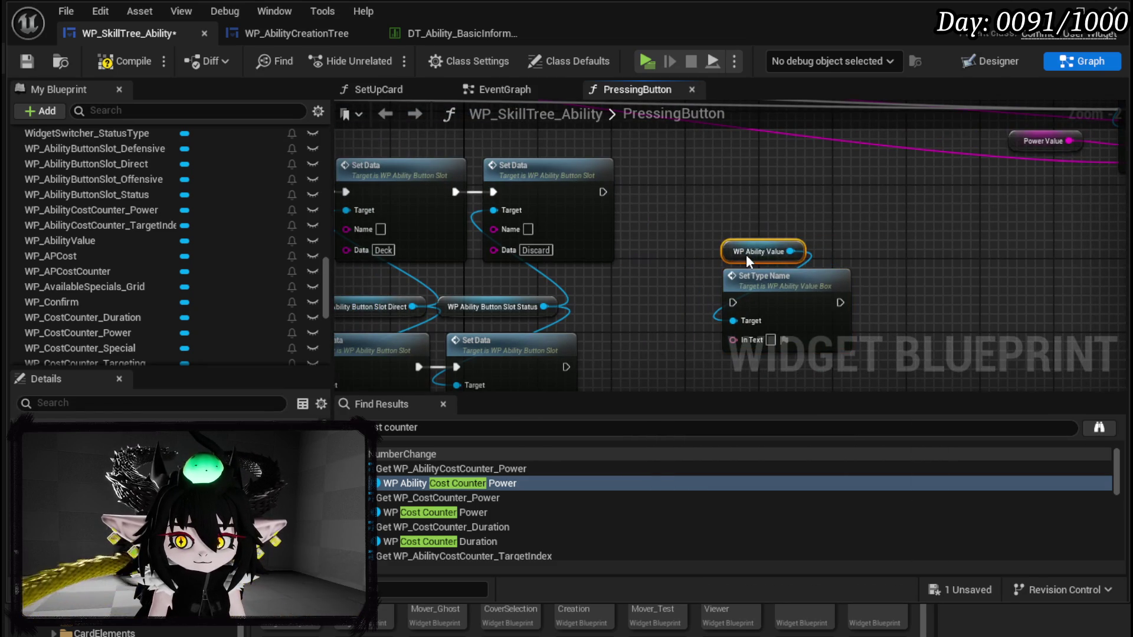
drag(715, 169, 741, 139)
ctrl+click(785, 204)
mouse_move(785, 204)
mouse_down()
mouse_move(718, 271)
mouse_move(683, 267)
mouse_move(752, 270)
mouse_move(788, 243)
mouse_up()
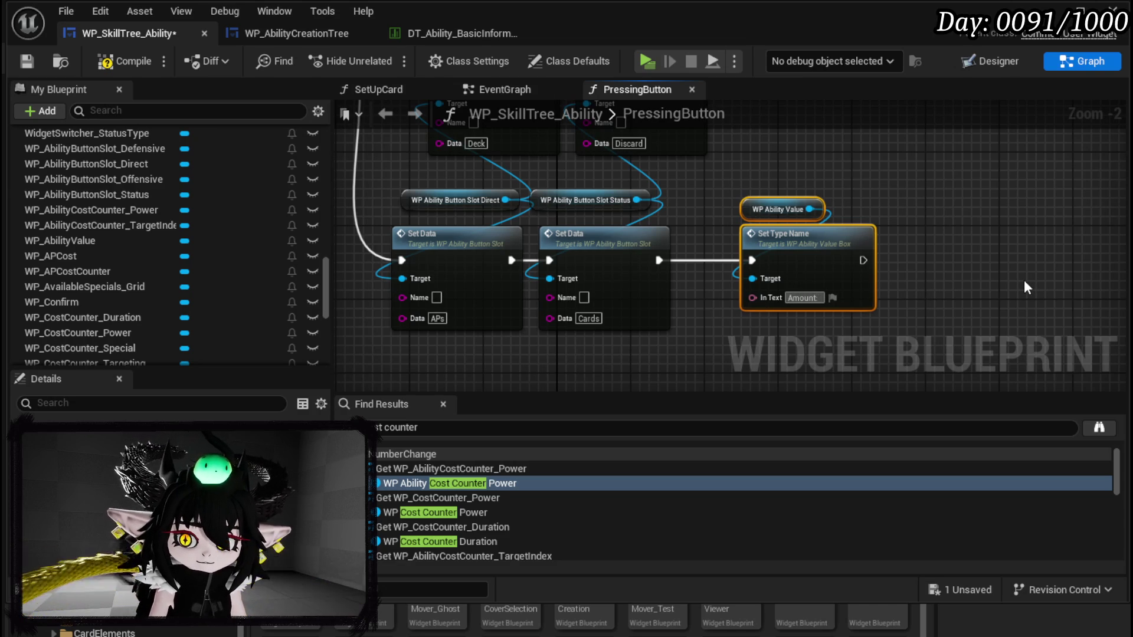
click(963, 247)
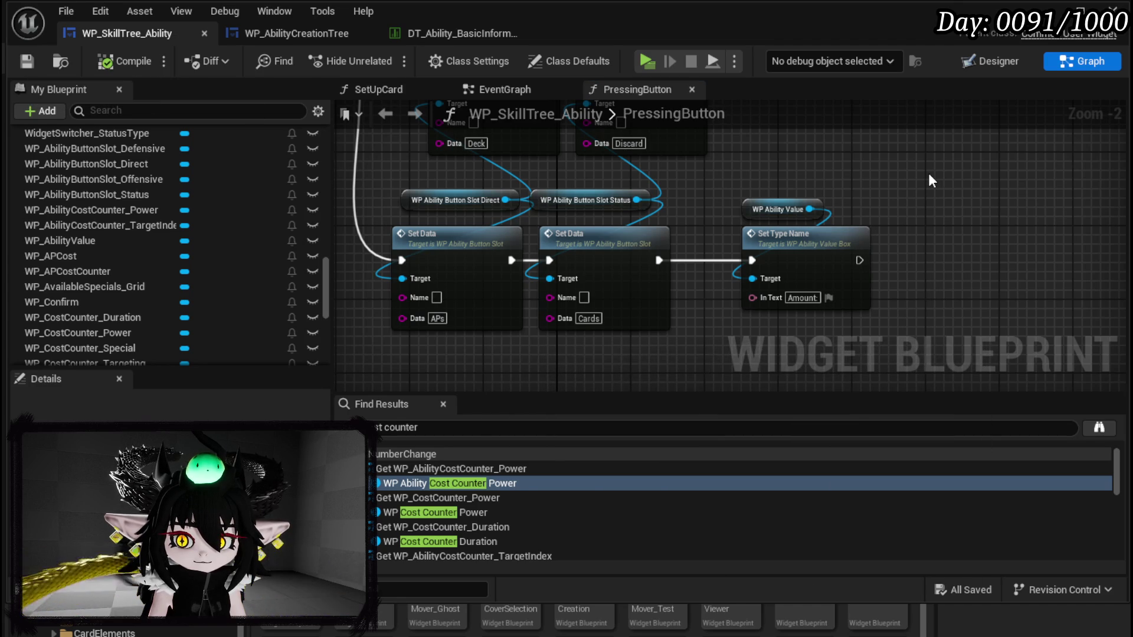
click(789, 243)
Step: Inspect WP_AbilityValueBox's SetTypeName text label, then check the HorizontalBox_StatusNumber row and return
double_click(761, 235)
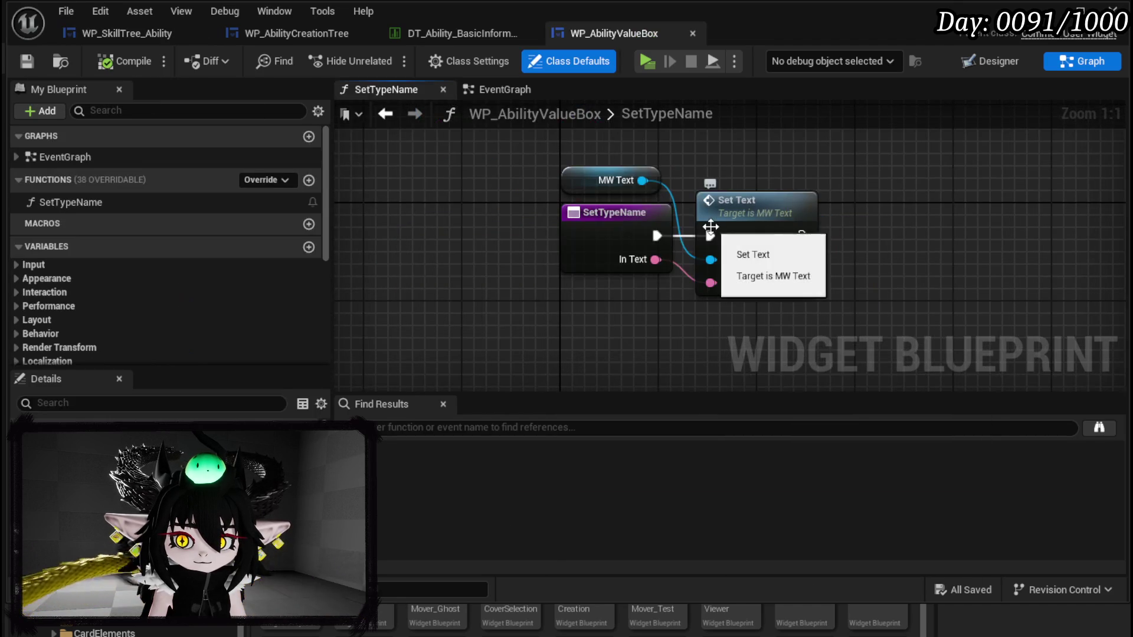
key(ctrl+shift+alt+d)
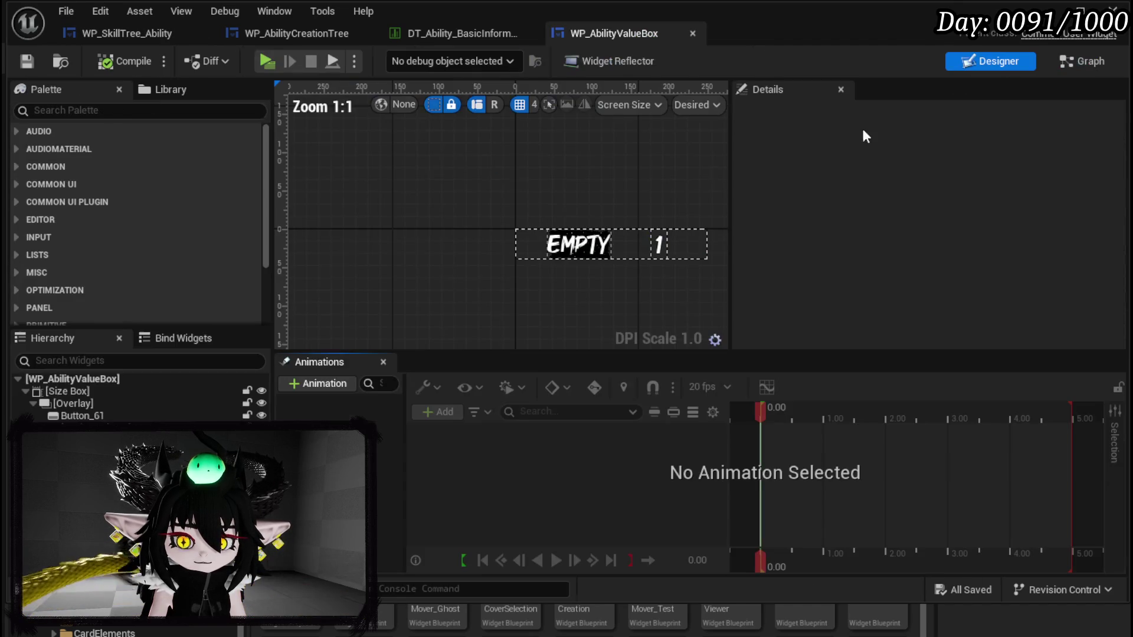
click(583, 247)
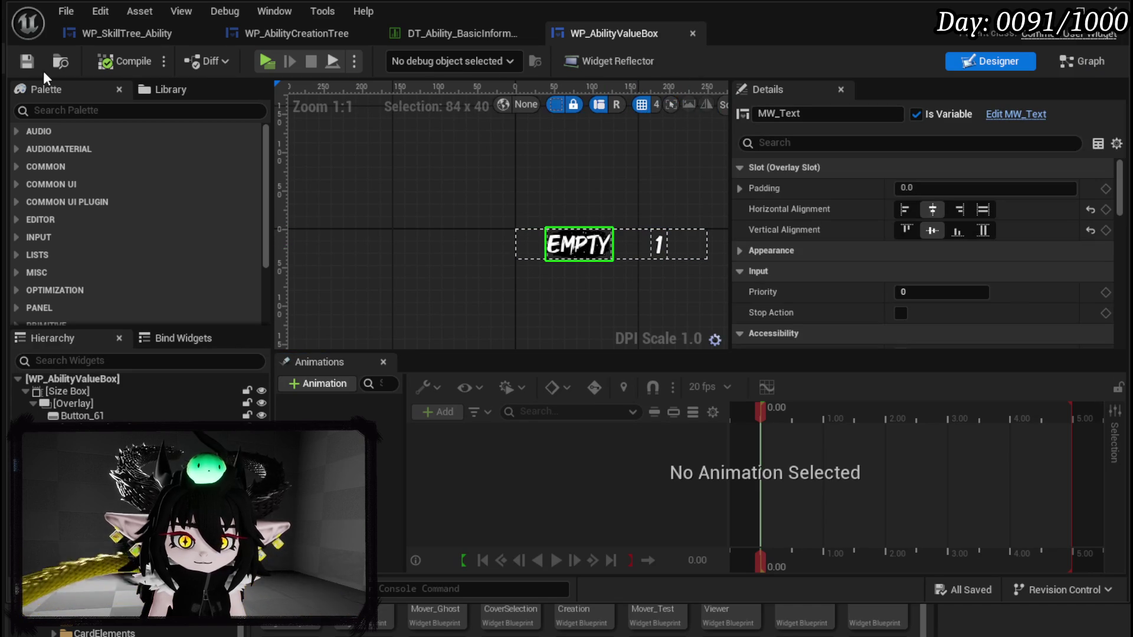
click(303, 35)
click(134, 33)
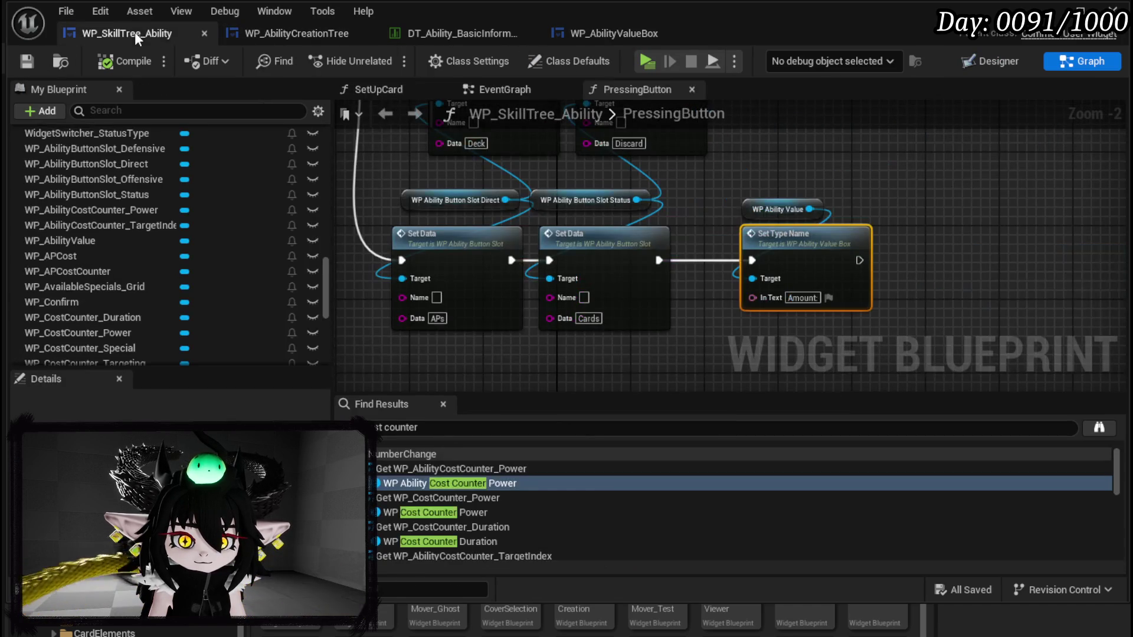
mouse_move(746, 173)
mouse_down()
mouse_move(720, 288)
mouse_move(685, 211)
mouse_up()
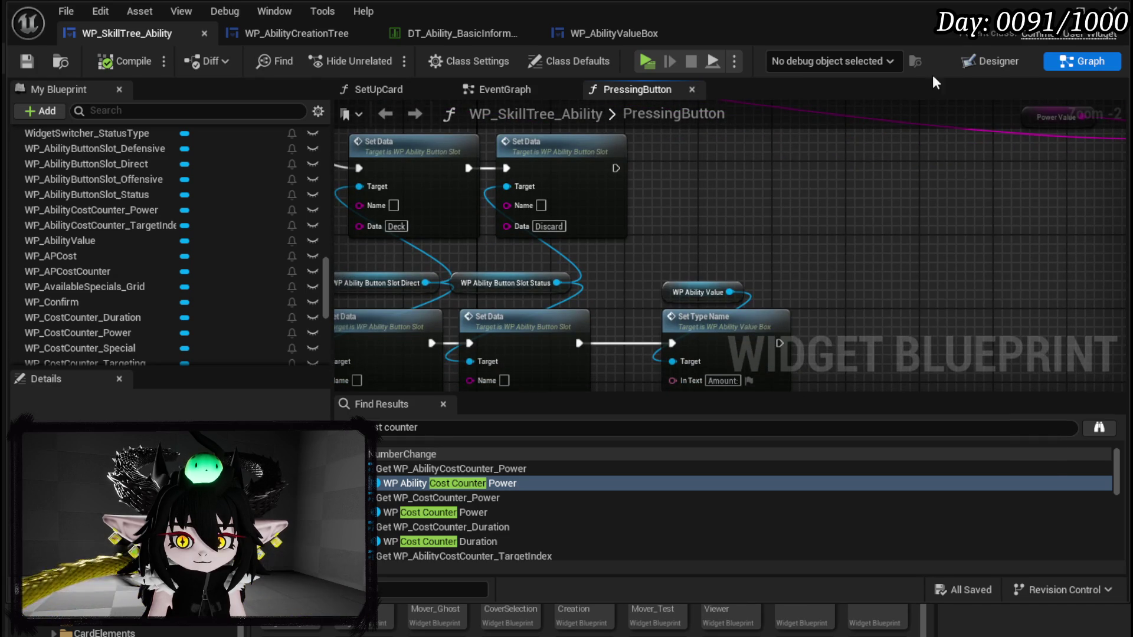
click(991, 61)
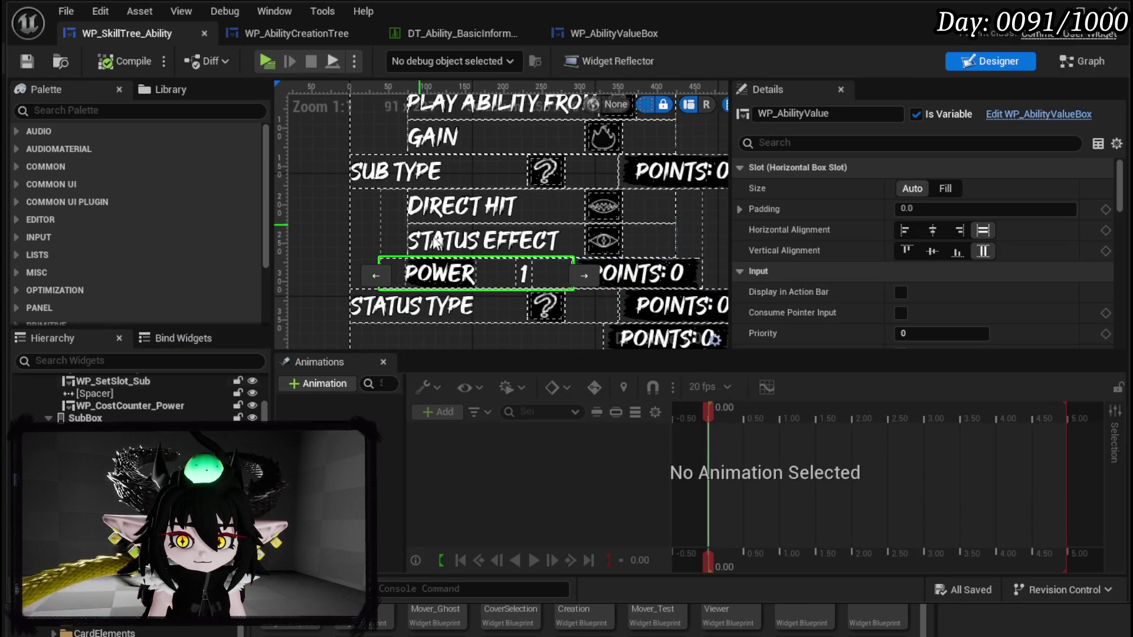
click(549, 274)
click(1080, 61)
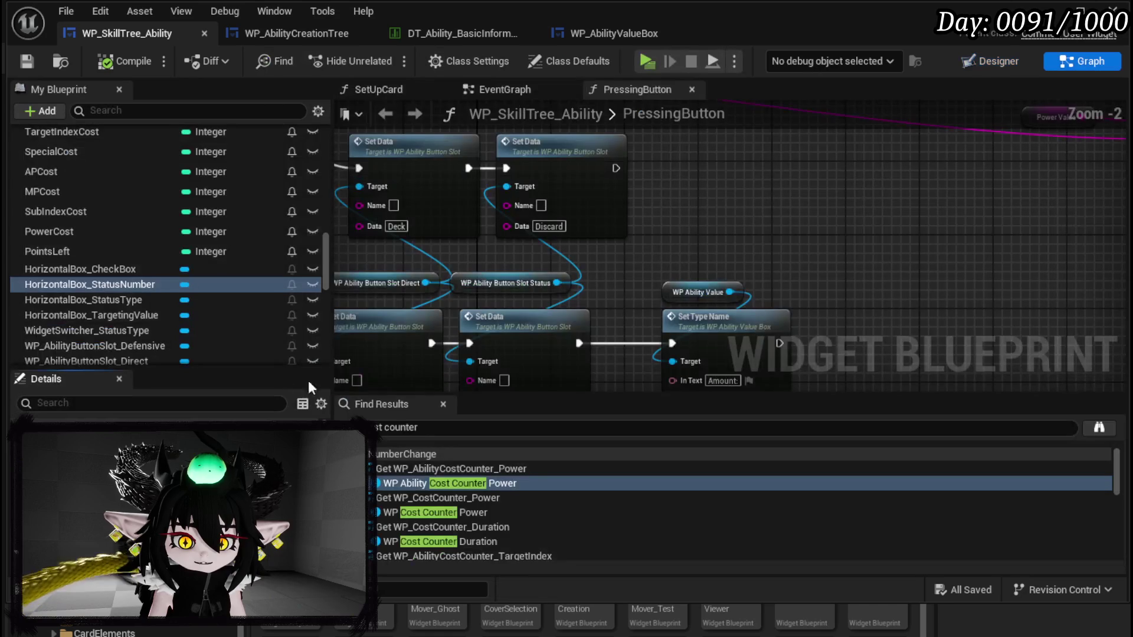
Step: Collapse HorizontalBox_StatusNumber via a Set Visibility node, then switch to the level editor
mouse_move(44, 287)
mouse_down()
mouse_move(388, 282)
mouse_move(666, 236)
mouse_up()
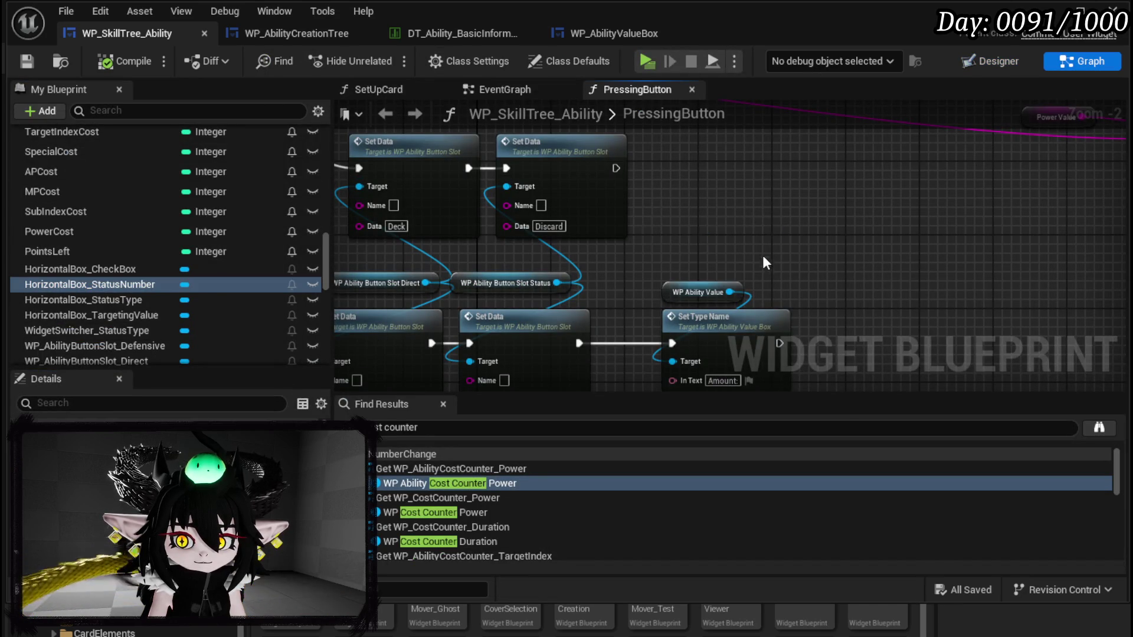
drag(766, 237, 712, 181)
text(Set Visi)
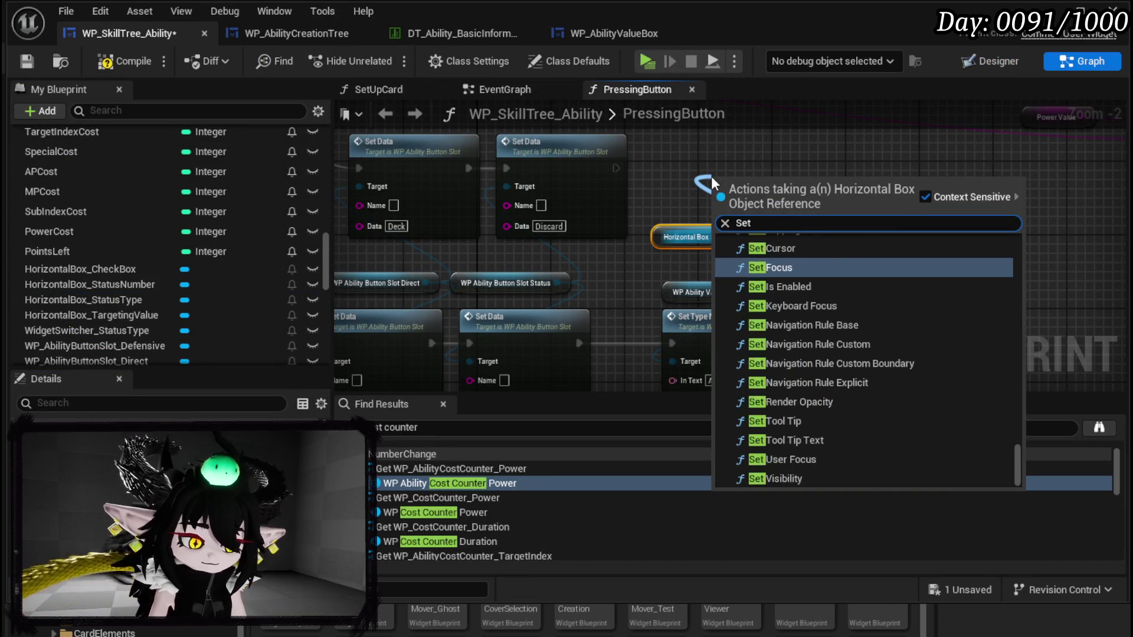
click(823, 303)
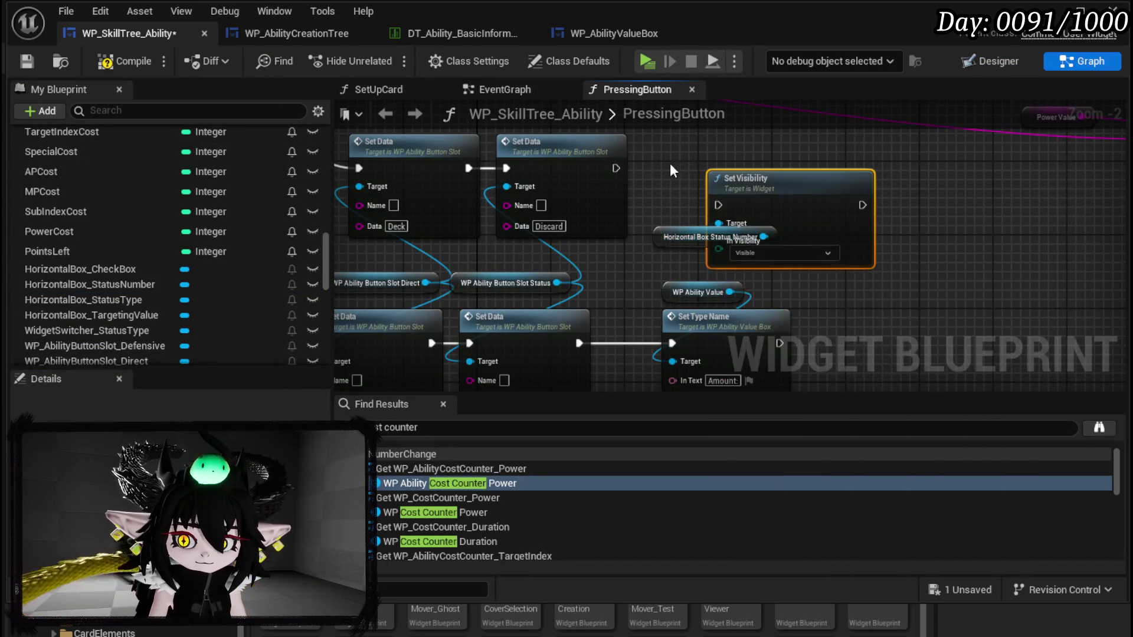
drag(768, 177, 721, 140)
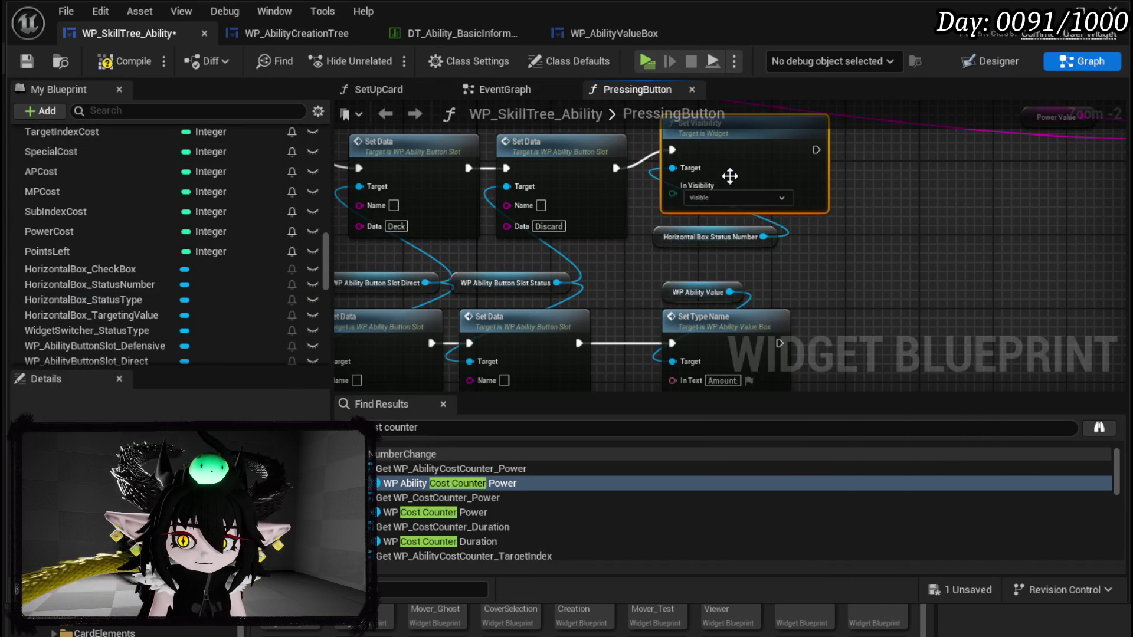
click(717, 197)
click(706, 219)
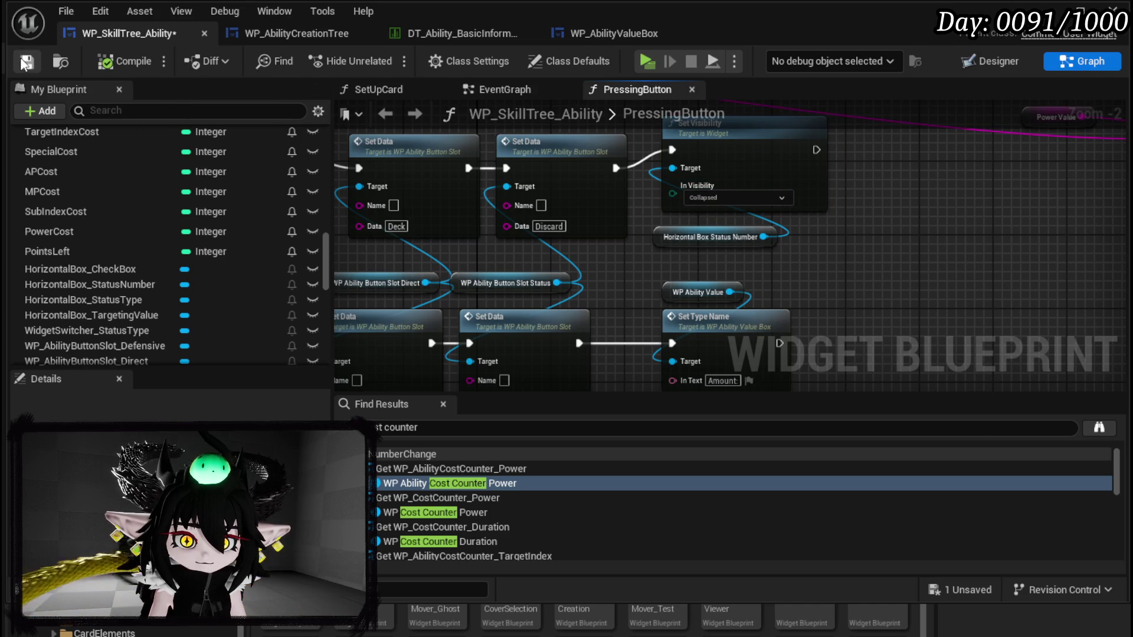
key(alt+Tab)
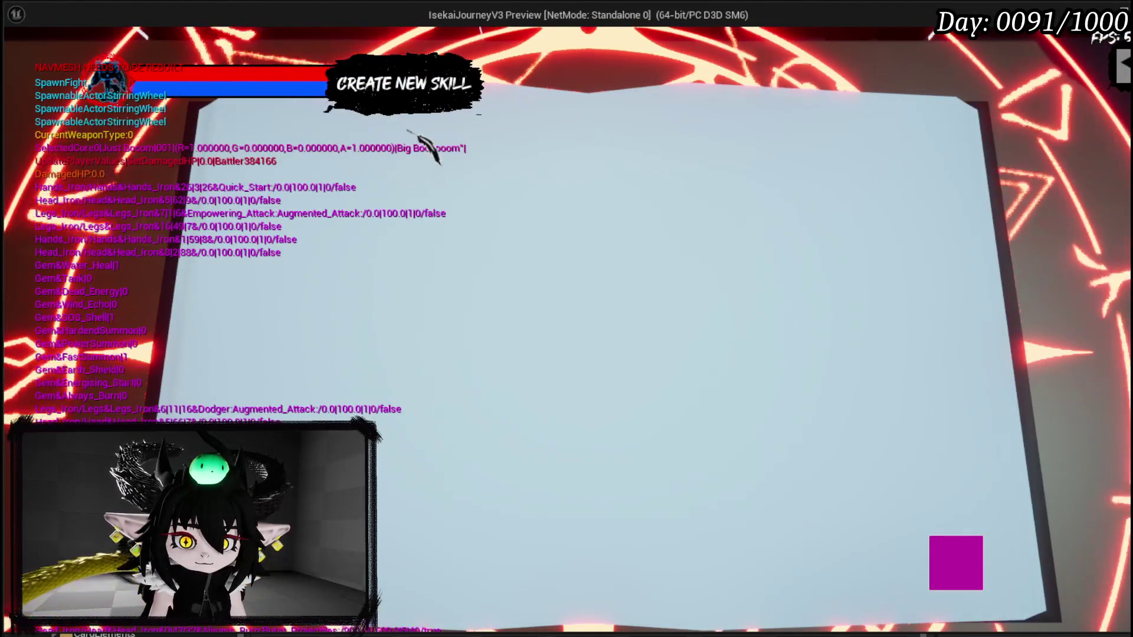
Step: In play, switch the new skill to Card and set Main Type to Gain with amount 3
key(Up)
key(Return)
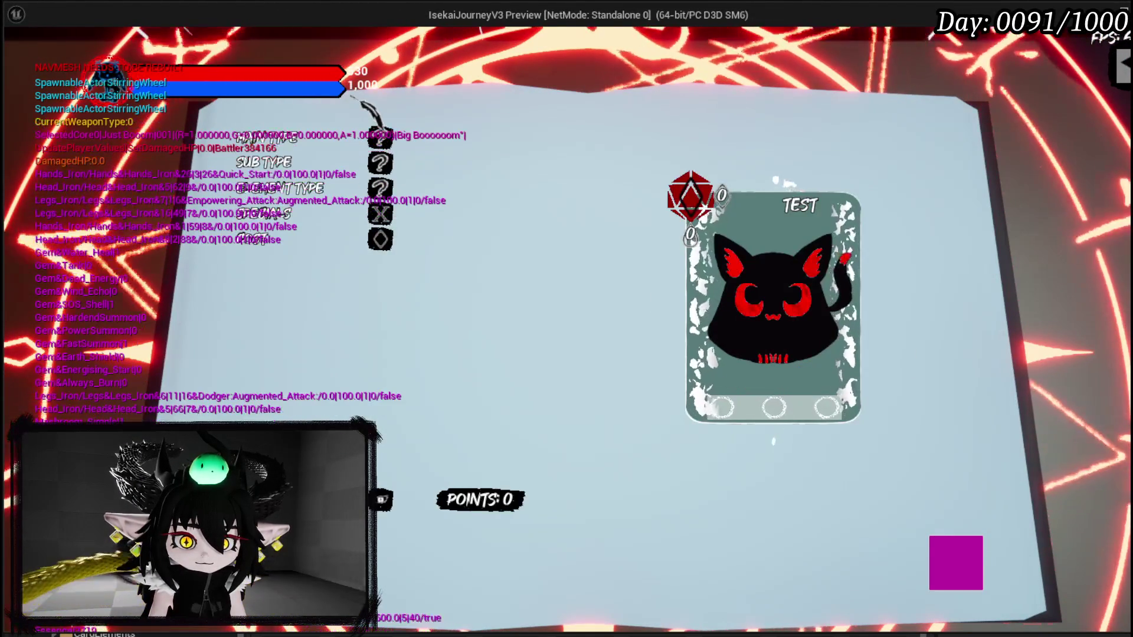
click(380, 138)
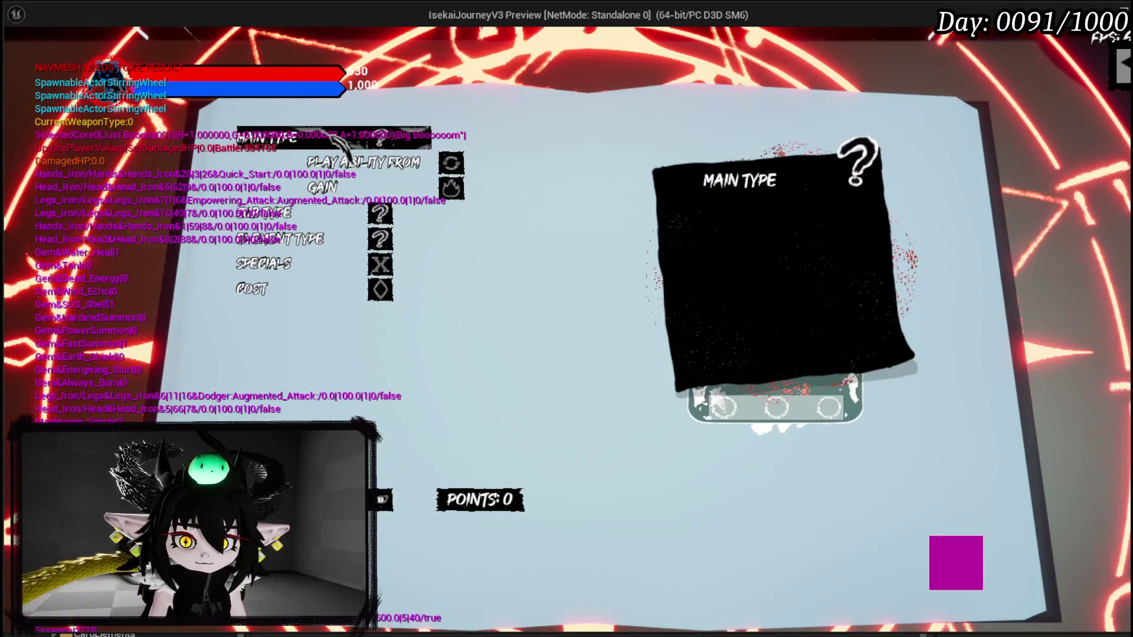
click(343, 188)
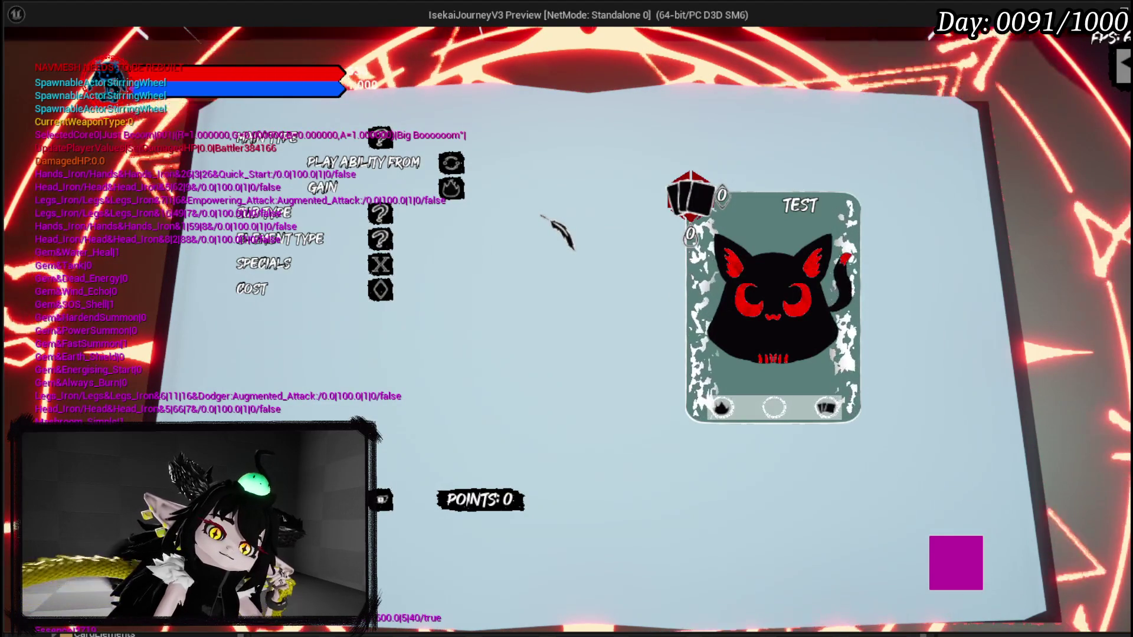
click(354, 189)
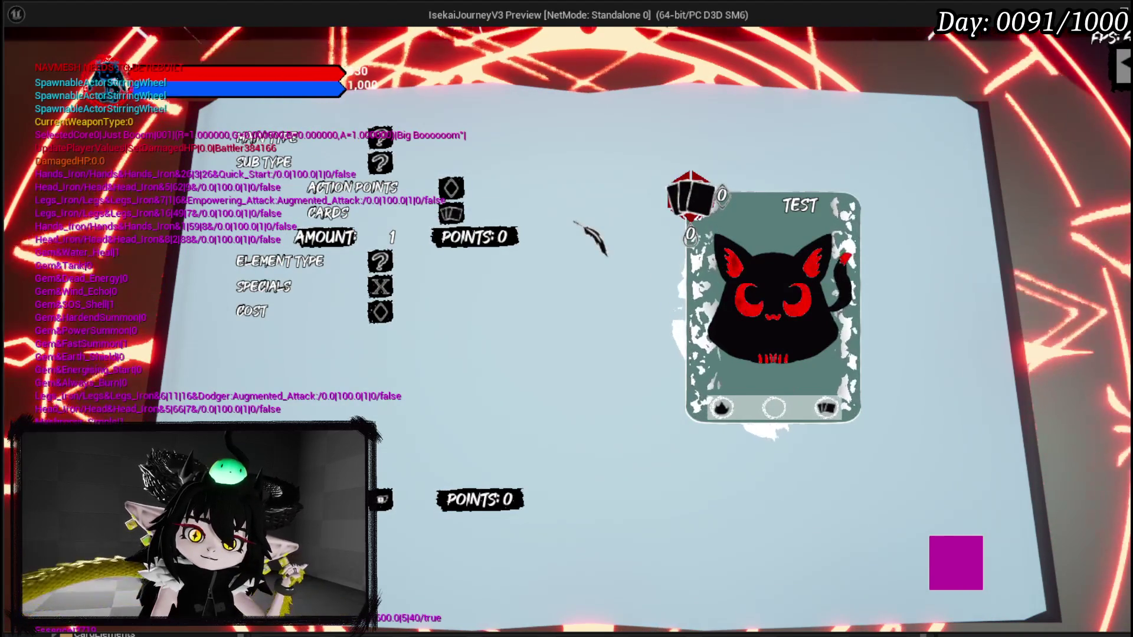
mouse_move(404, 198)
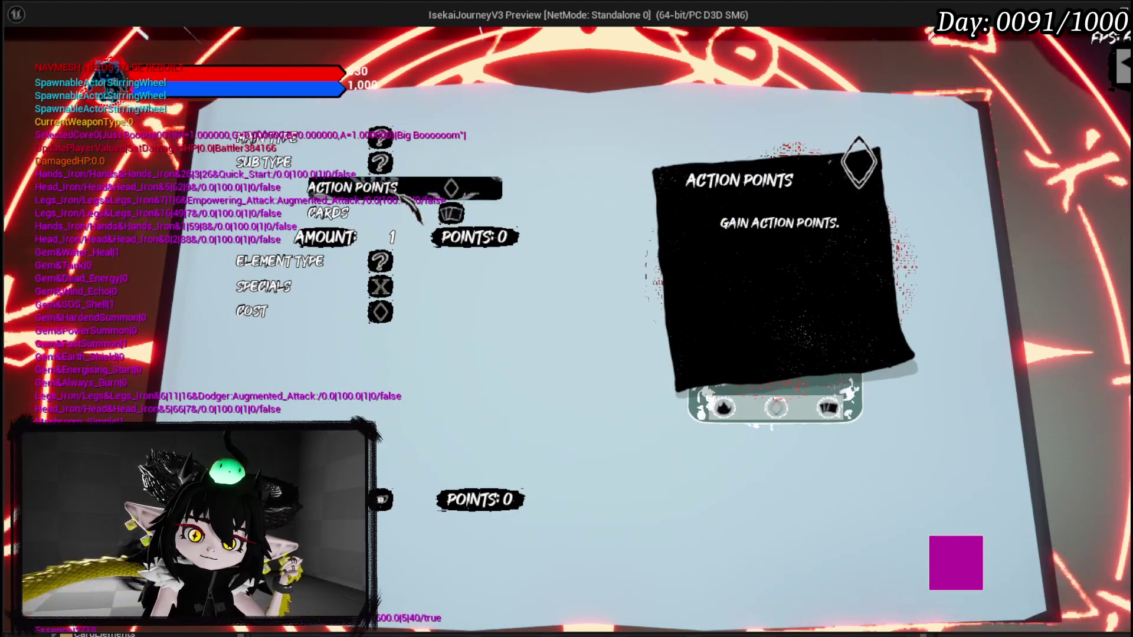
click(404, 237)
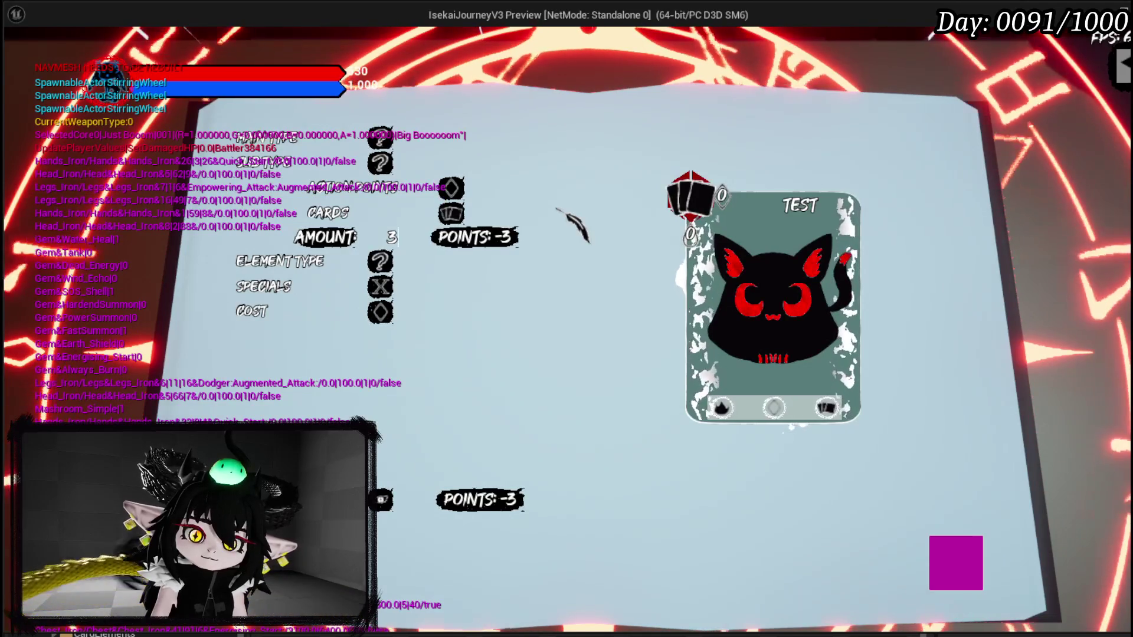
Step: View the Sub Type pile choices, then close the preview with Esc
click(381, 137)
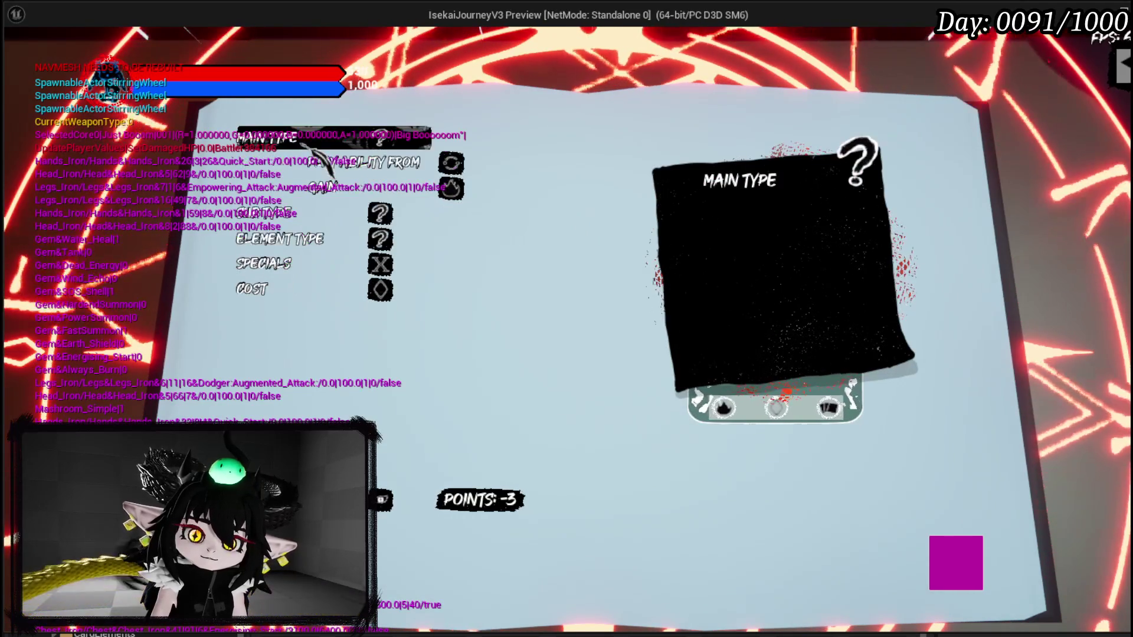
click(284, 219)
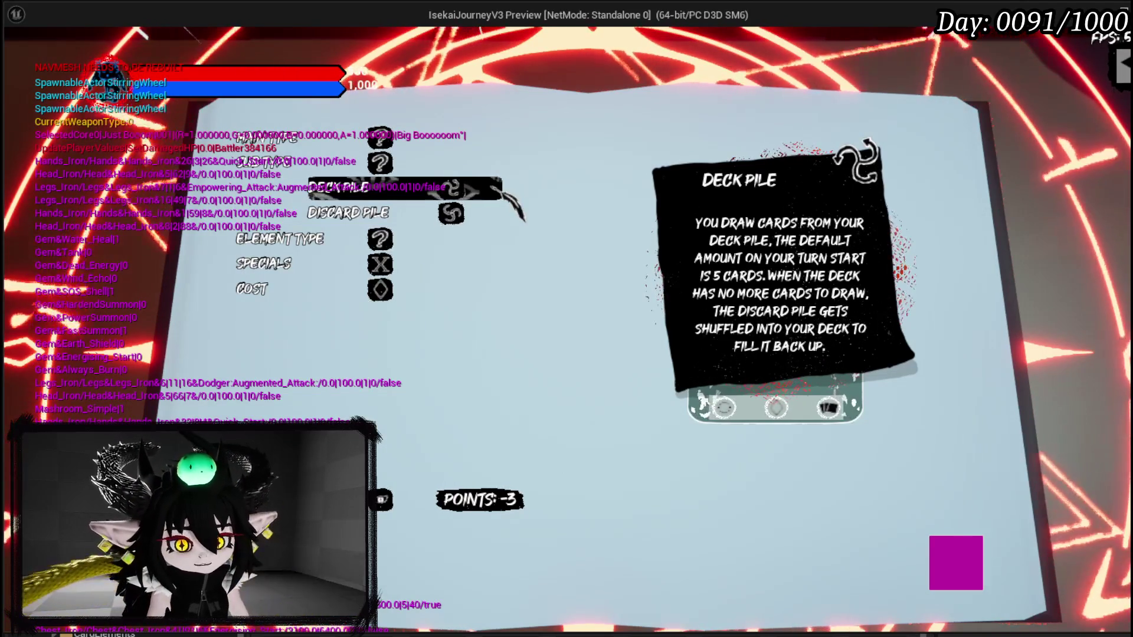
click(334, 138)
key(Escape)
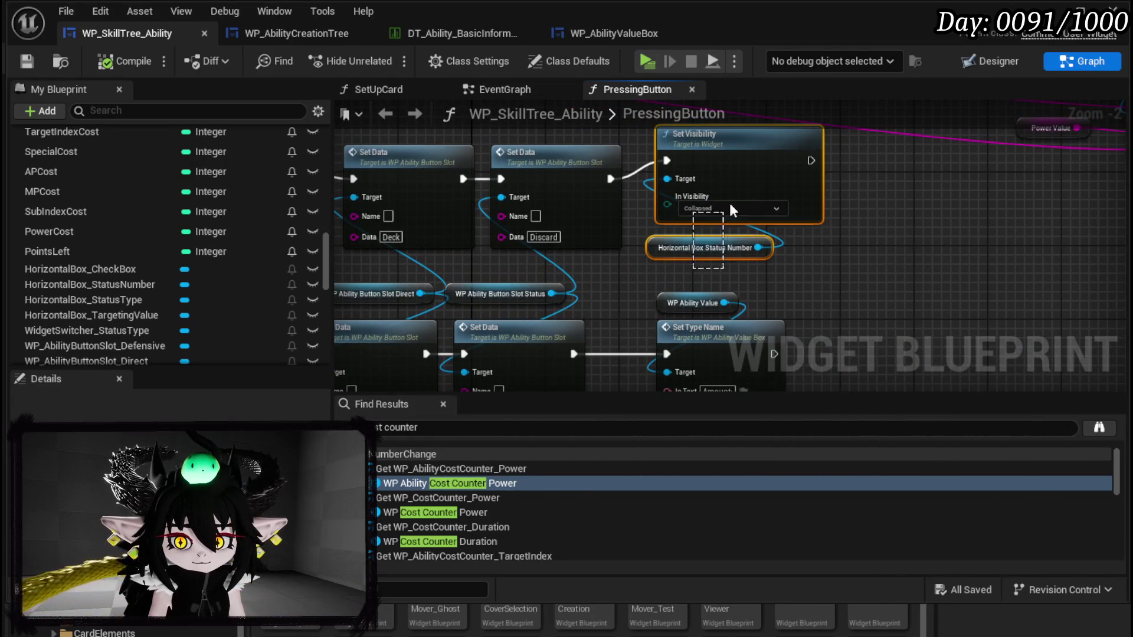
Step: Align Set Visibility and place a WP Set Slot Main getter below the Switch node
drag(737, 174, 718, 193)
mouse_move(866, 260)
mouse_down()
mouse_move(1019, 252)
mouse_move(856, 207)
mouse_move(799, 254)
mouse_move(770, 261)
mouse_up()
right_click(771, 261)
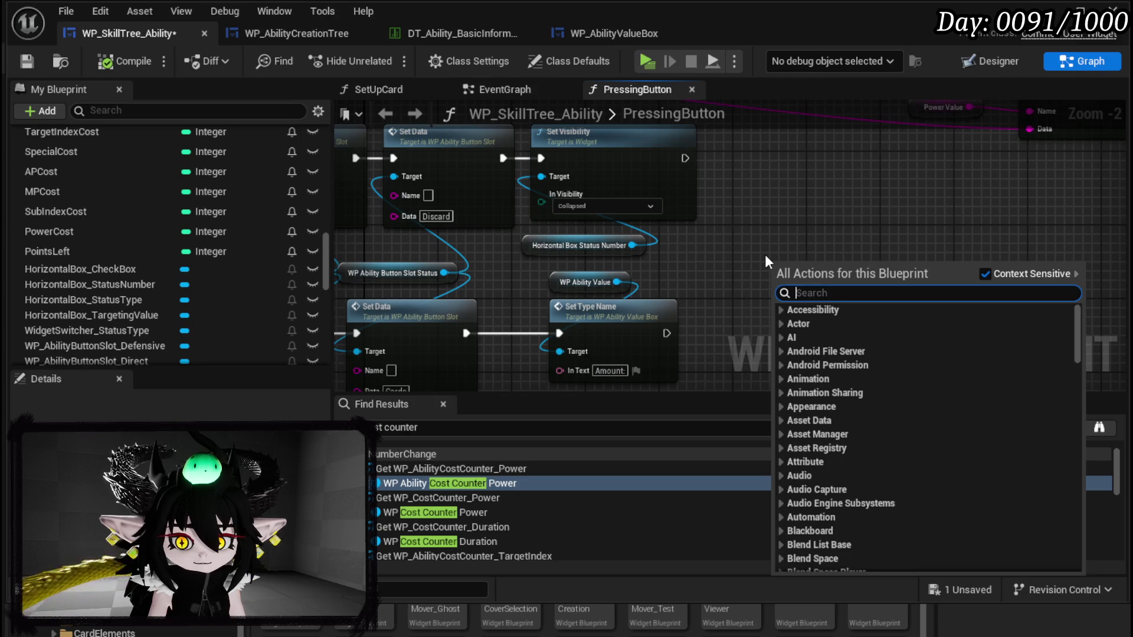
text(Set Slot)
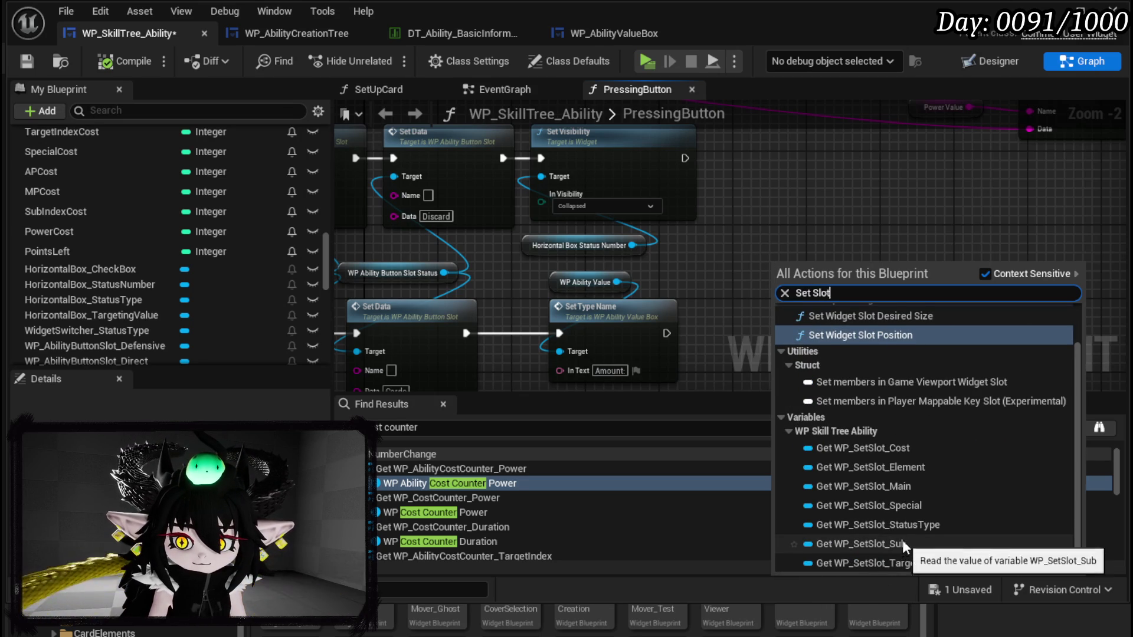
click(894, 488)
mouse_move(780, 257)
mouse_down()
mouse_move(338, 253)
mouse_move(643, 345)
mouse_move(668, 505)
mouse_move(802, 267)
mouse_up()
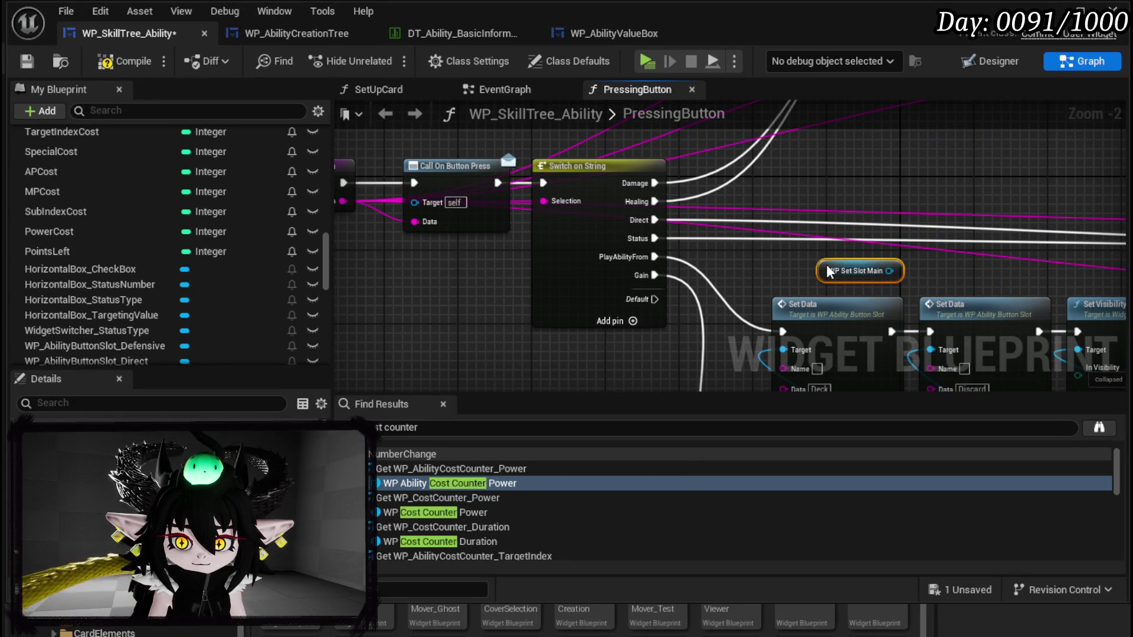
mouse_move(837, 272)
mouse_down()
mouse_move(639, 363)
mouse_move(366, 304)
mouse_move(331, 238)
mouse_move(578, 179)
mouse_move(648, 227)
mouse_up()
mouse_move(688, 278)
mouse_down()
mouse_move(640, 341)
mouse_move(608, 269)
mouse_move(675, 250)
mouse_up()
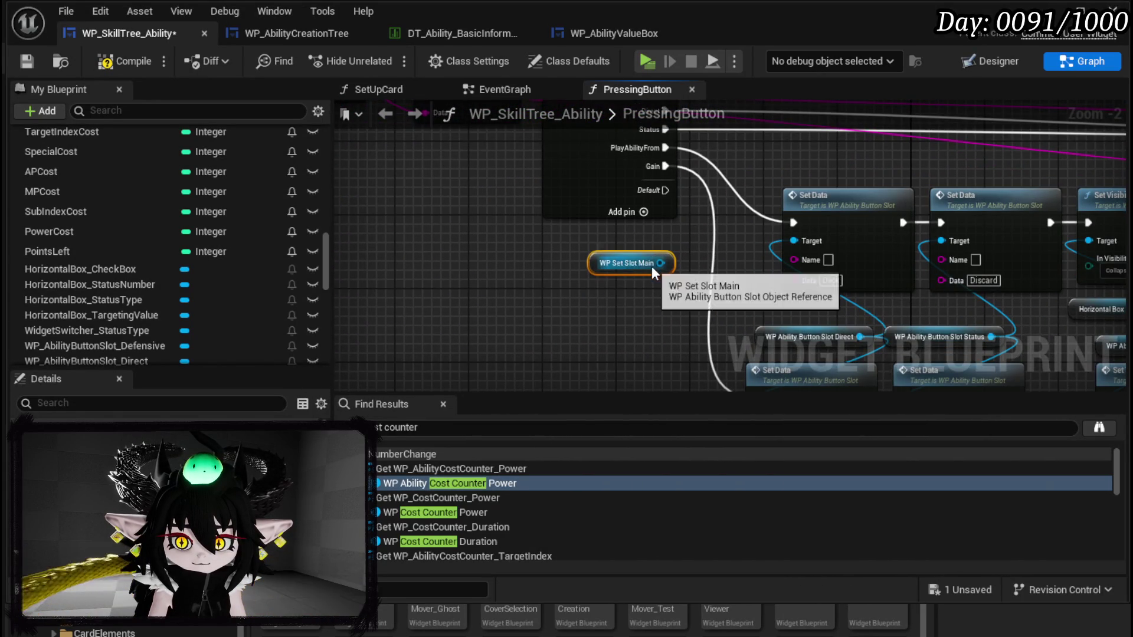
Step: Add Set Data on WP Set Slot Main, run from Set Type Name with PressingButton's Data
mouse_move(538, 215)
mouse_down()
mouse_move(410, 243)
mouse_move(419, 232)
mouse_move(507, 246)
mouse_up()
click(426, 226)
text(Set)
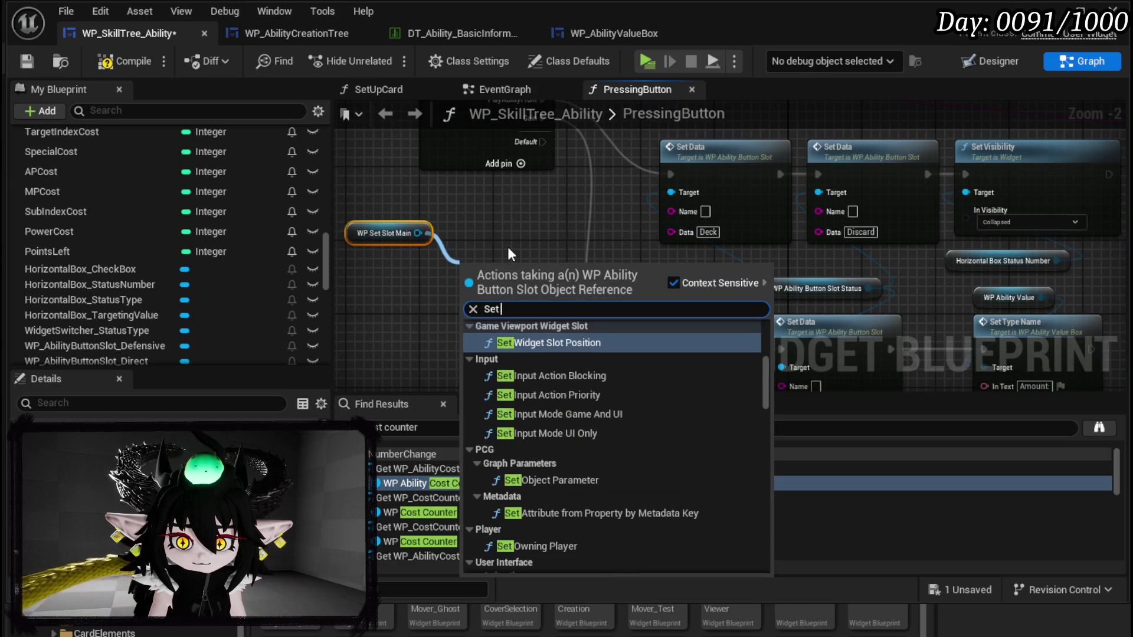
text( Data)
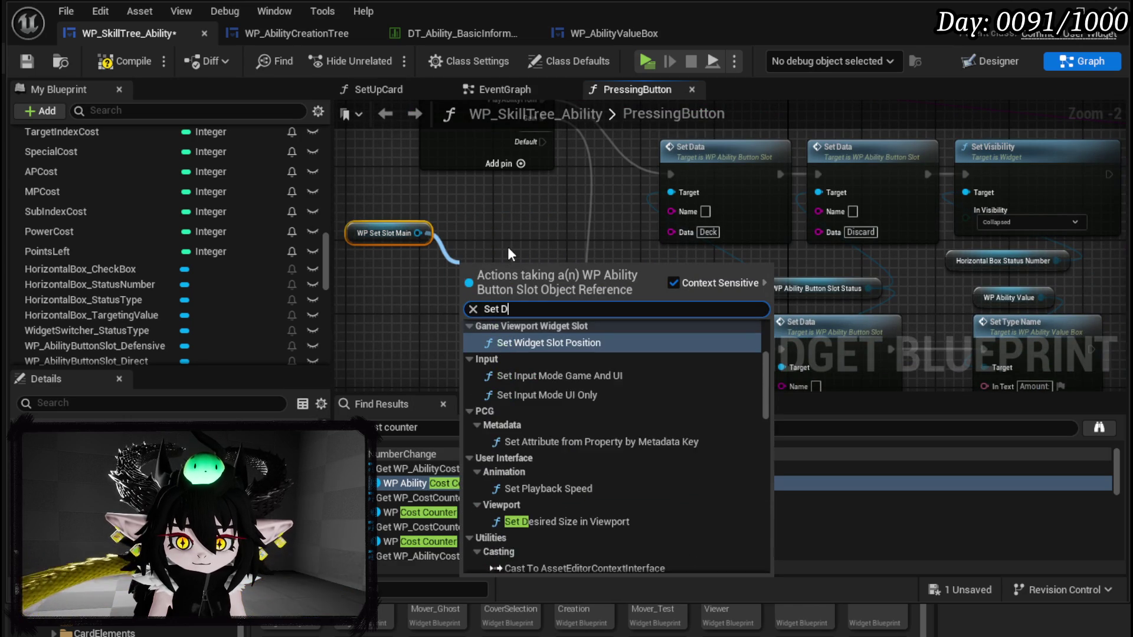
click(519, 371)
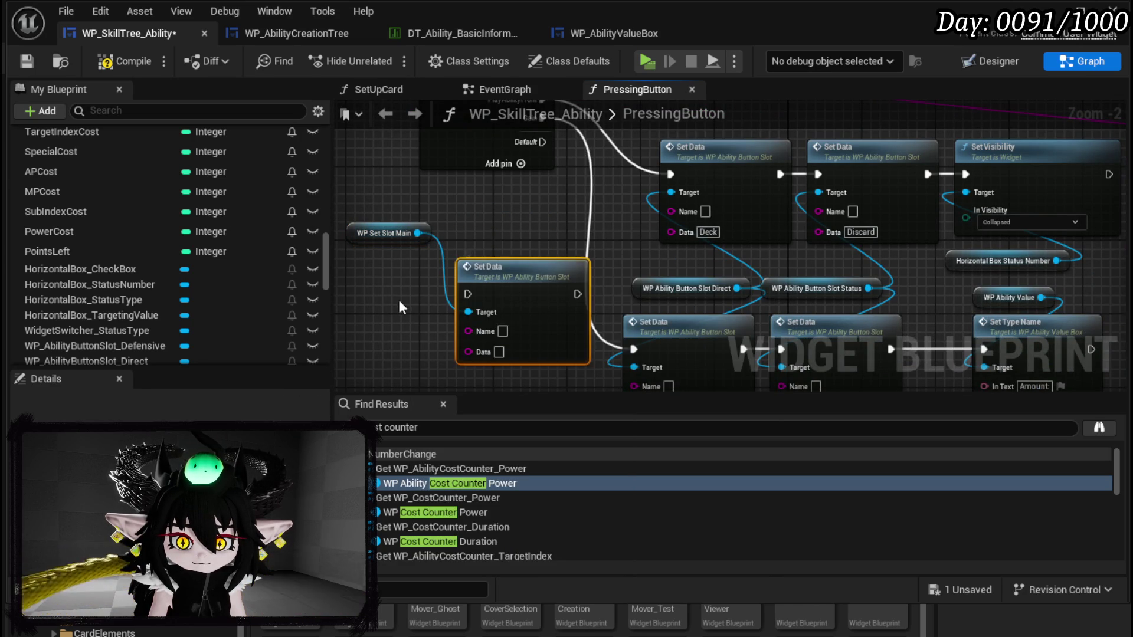
mouse_move(505, 288)
mouse_down()
mouse_move(906, 297)
mouse_move(1001, 261)
mouse_move(898, 223)
mouse_up()
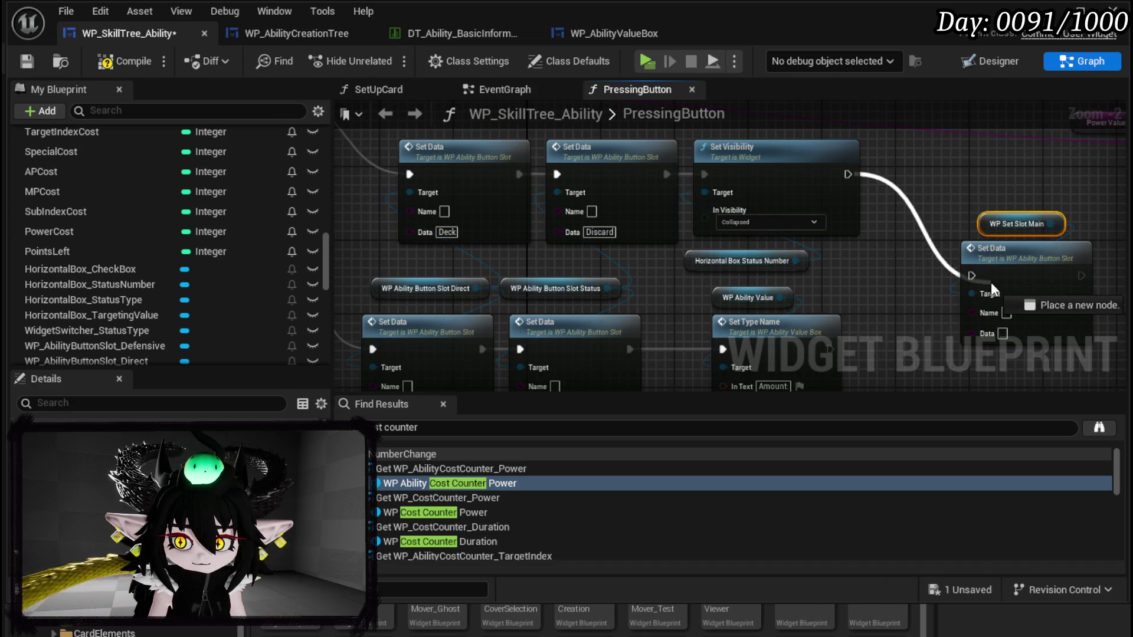
drag(808, 307, 956, 234)
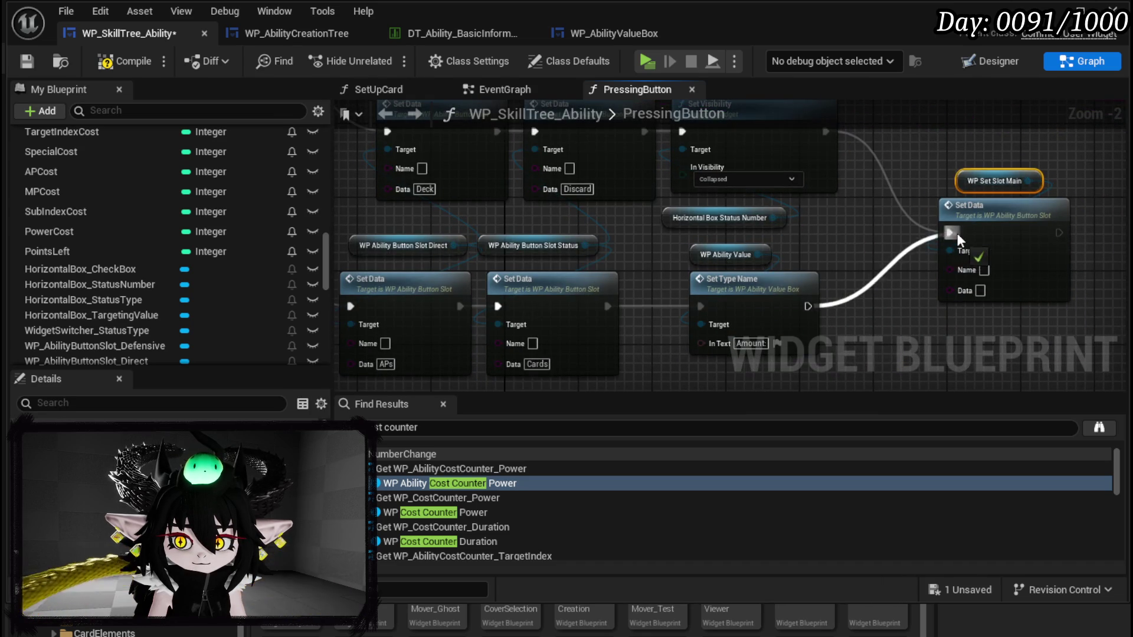
scroll(957, 234, down, 1)
mouse_move(459, 196)
mouse_down()
mouse_move(948, 309)
mouse_move(996, 236)
mouse_move(828, 328)
mouse_up()
drag(904, 239, 863, 246)
click(833, 198)
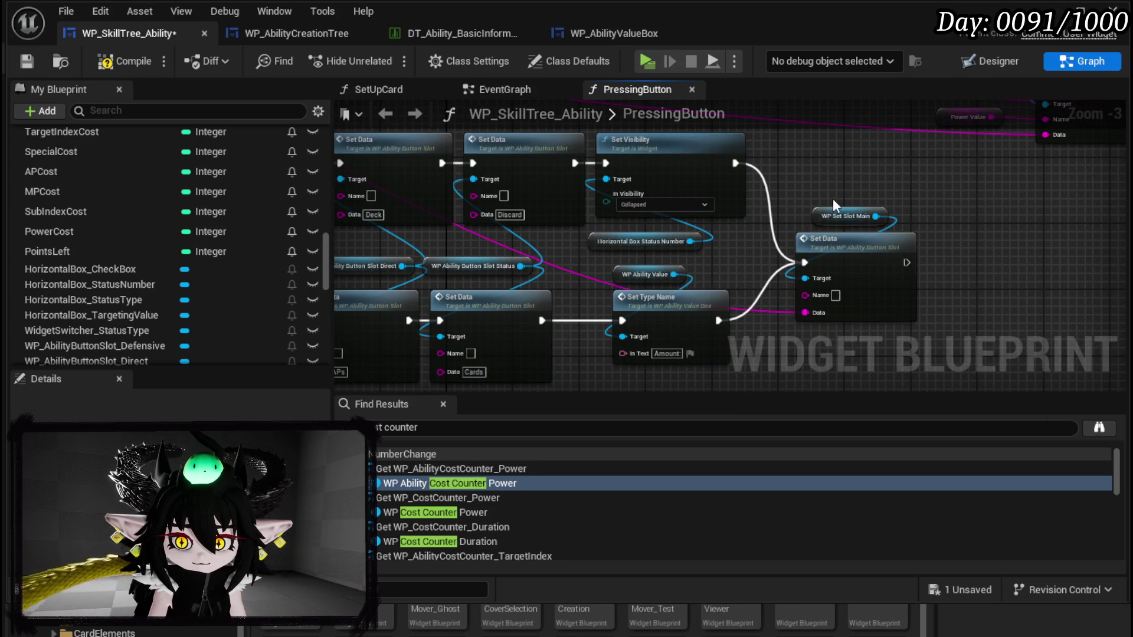
Step: Save the skill-tree widget blueprint
click(22, 62)
mouse_move(850, 176)
mouse_down()
mouse_move(1013, 212)
mouse_move(981, 158)
mouse_move(1095, 319)
mouse_move(1132, 329)
mouse_move(1003, 248)
mouse_move(887, 147)
mouse_move(1089, 243)
mouse_move(1096, 262)
mouse_move(982, 149)
mouse_up()
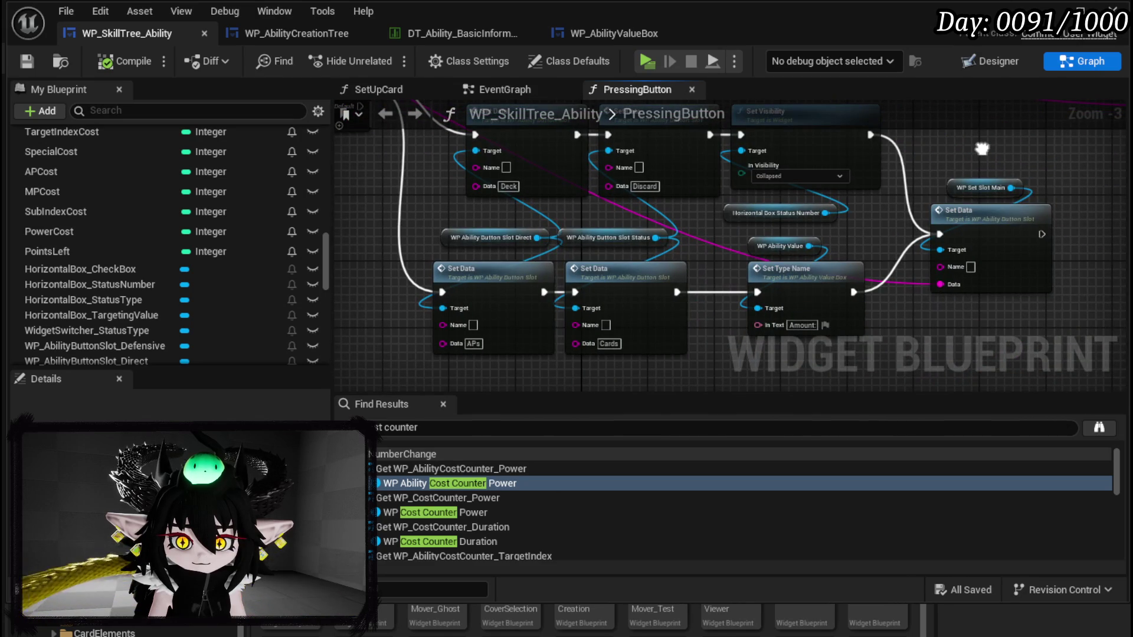
click(880, 232)
Step: Paste the Collapsed Main Box Set Visibility after the new Set Data and start Play
mouse_move(880, 232)
mouse_down()
mouse_move(592, 245)
mouse_move(573, 240)
mouse_move(850, 235)
mouse_move(593, 205)
mouse_up()
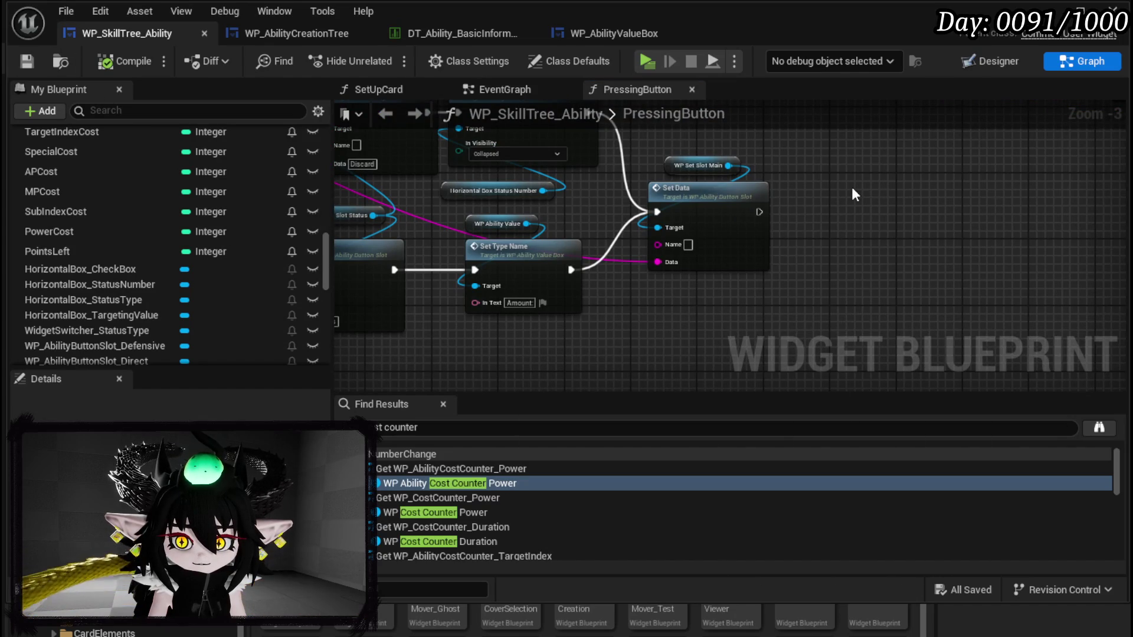
scroll(718, 300, down, 3)
scroll(660, 321, up, 4)
drag(673, 220, 819, 276)
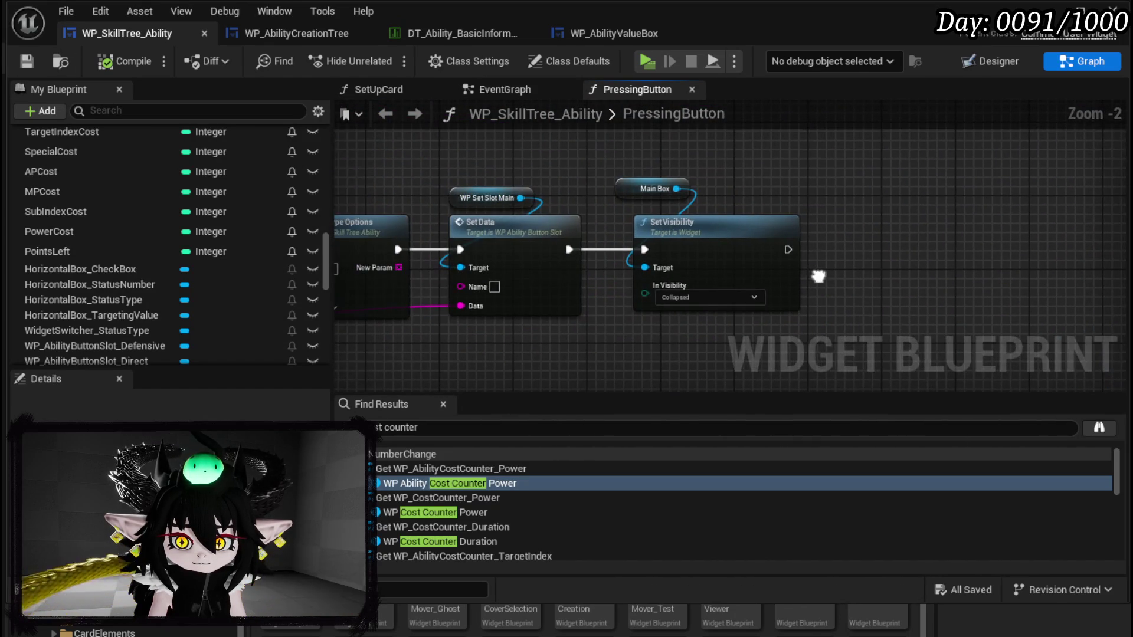
mouse_move(796, 328)
mouse_down()
mouse_move(873, 396)
mouse_move(642, 216)
mouse_up()
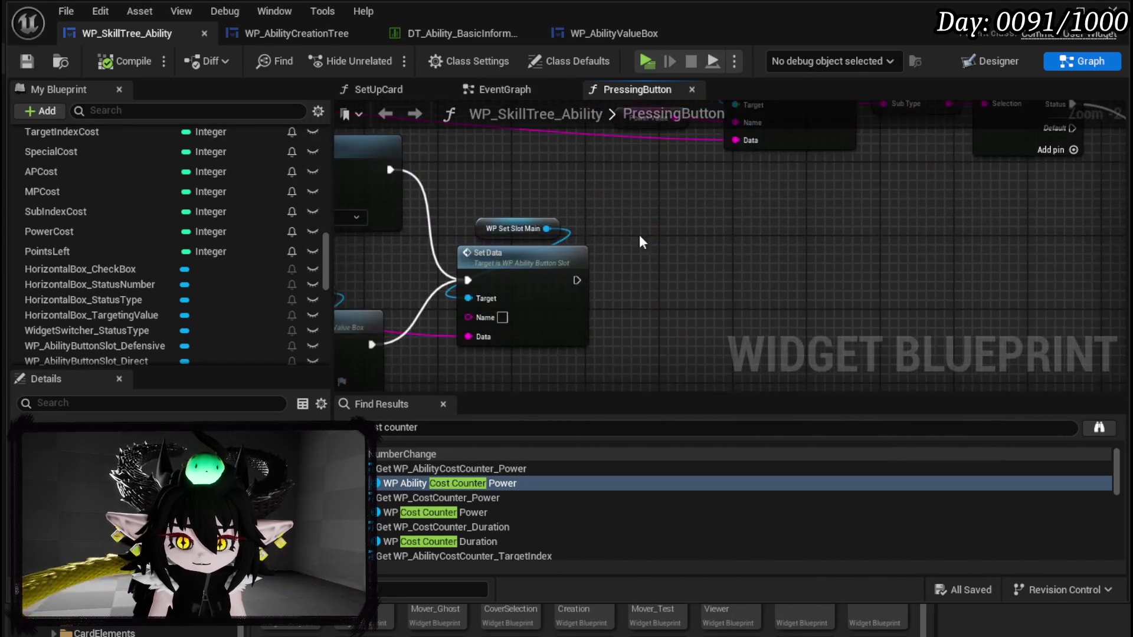
key(ctrl+v)
drag(576, 280, 682, 280)
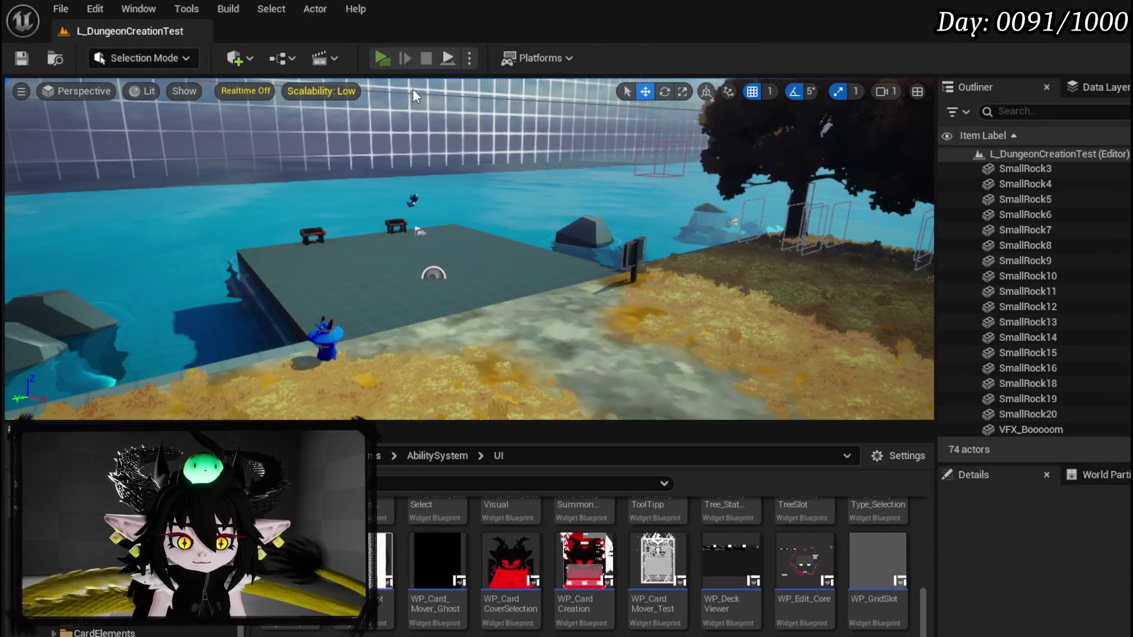
click(381, 58)
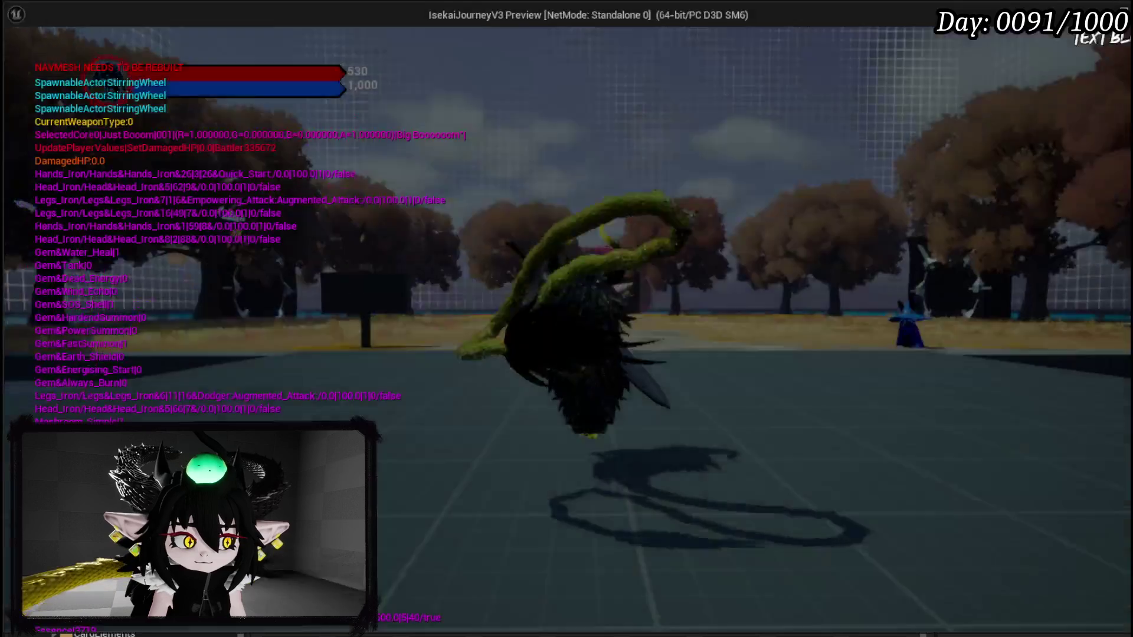
Step: Open the skill creation book and toggle Main Type between Gain and Play Ability From
key(e)
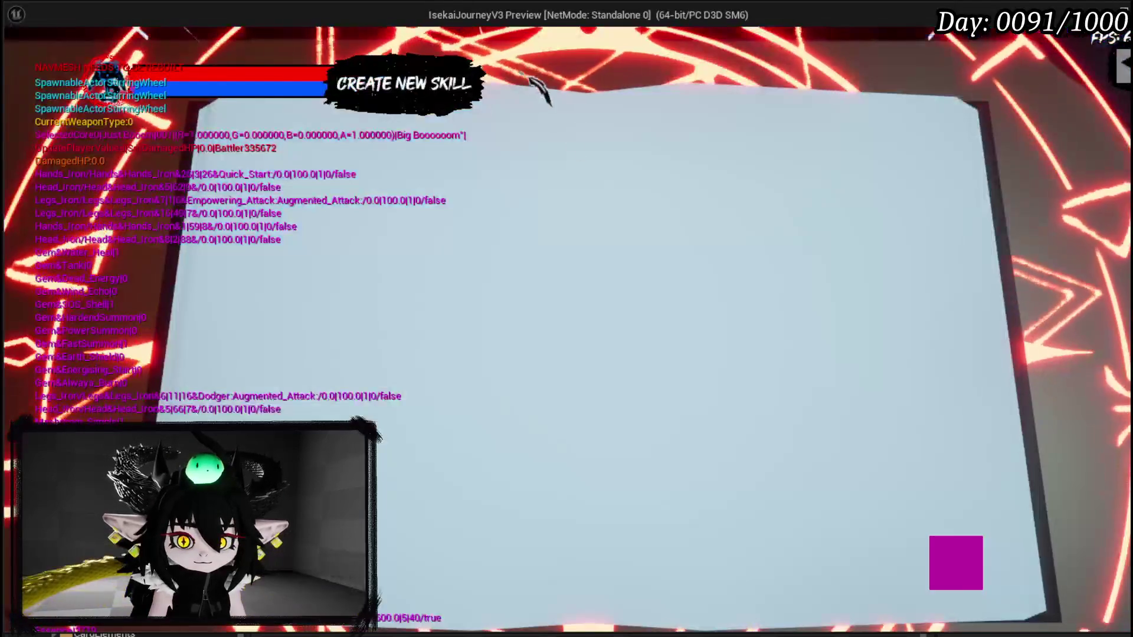
key(Return)
key(Return)
key(Up)
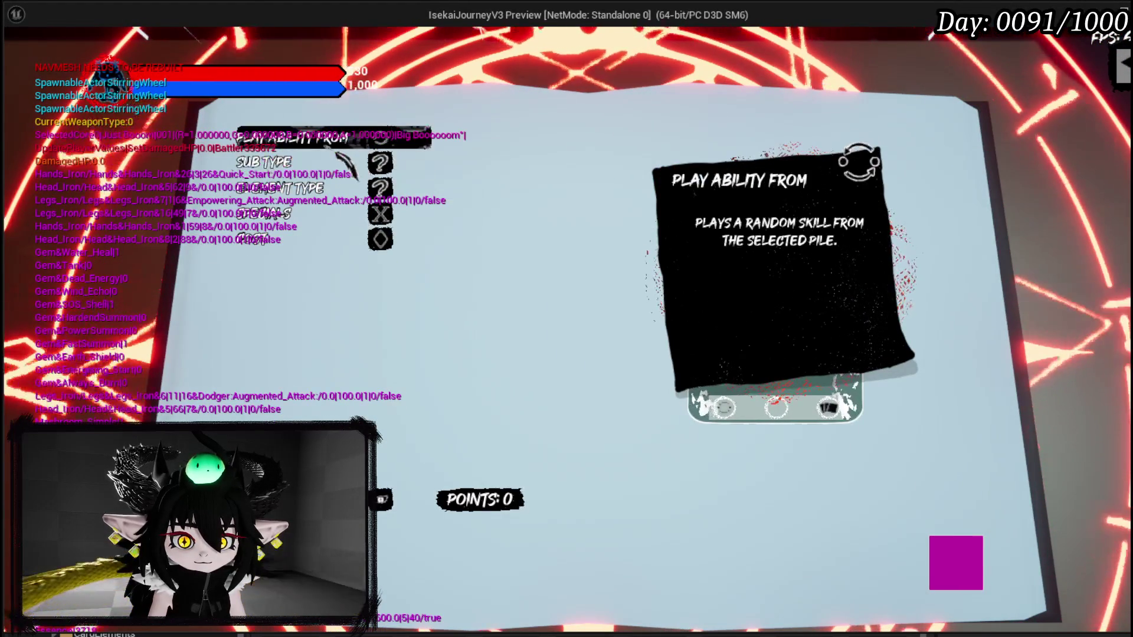
key(Return)
key(Down)
key(Return)
key(Up)
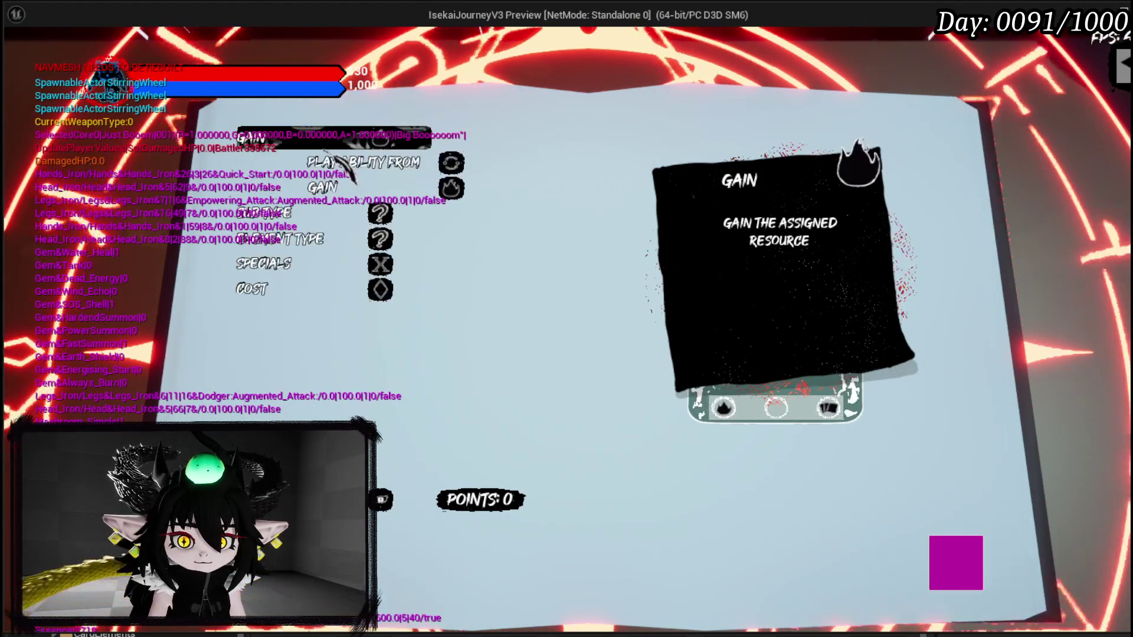
key(Return)
key(Down)
Step: Compare the Action Points and Cards Sub Type descriptions, then stop the preview
key(Return)
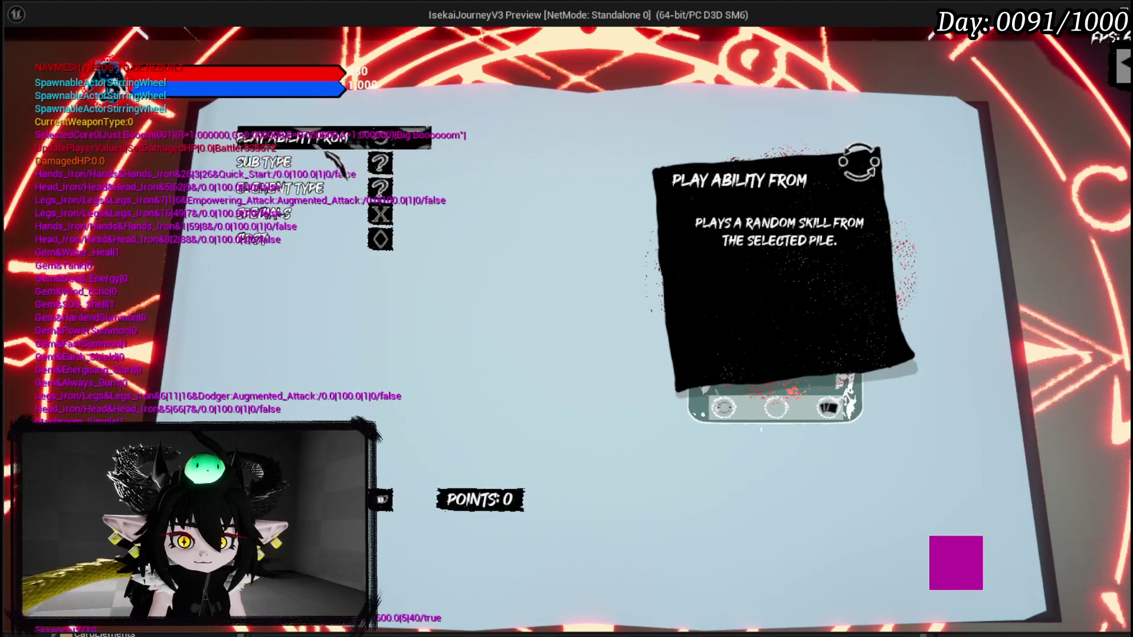
key(Down)
key(Up)
key(Return)
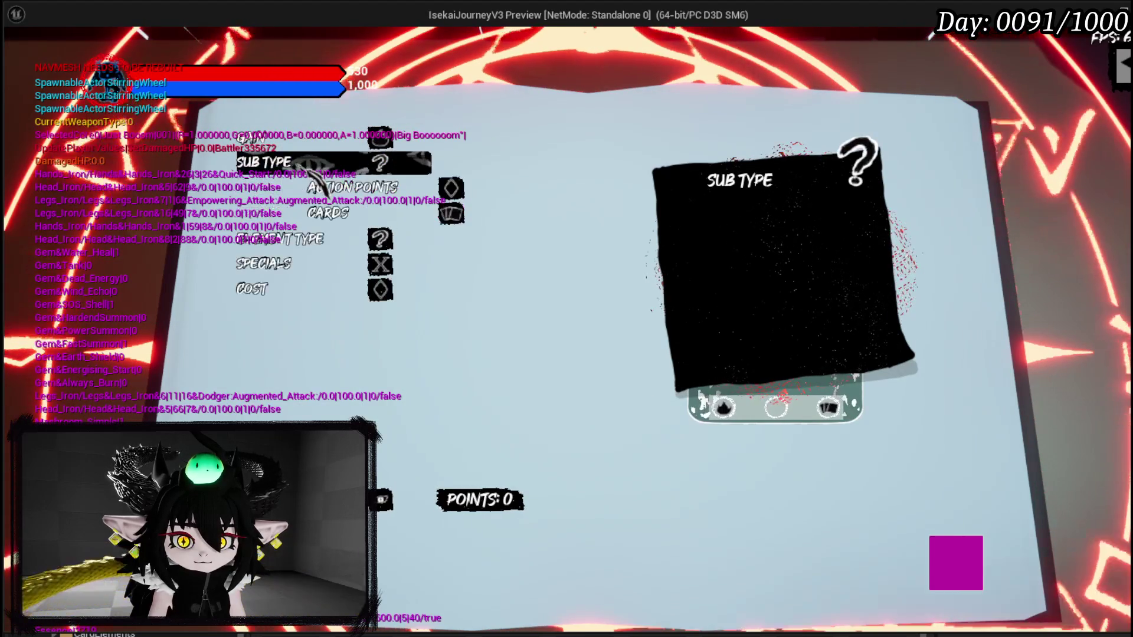
key(Down)
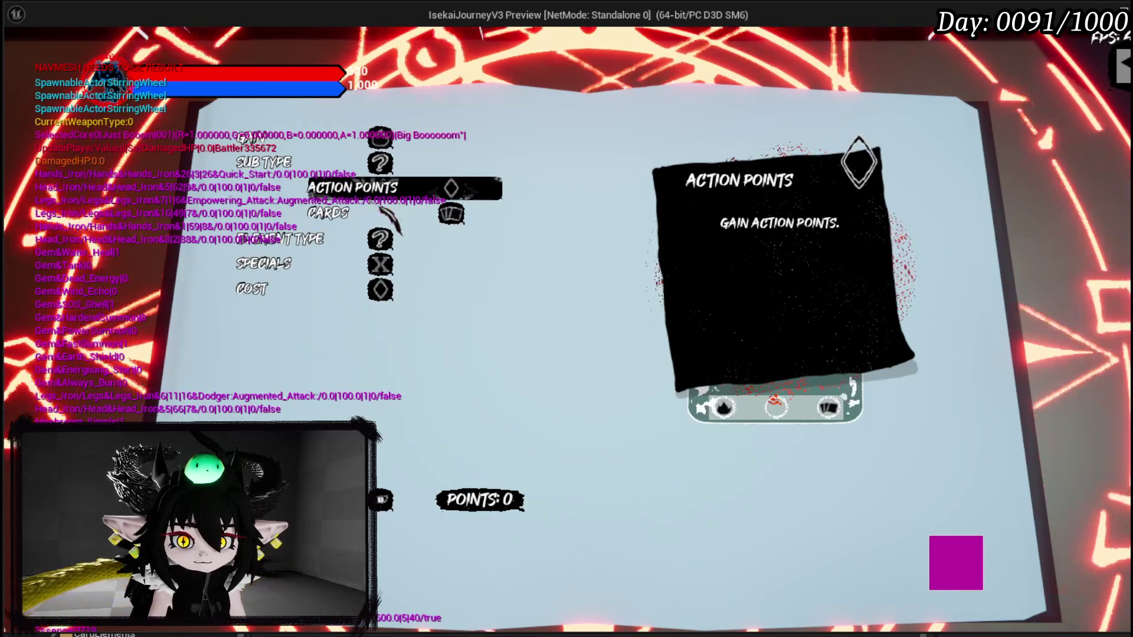
key(Down)
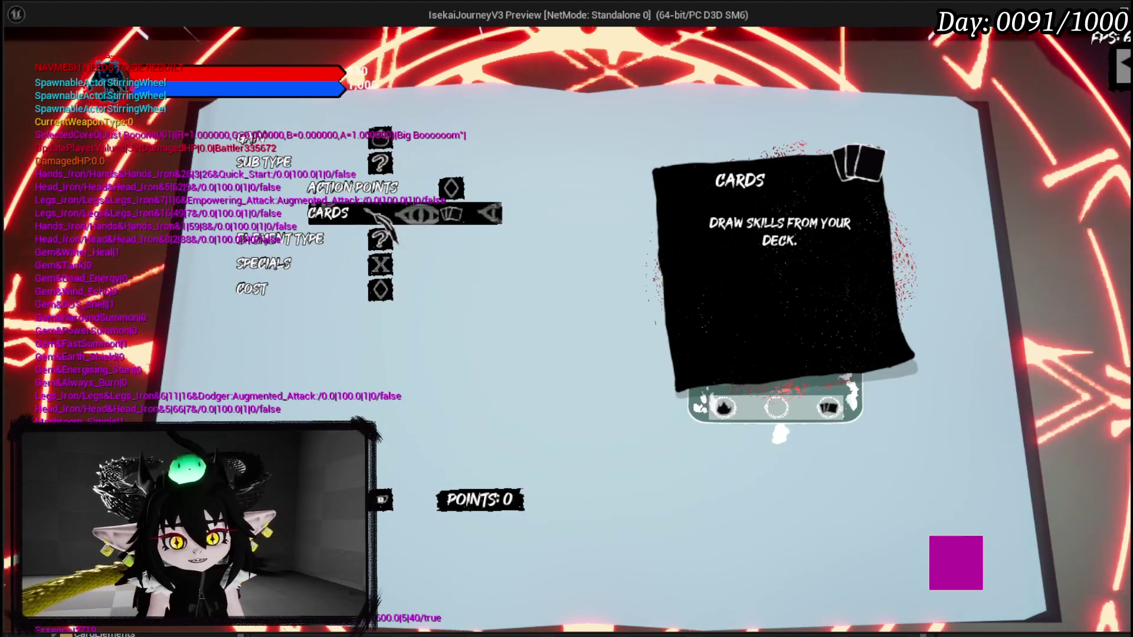
key(Up)
key(Down)
key(Escape)
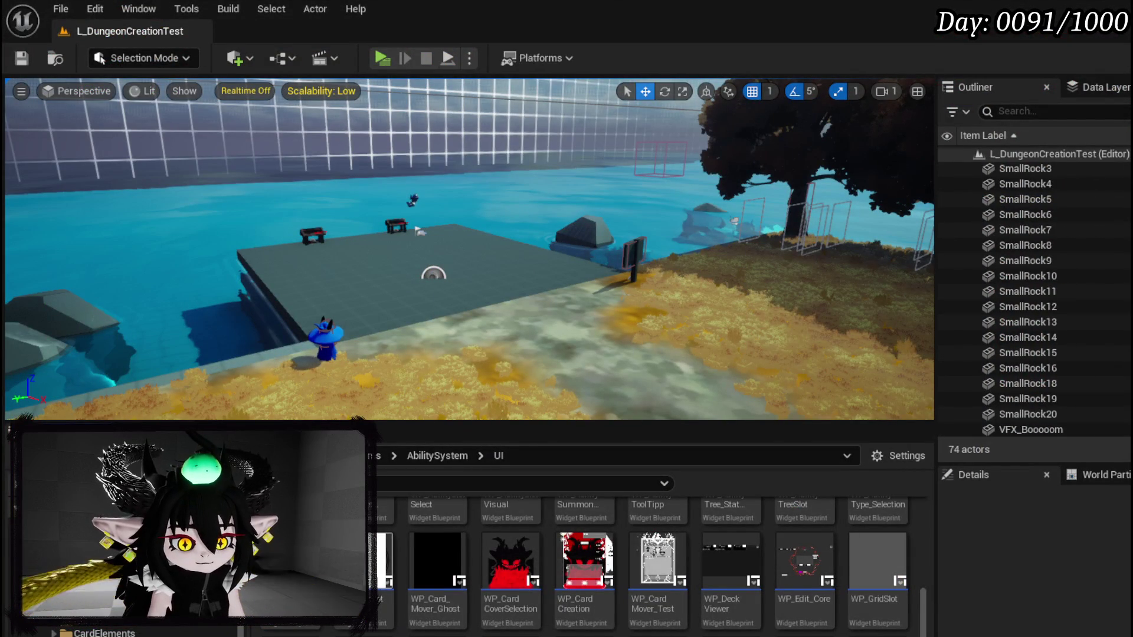
Step: Duplicate the status number Set Visibility with its getter and run it after Set Type Name
scroll(745, 289, down, 2)
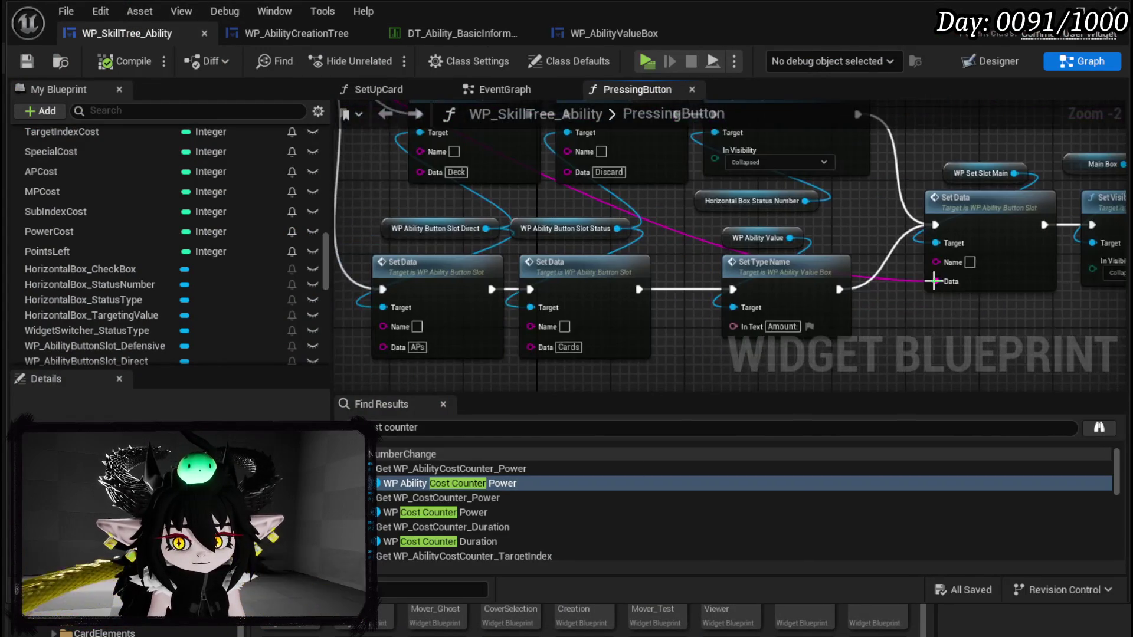
mouse_move(455, 361)
mouse_down()
mouse_move(744, 233)
mouse_move(809, 229)
mouse_up()
drag(770, 274, 604, 282)
click(699, 177)
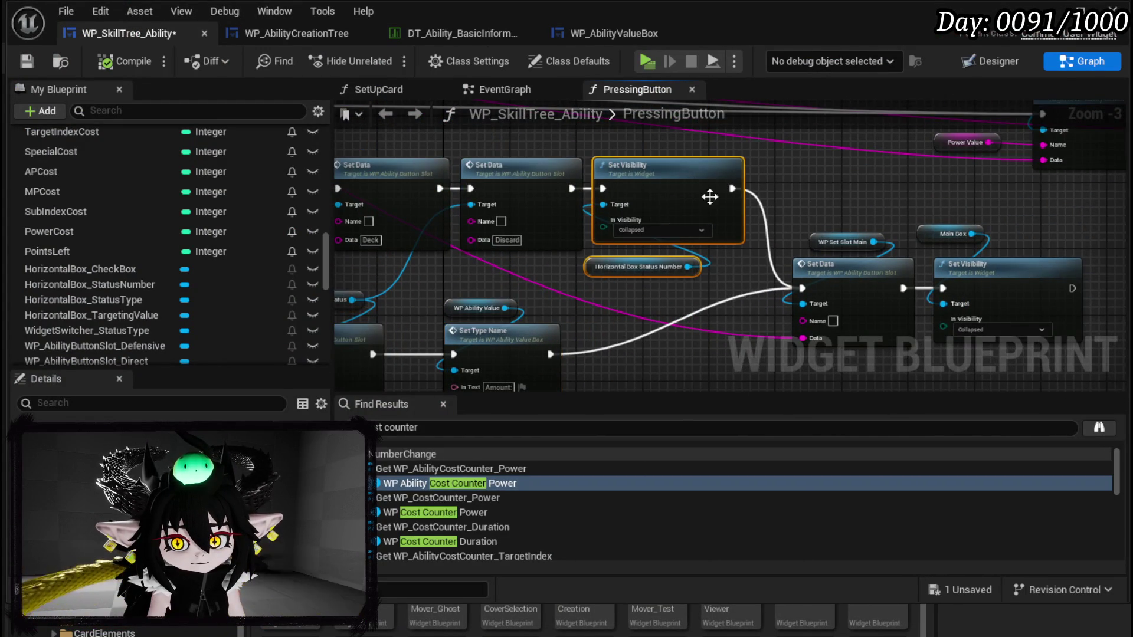
key(ctrl+c)
key(ctrl+v)
mouse_move(512, 293)
mouse_down()
mouse_move(571, 264)
mouse_move(572, 244)
mouse_move(635, 271)
mouse_move(625, 296)
mouse_move(762, 231)
mouse_up()
Step: Set it to Not Hit-Testable (Self Only), feed it into Set Data, and compile
click(603, 299)
click(589, 346)
drag(604, 261, 604, 269)
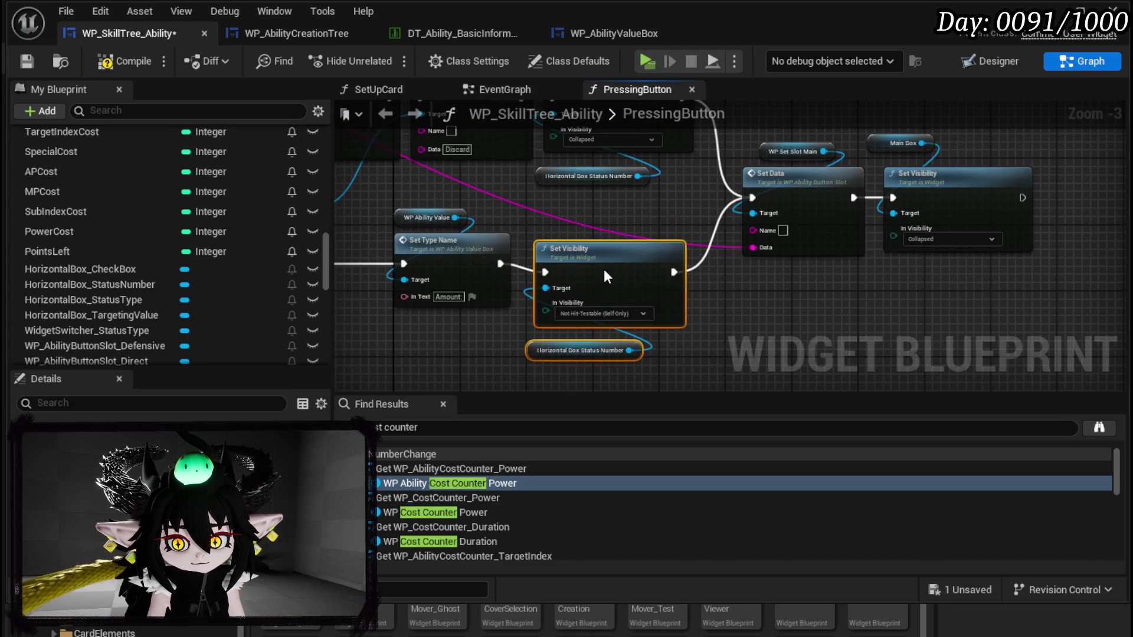
click(775, 304)
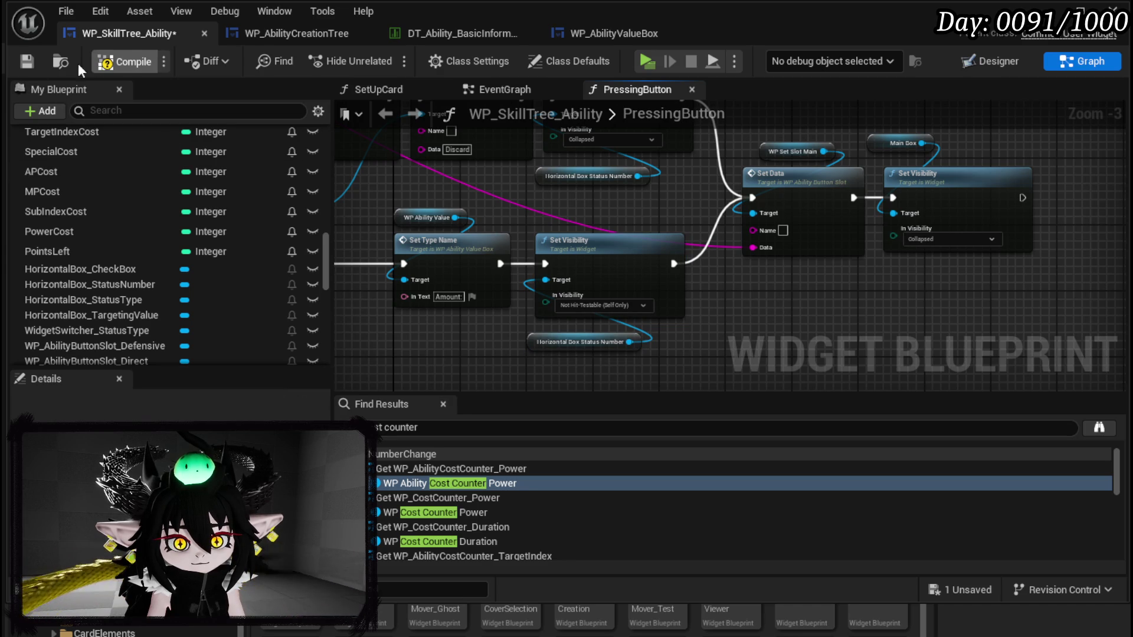
click(28, 63)
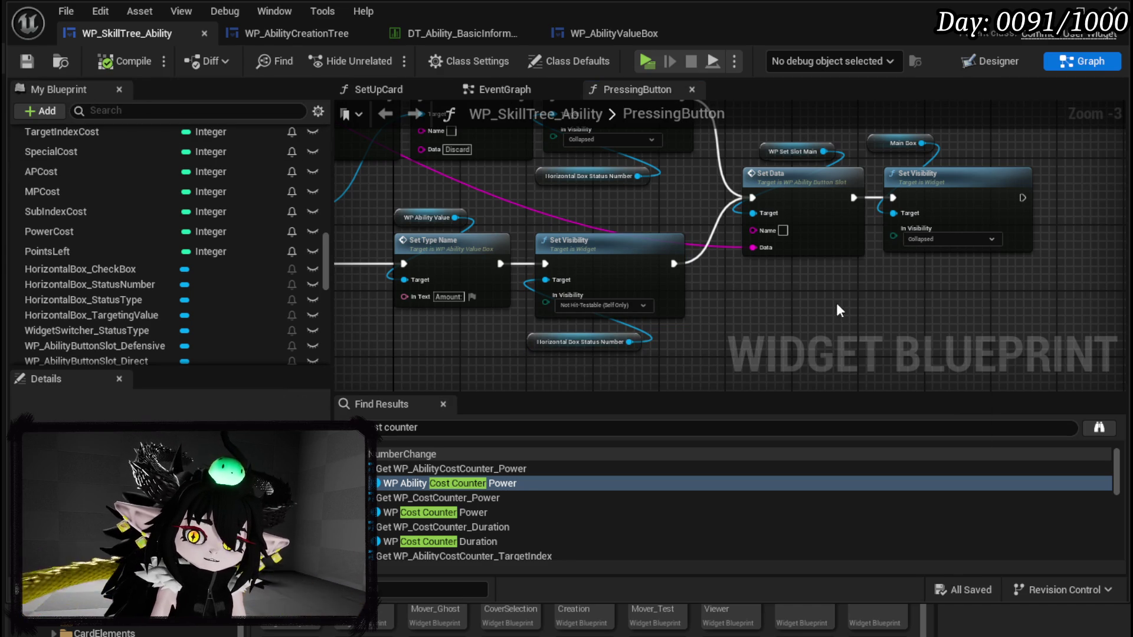
Step: Rearrange the slot getters and add three new case outputs to Switch on String
mouse_move(795, 281)
mouse_down()
mouse_move(736, 241)
mouse_move(646, 262)
mouse_up()
drag(562, 276, 742, 313)
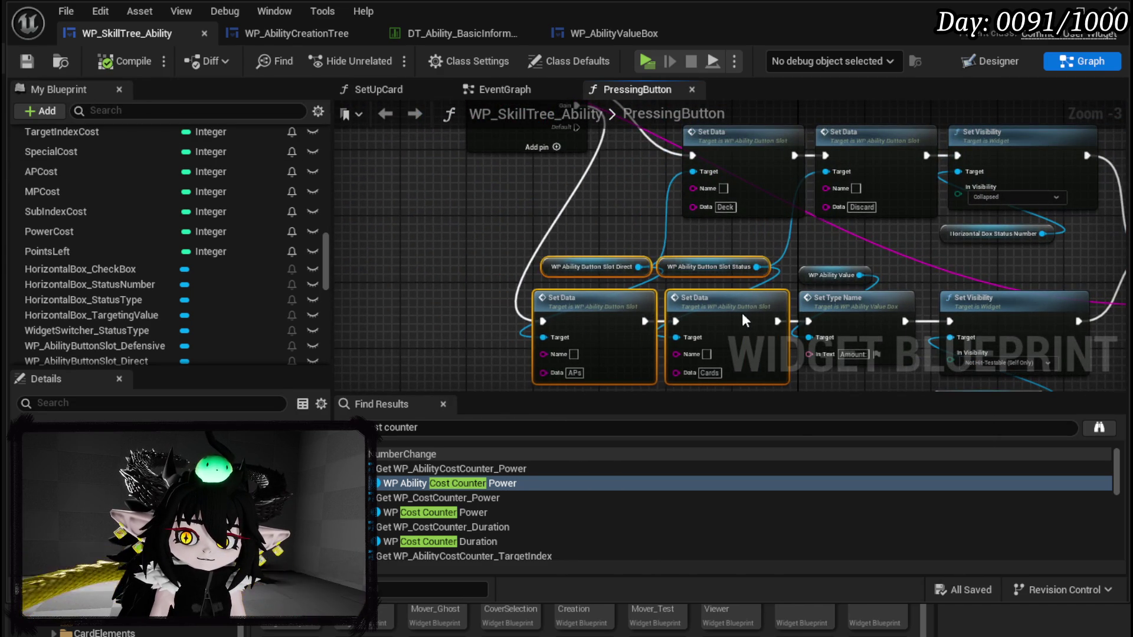
mouse_move(540, 239)
mouse_down()
mouse_move(588, 213)
mouse_move(780, 271)
mouse_up()
drag(793, 163, 670, 158)
mouse_move(971, 246)
mouse_down()
mouse_move(562, 267)
mouse_move(604, 314)
mouse_up()
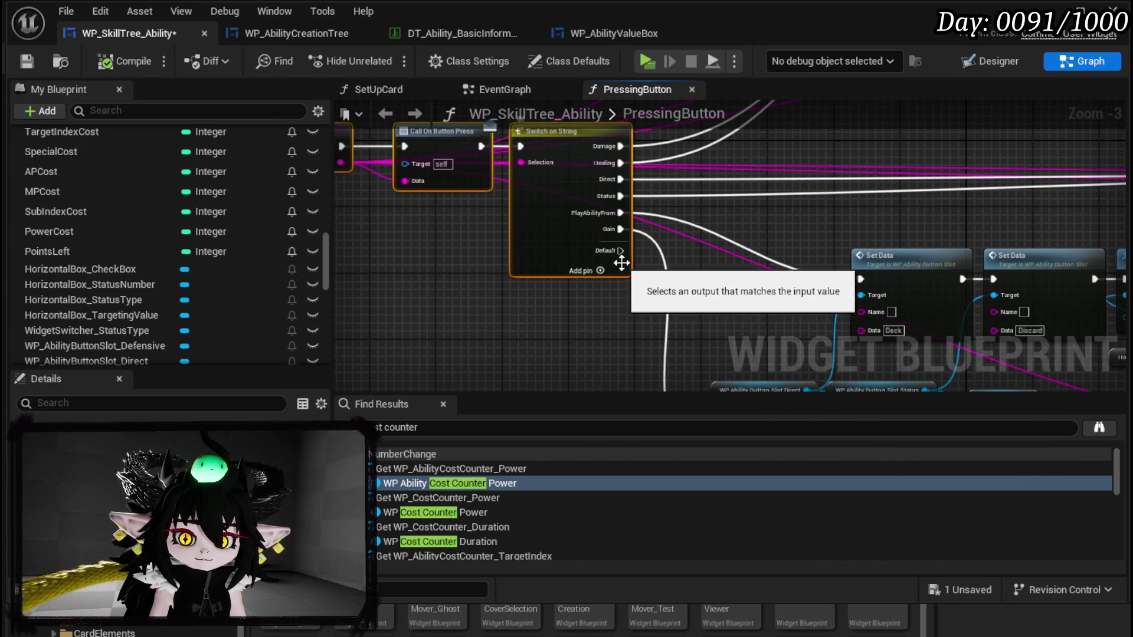
click(613, 273)
click(615, 289)
click(615, 305)
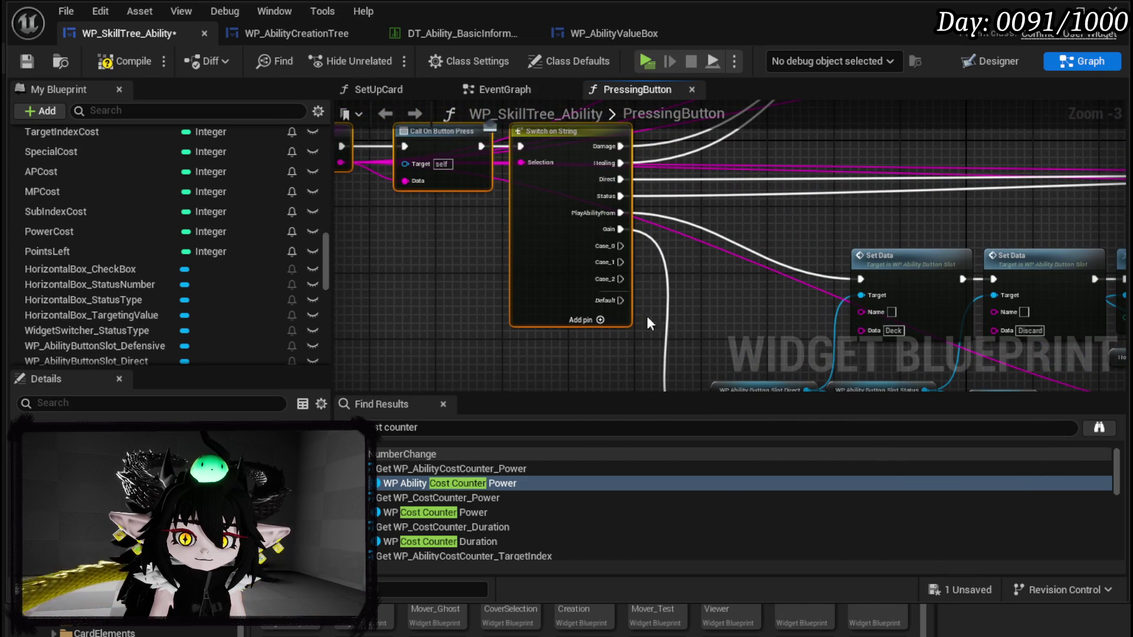
Step: Add a fourth new case output to the Switch on String node
mouse_move(732, 306)
mouse_down()
mouse_move(679, 233)
mouse_move(474, 208)
mouse_move(446, 184)
mouse_move(516, 334)
mouse_move(534, 321)
mouse_up()
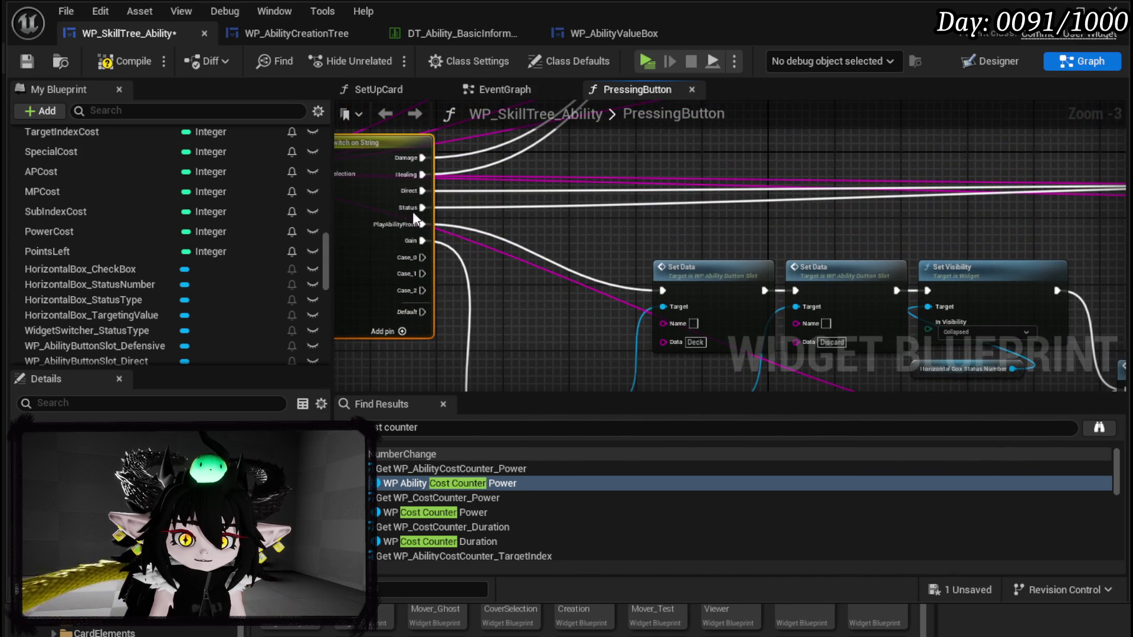
scroll(506, 285, up, 2)
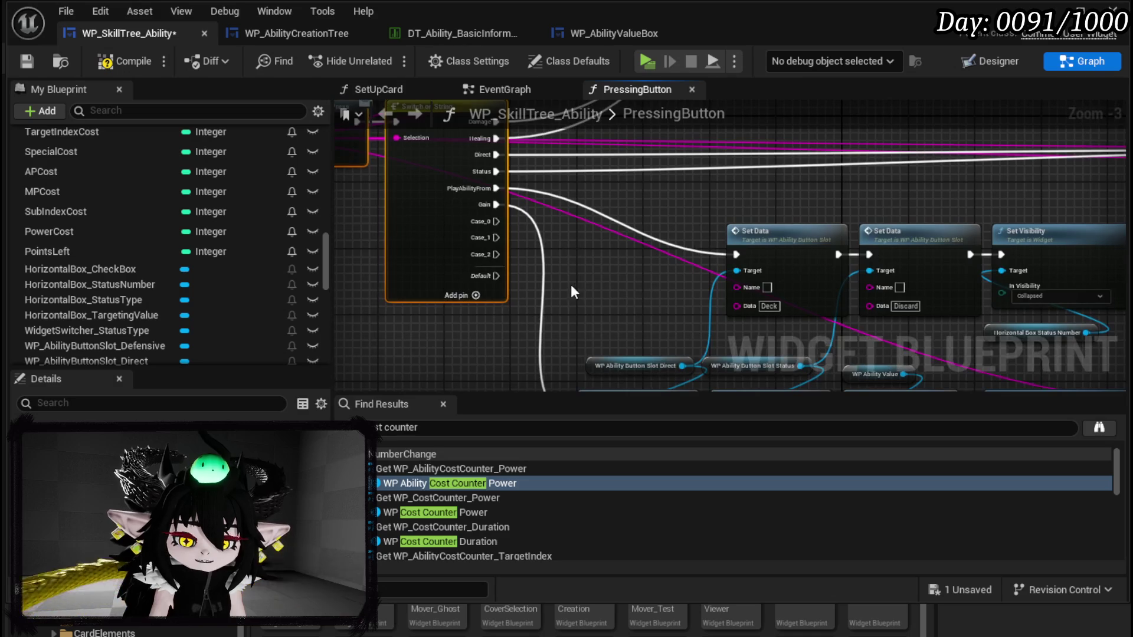
scroll(624, 258, down, 1)
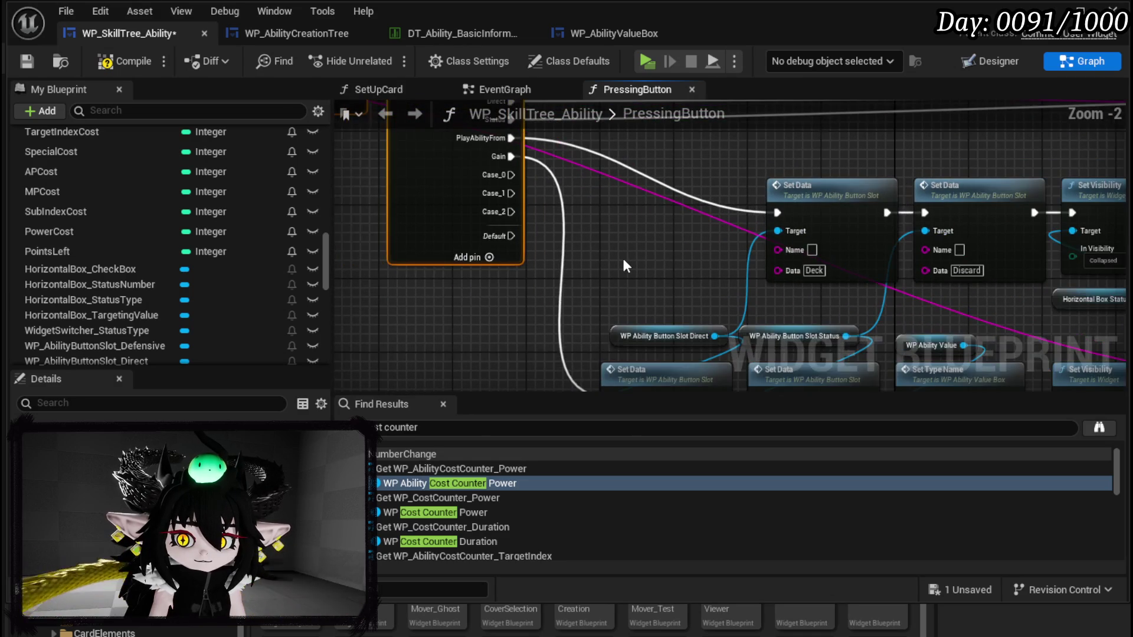
mouse_move(634, 299)
mouse_down()
mouse_move(587, 205)
mouse_move(641, 224)
mouse_up()
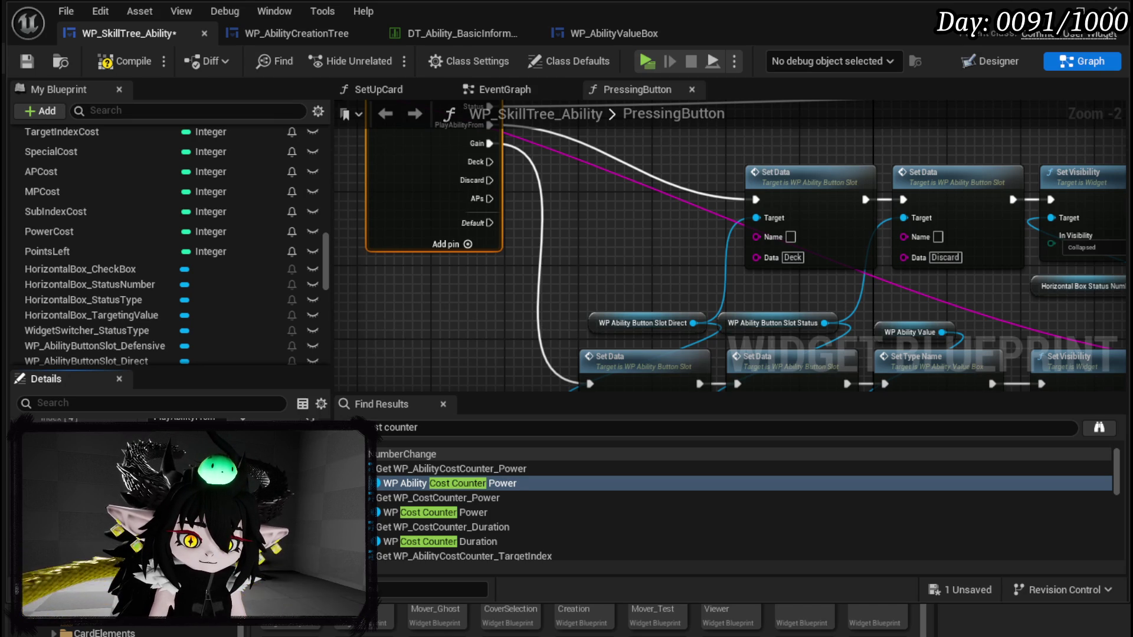
click(467, 244)
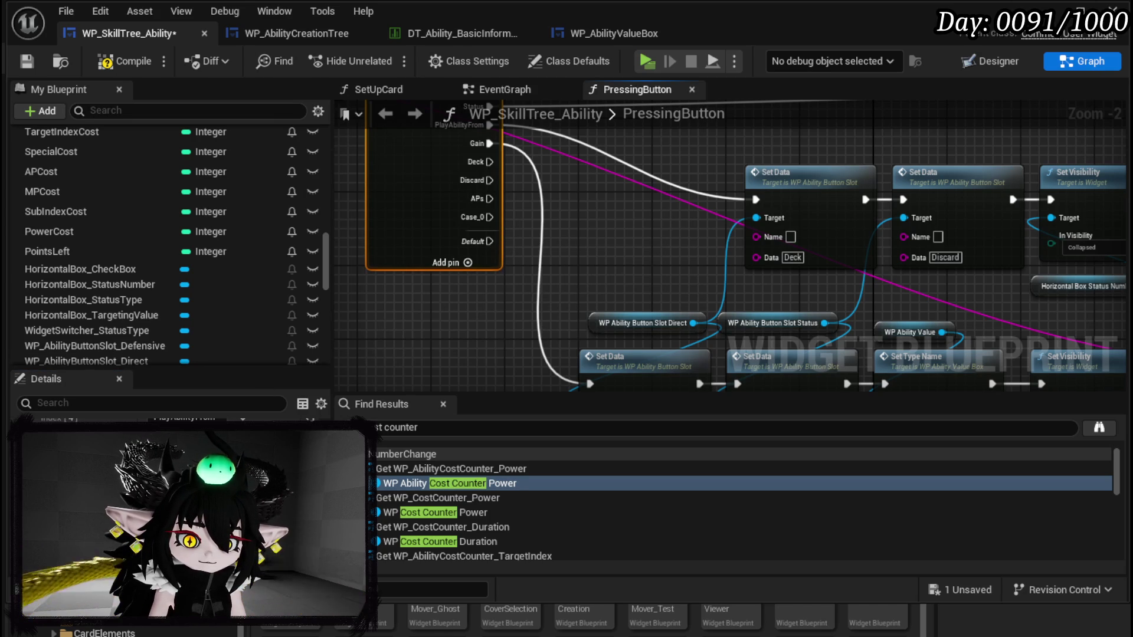
click(622, 264)
Step: Select the main slot Set Data and Set Visibility pair and position its copy
scroll(622, 263, down, 2)
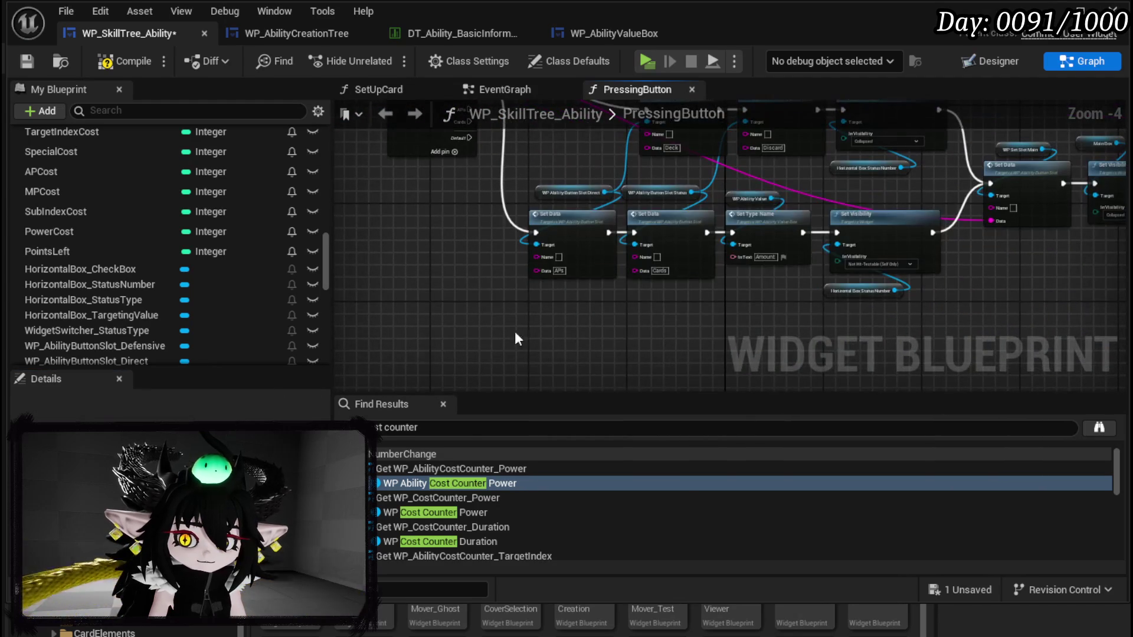
drag(877, 200, 909, 292)
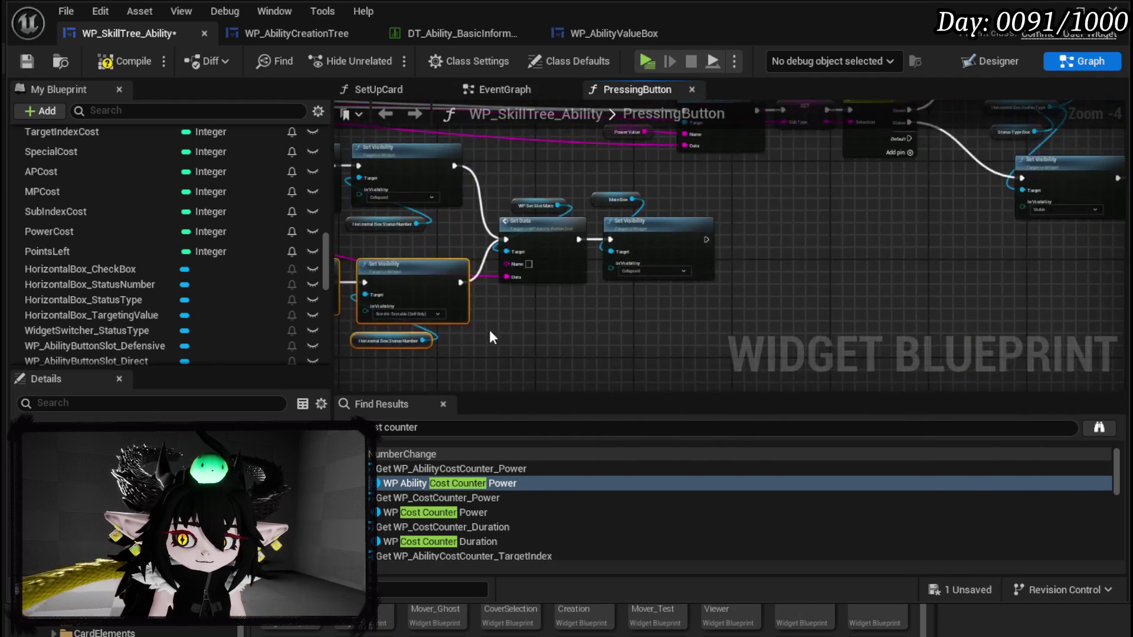
scroll(485, 341, up, 2)
mouse_move(541, 331)
mouse_down()
mouse_move(622, 200)
mouse_move(775, 301)
mouse_up()
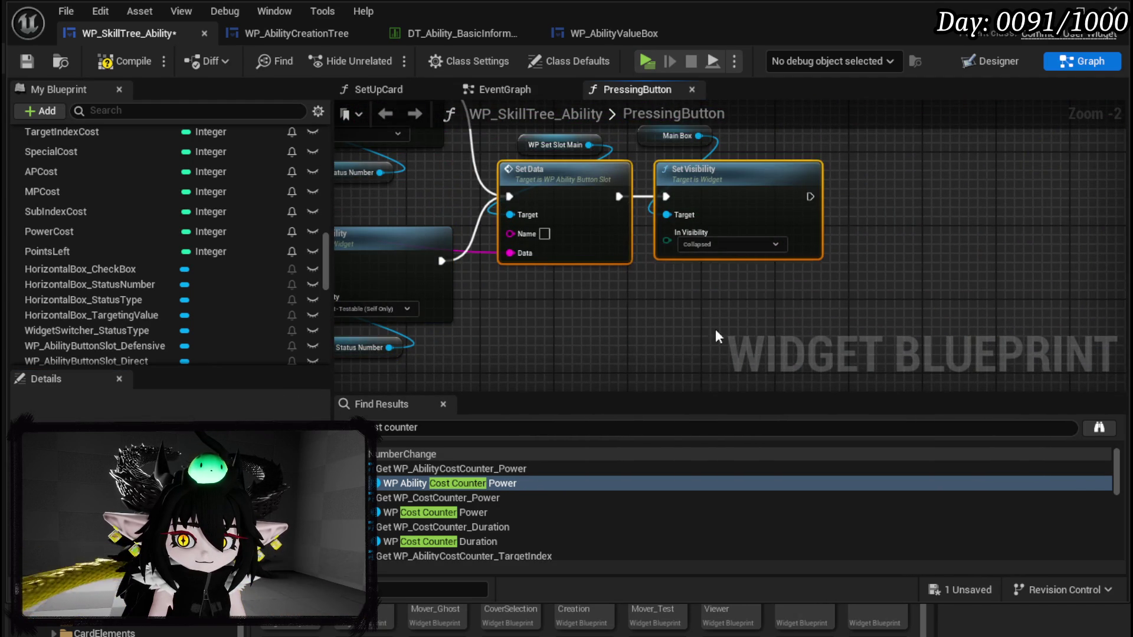
mouse_move(593, 173)
mouse_down()
mouse_move(748, 253)
mouse_move(766, 309)
mouse_up()
Step: Target the copied Set Visibility at Sub Box and add a WP Set Slot Sub getter
right_click(635, 183)
text(subbo)
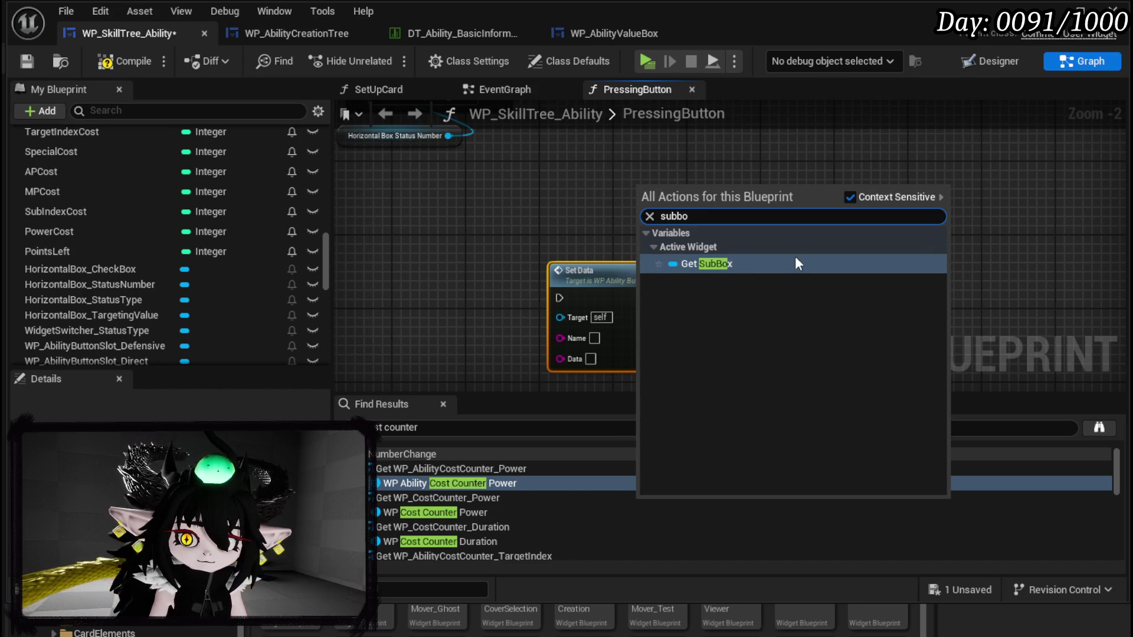
click(801, 263)
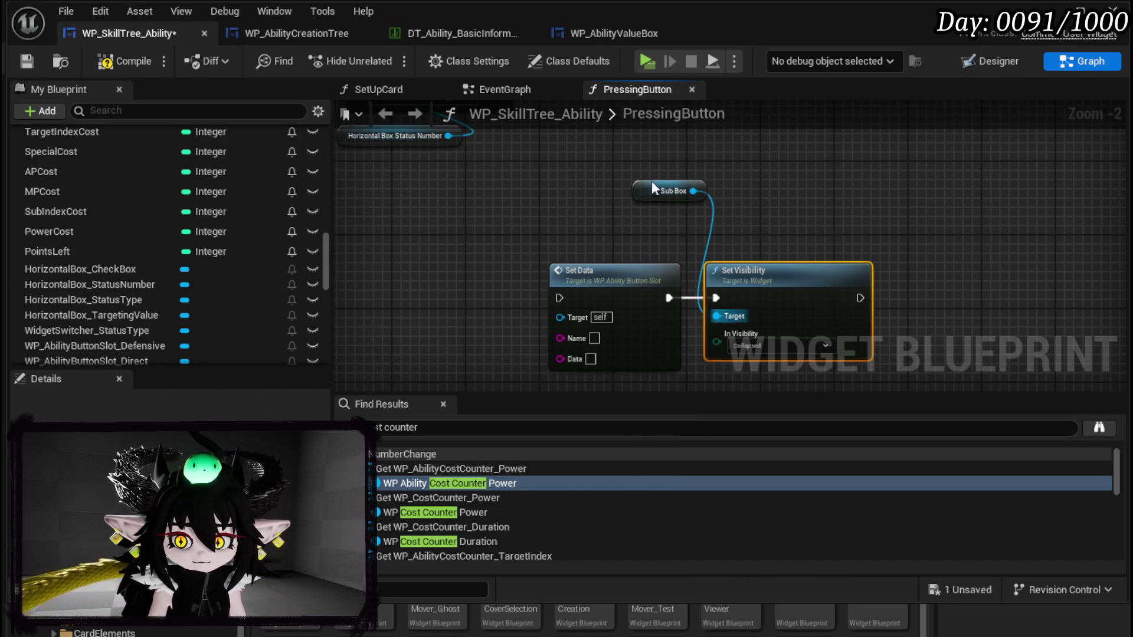
drag(652, 187, 743, 221)
right_click(502, 201)
text(sub slot)
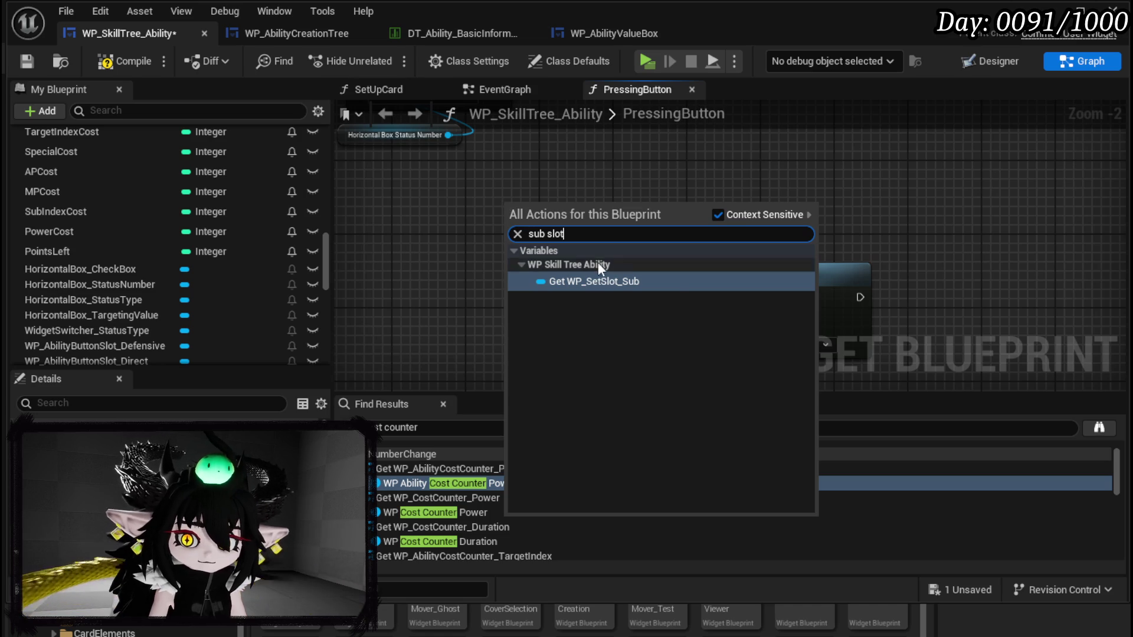
click(597, 281)
scroll(559, 282, down, 2)
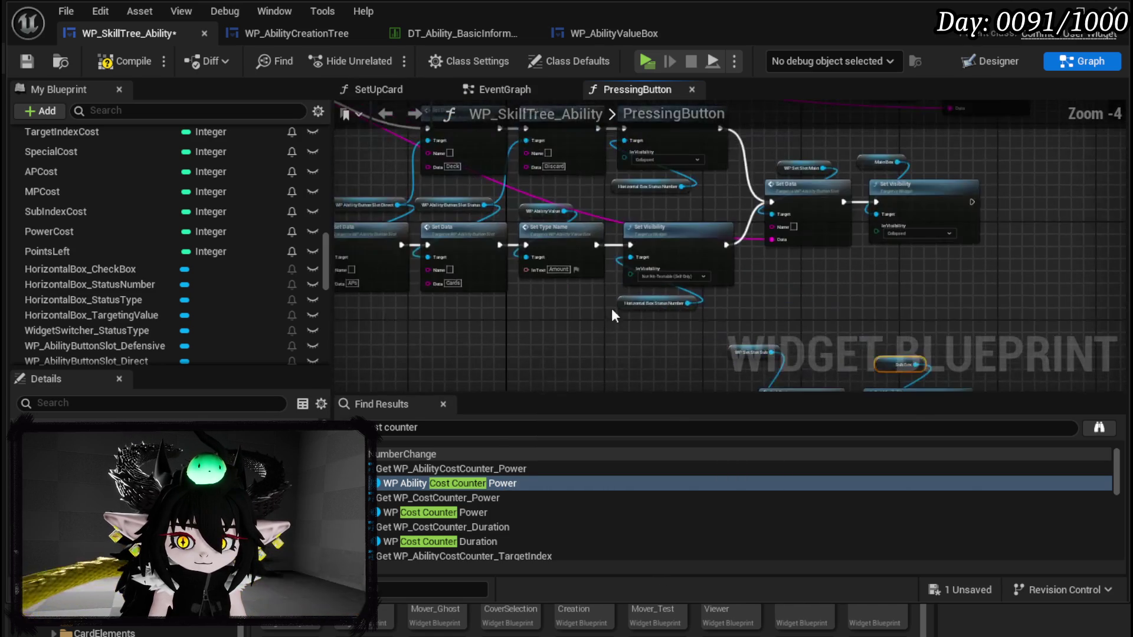
scroll(419, 225, up, 2)
Step: Feed PressingButton's Data into the sub-slot Set Data and wire Switch cases into the chains
mouse_move(405, 209)
mouse_down()
mouse_move(586, 527)
mouse_move(481, 334)
mouse_move(624, 361)
mouse_move(540, 353)
mouse_up()
scroll(540, 353, down, 2)
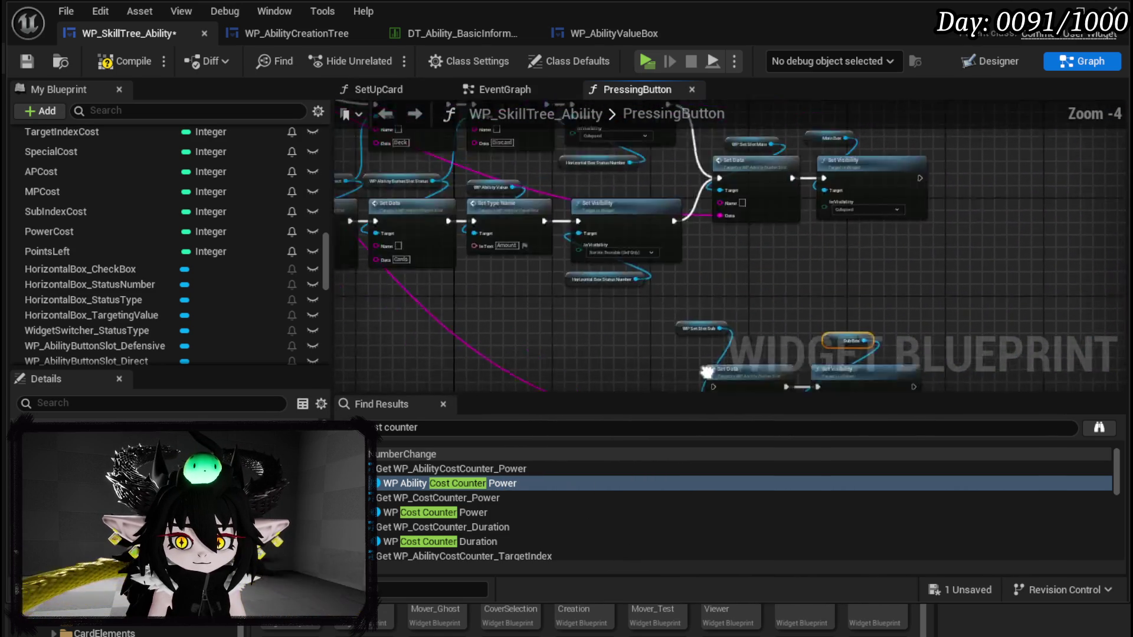
scroll(441, 183, up, 1)
mouse_move(444, 194)
mouse_down()
mouse_move(782, 368)
mouse_move(925, 399)
mouse_move(1057, 147)
mouse_up()
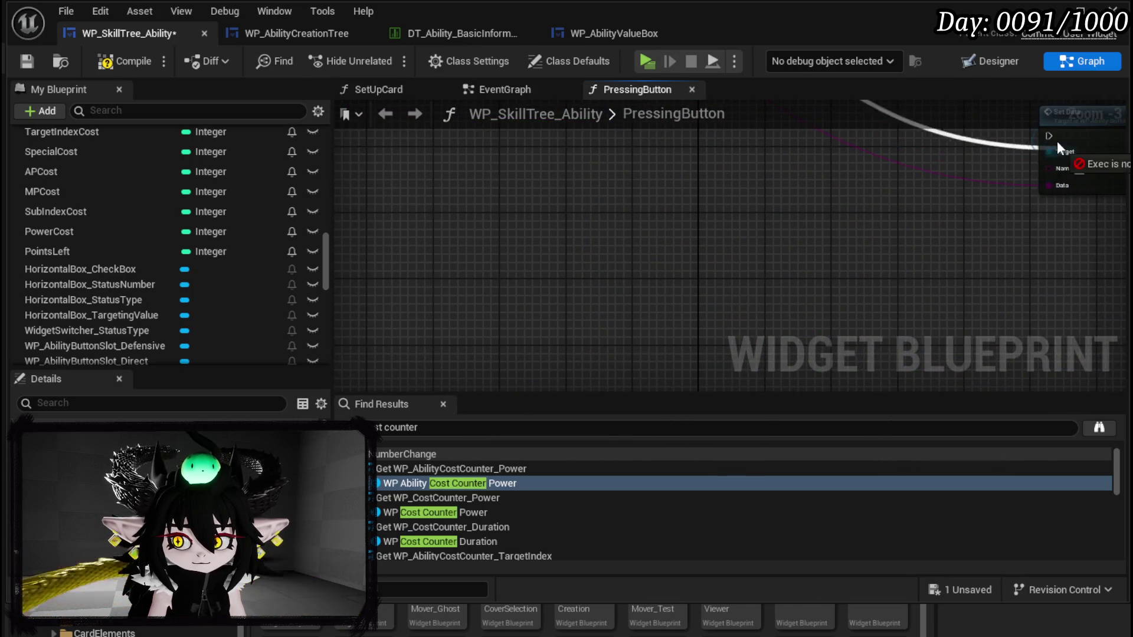
mouse_move(523, 165)
mouse_down()
mouse_move(752, 304)
mouse_move(826, 237)
mouse_move(836, 266)
mouse_move(817, 238)
mouse_up()
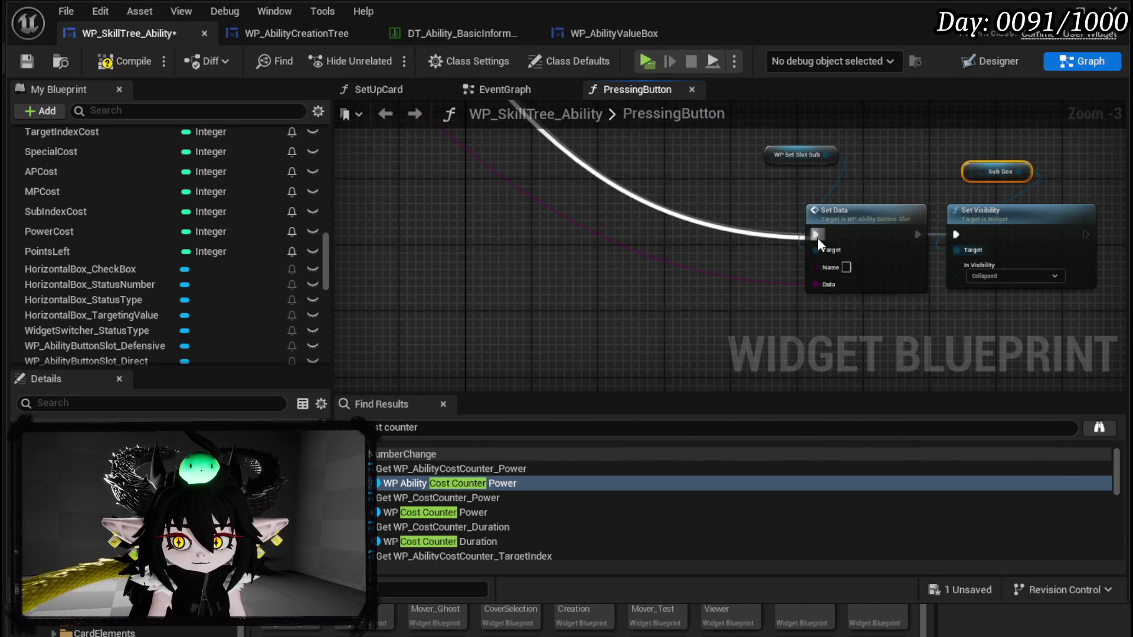
scroll(817, 238, up, 2)
drag(544, 188, 841, 192)
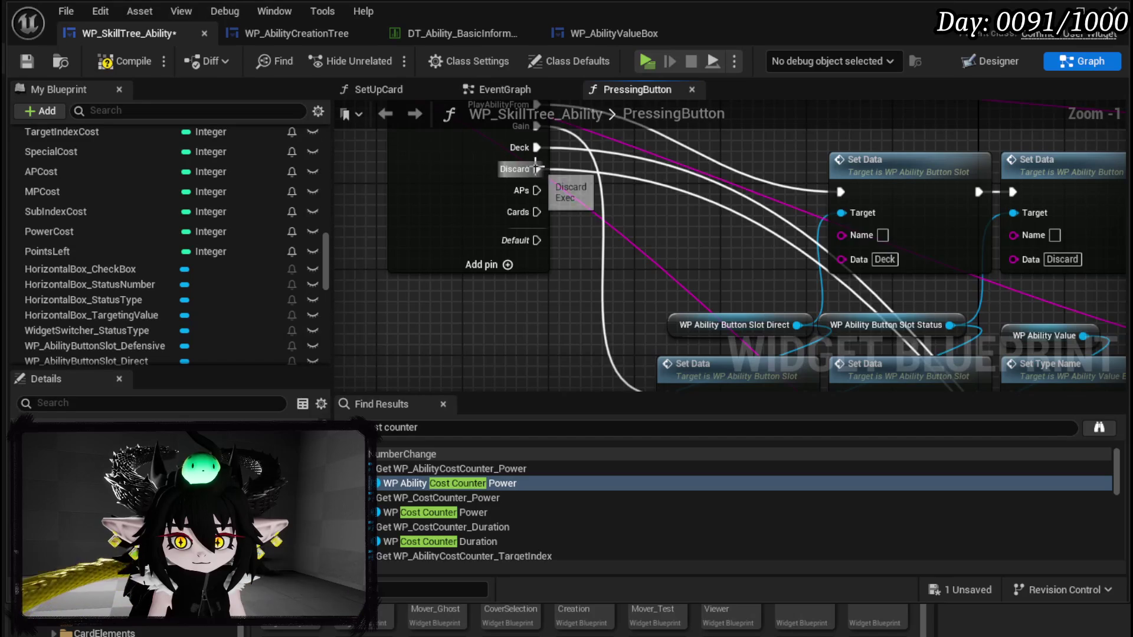
drag(537, 212, 841, 192)
scroll(576, 215, down, 2)
drag(609, 216, 456, 180)
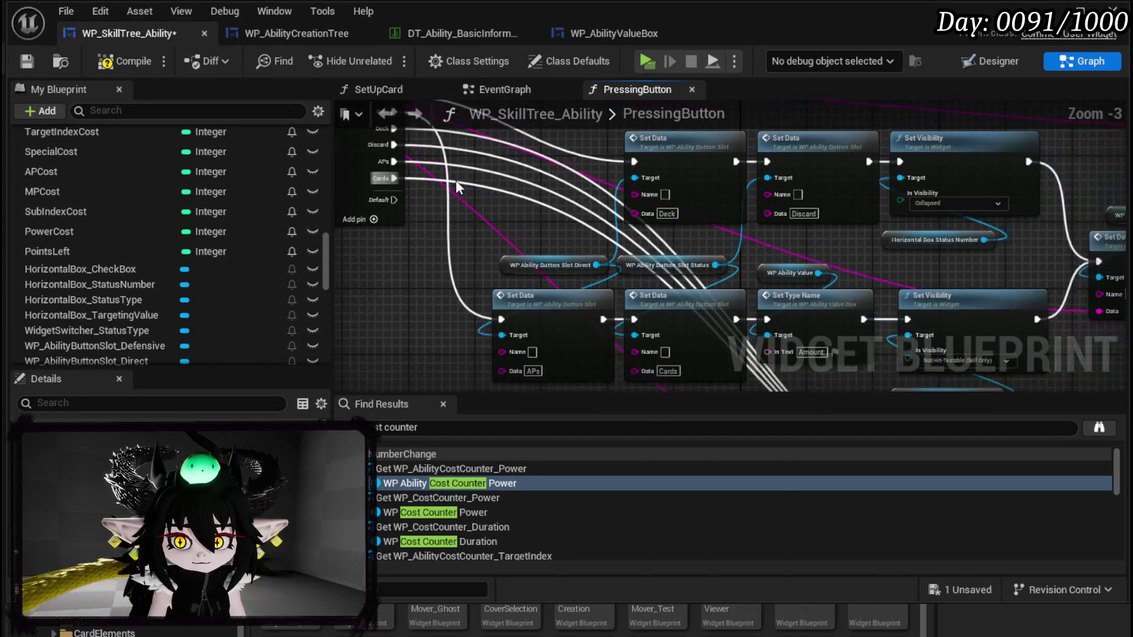
Step: Compile, shift the sub-slot Set Data and Set Visibility left, and save
click(25, 61)
scroll(579, 258, down, 3)
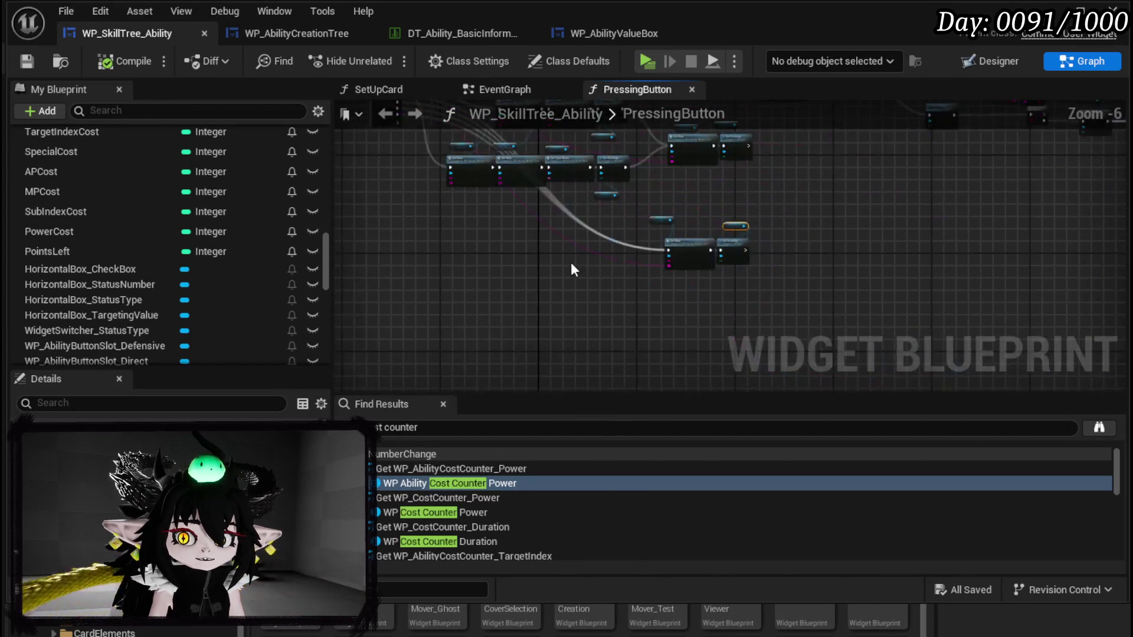
mouse_move(747, 242)
mouse_down()
mouse_move(501, 228)
mouse_move(805, 264)
mouse_up()
scroll(501, 228, up, 3)
click(27, 62)
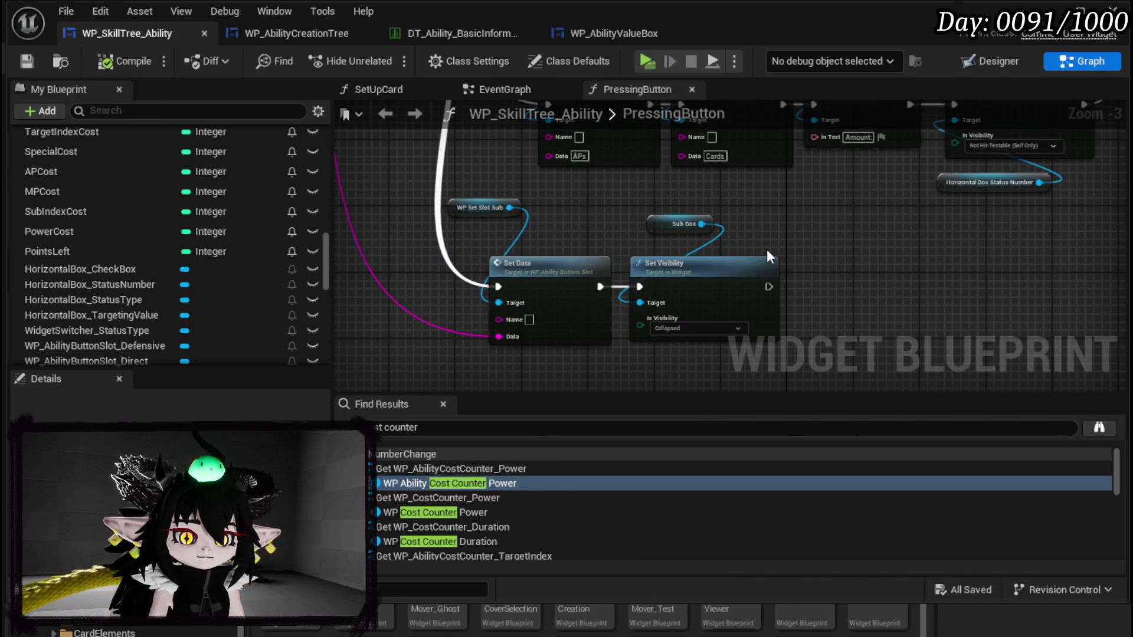
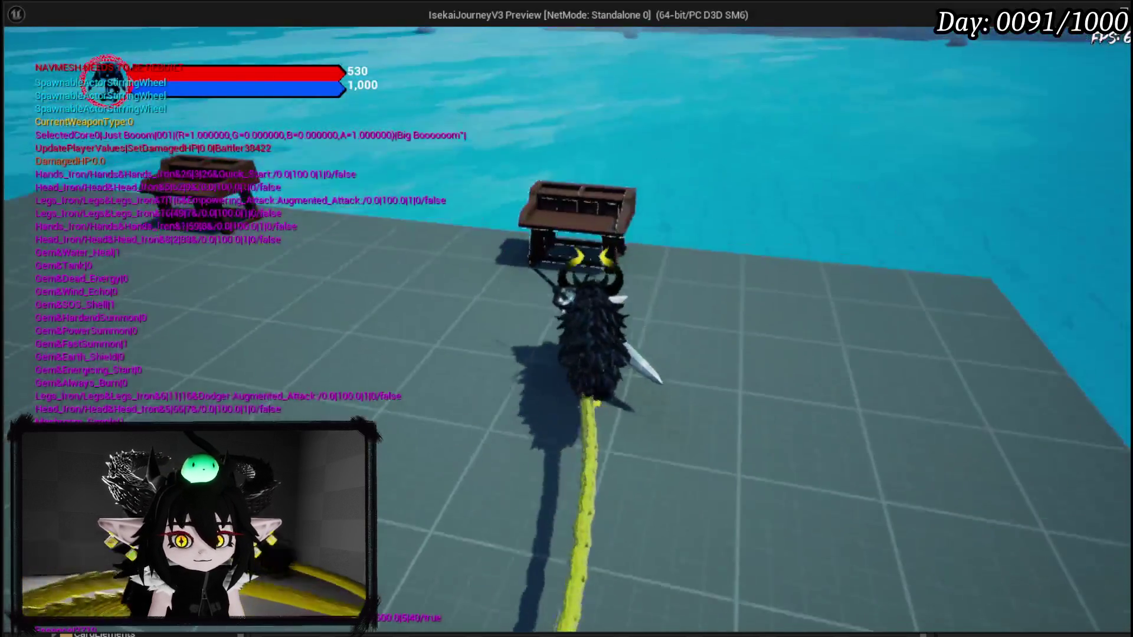
Step: Play-test creating an Ability with the skill book, choosing Main Type Gain and Sub Type Cards
key(e)
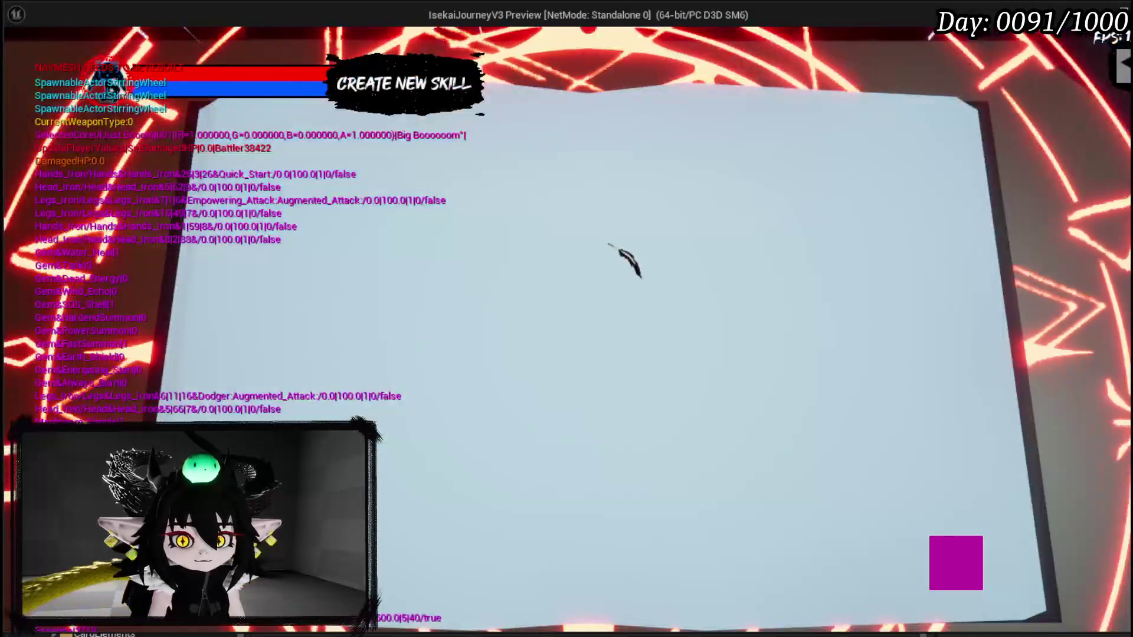
key(Return)
key(Down)
key(Up)
key(Return)
key(Down)
key(Return)
key(Up)
key(Return)
key(Down)
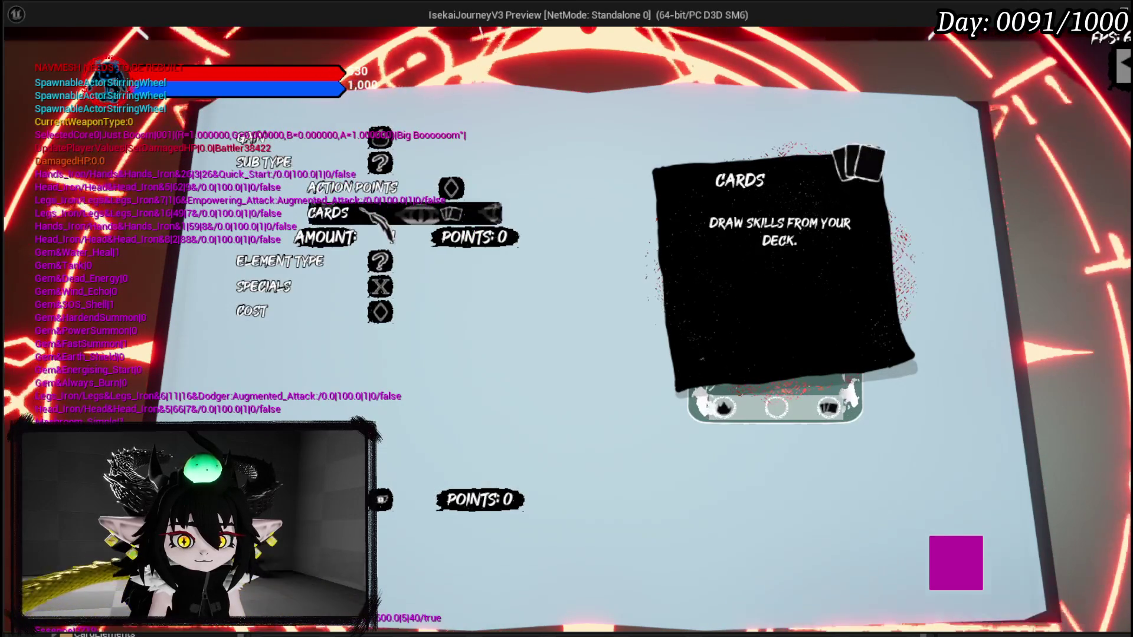
Step: Set the Cards amount to 5, then stop the test play and save the dungeon level
key(Return)
key(Down)
key(Down)
key(Up)
key(Up)
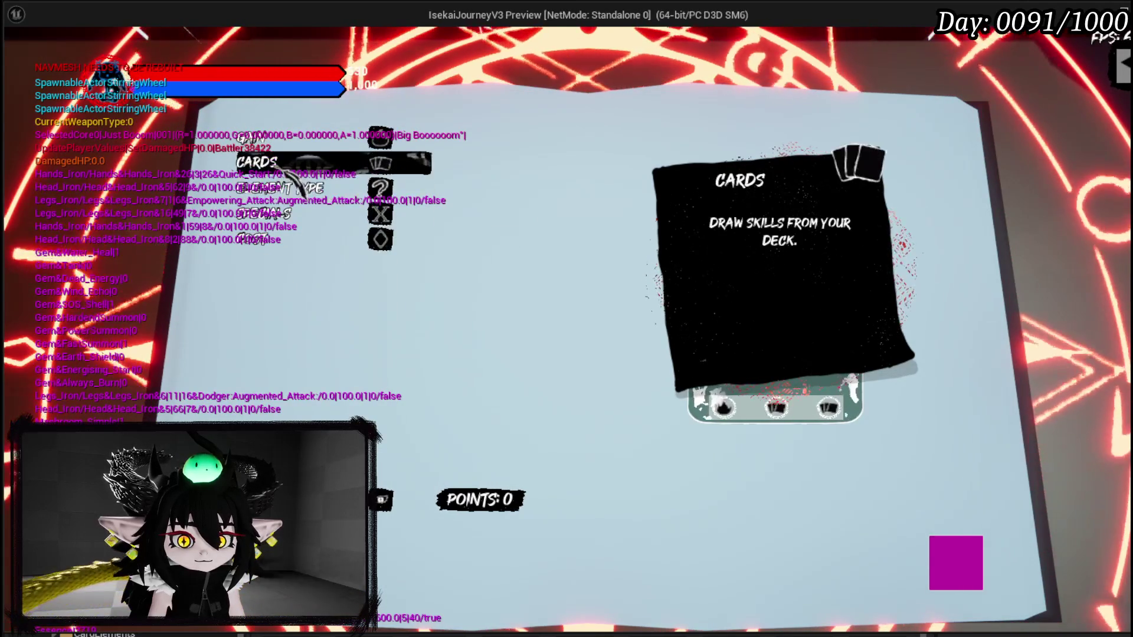
key(Return)
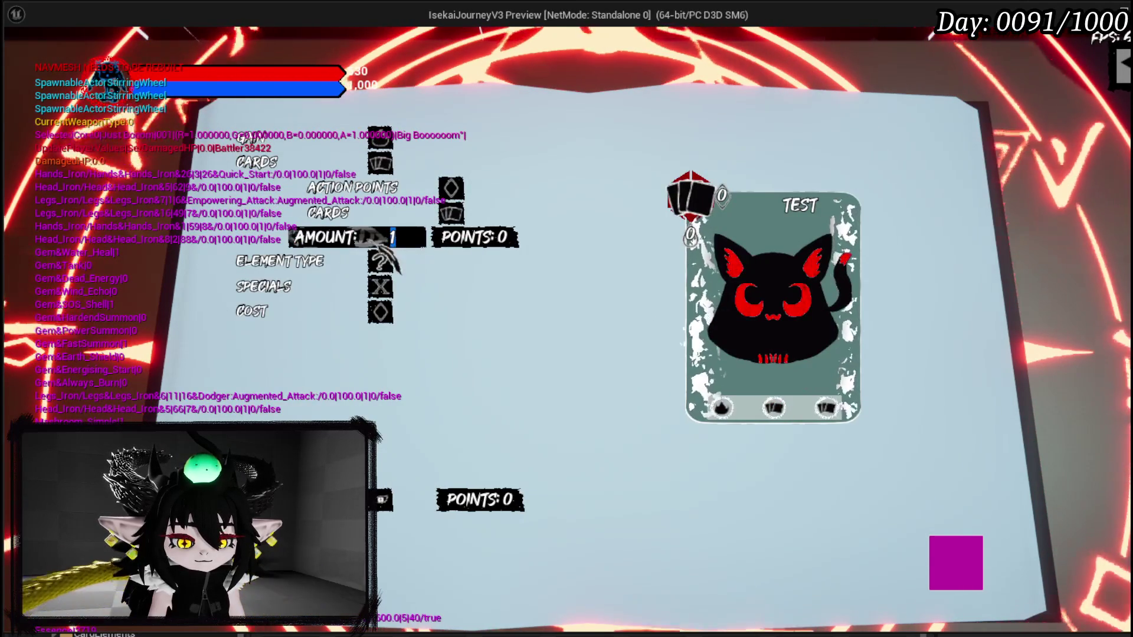
text(5)
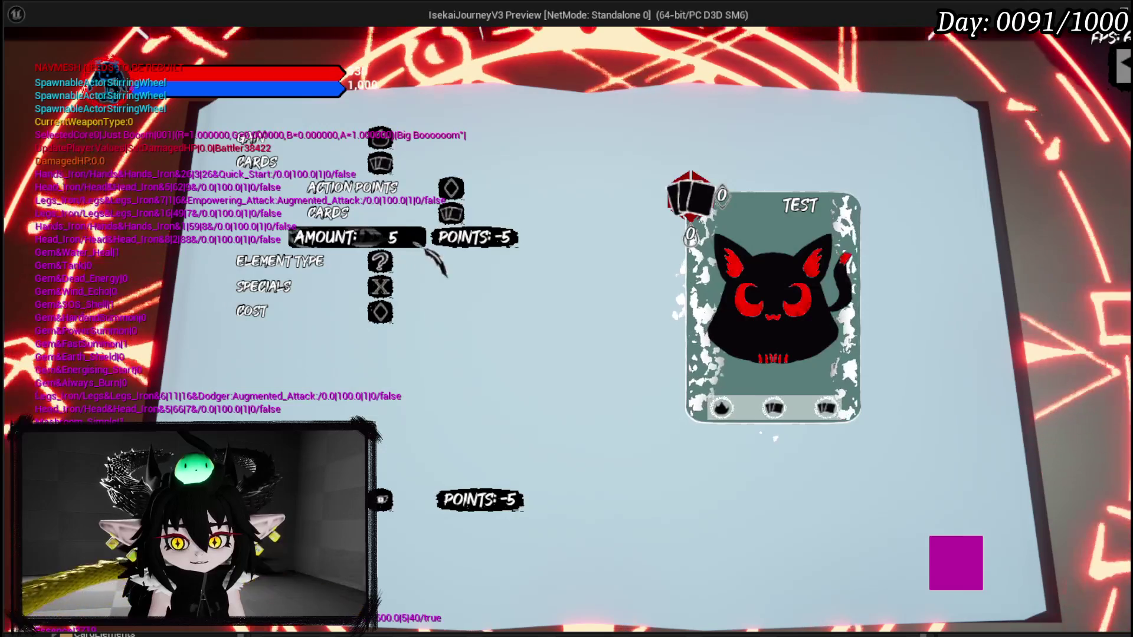
key(Return)
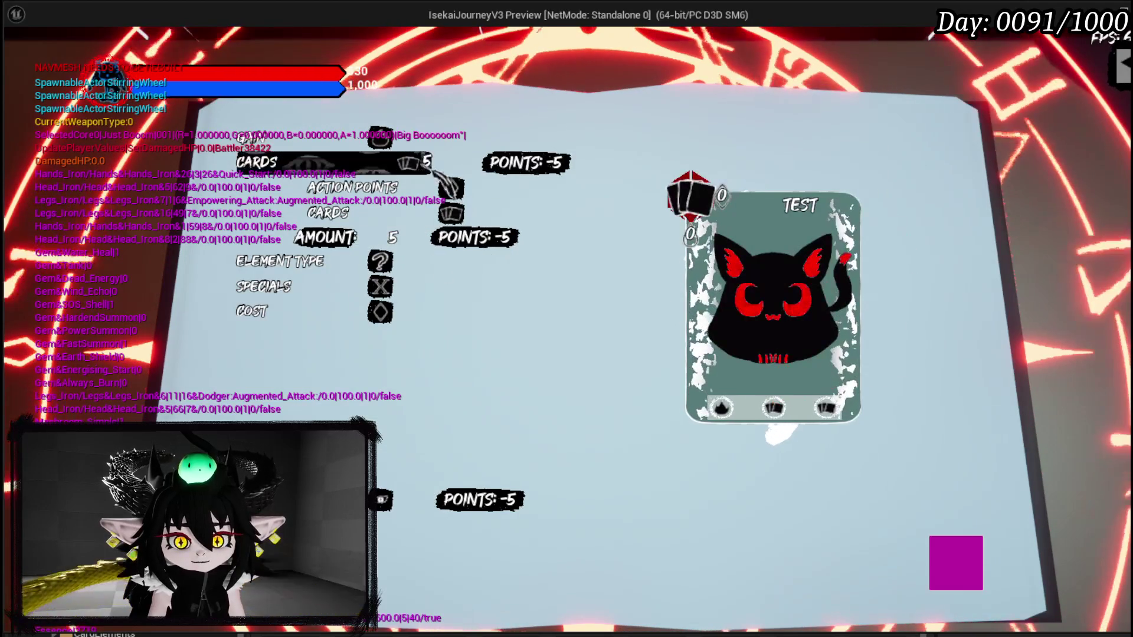
key(Escape)
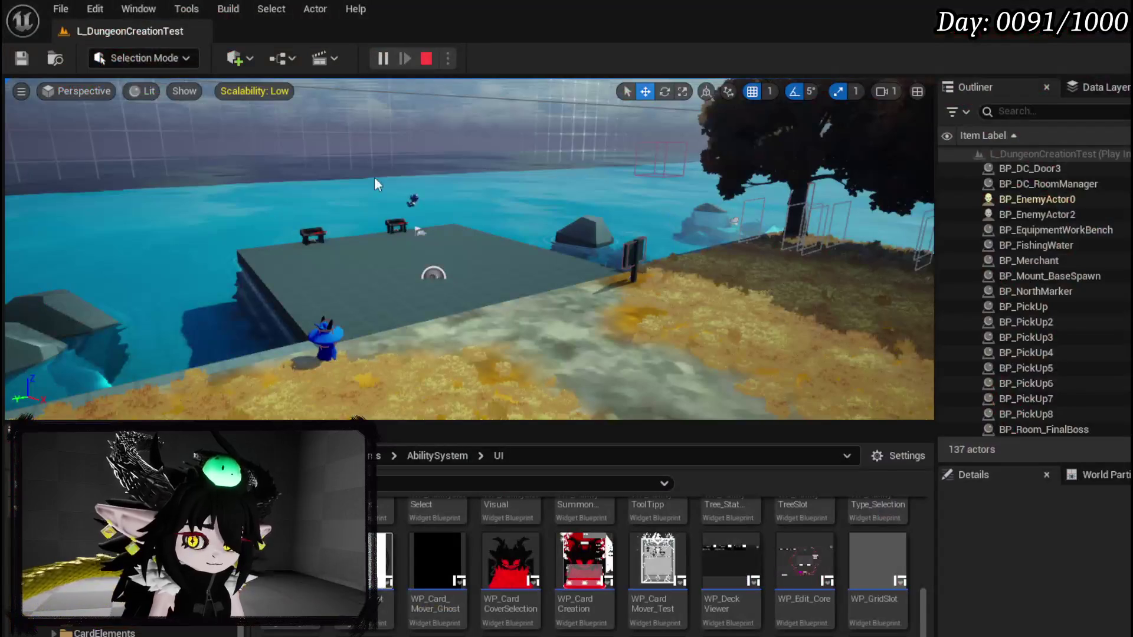
key(ctrl+s)
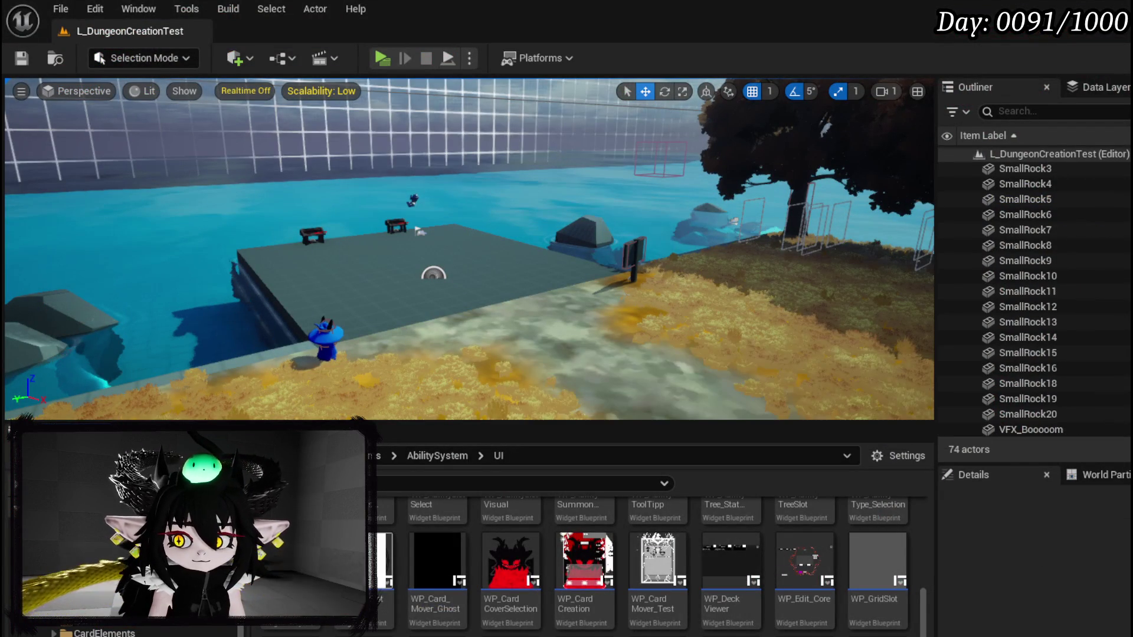
Step: In WP_SkillTree_Ability's graph, move the Sub Box and Set Visibility nodes to the right
key(alt+Tab)
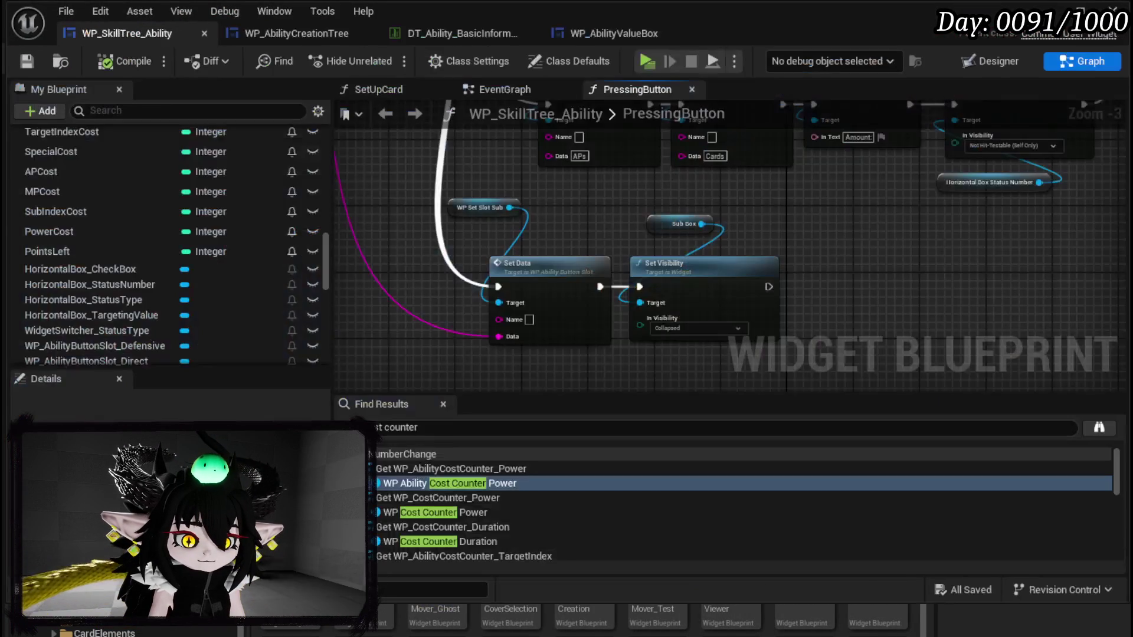
ctrl+click(626, 202)
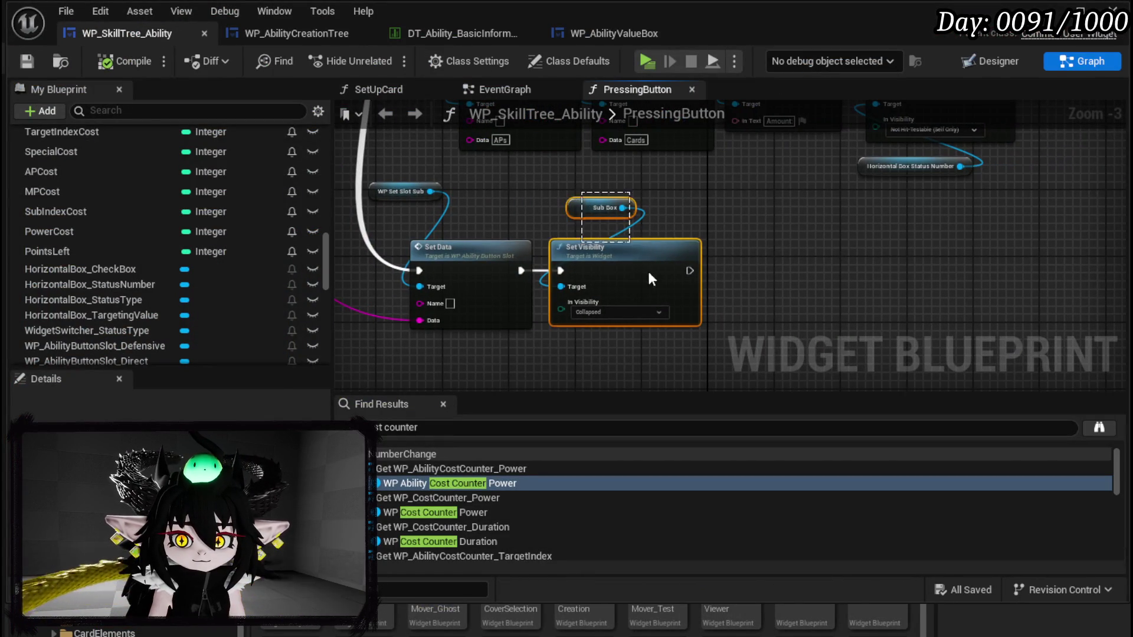
drag(631, 243, 838, 258)
mouse_move(625, 284)
mouse_down()
mouse_move(739, 284)
mouse_move(598, 392)
mouse_move(632, 272)
mouse_up()
scroll(122, 265, up, 5)
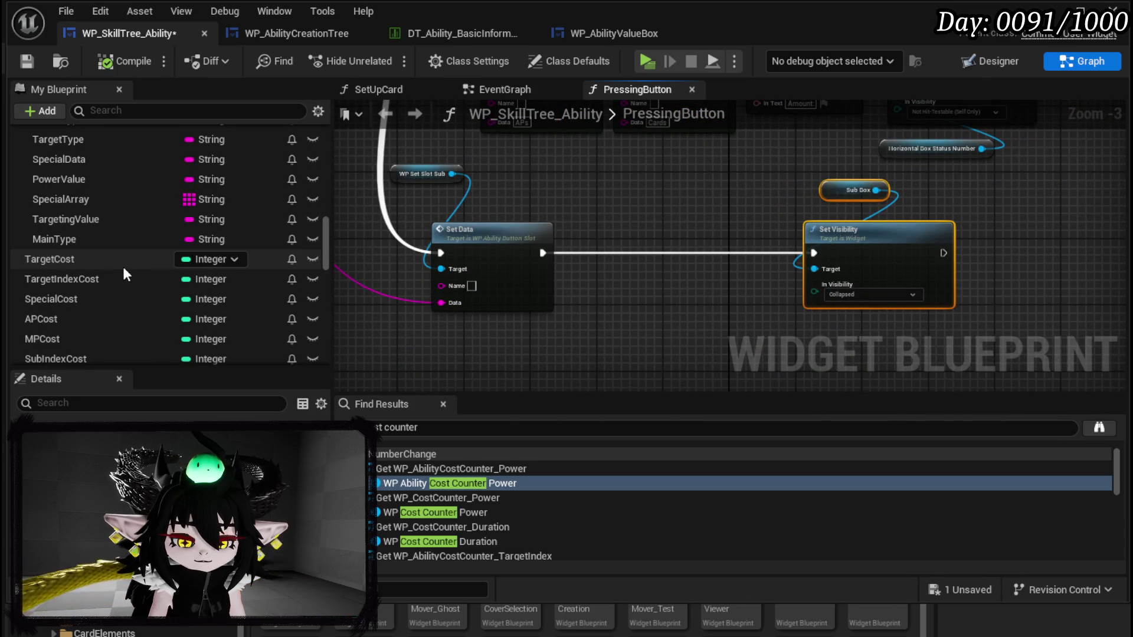
scroll(127, 266, up, 2)
mouse_move(97, 233)
mouse_down()
mouse_move(593, 351)
mouse_move(465, 319)
mouse_up()
Step: Add a Power Value getter below Set Data and feed it into an Is Empty check
click(504, 340)
drag(541, 344, 538, 300)
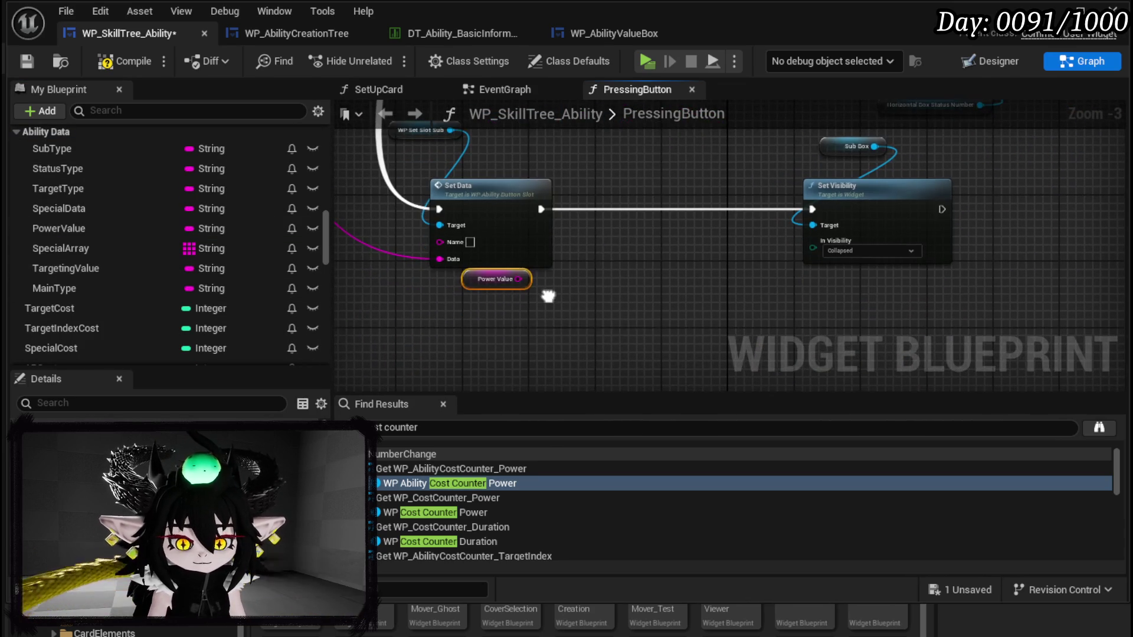
mouse_move(467, 284)
mouse_down()
mouse_move(458, 308)
mouse_move(570, 310)
mouse_up()
click(559, 318)
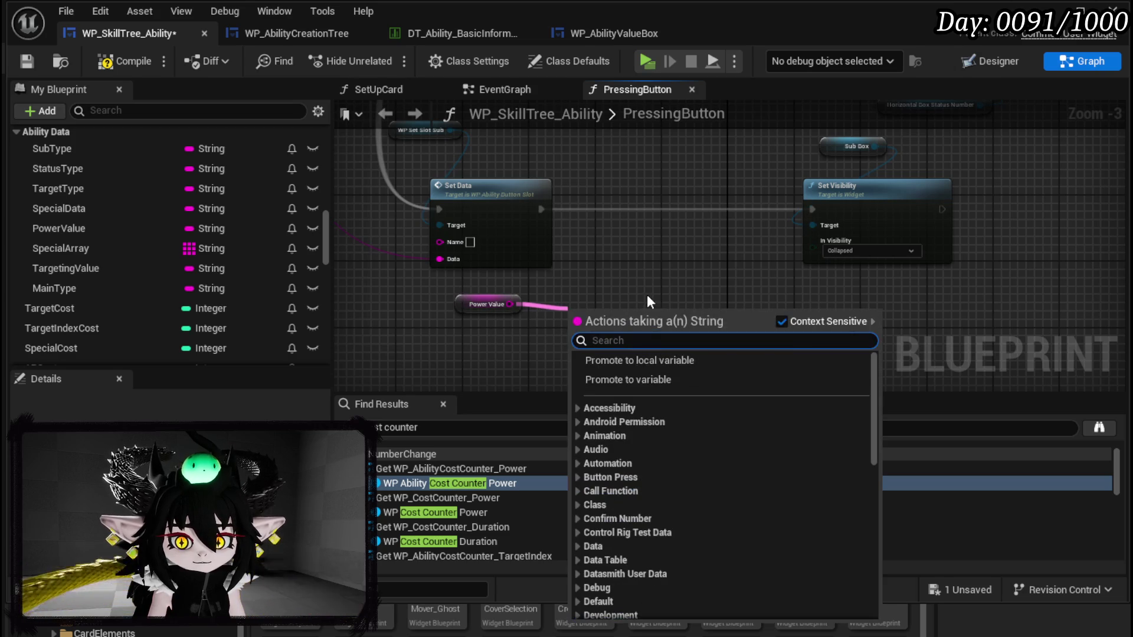
text(emot)
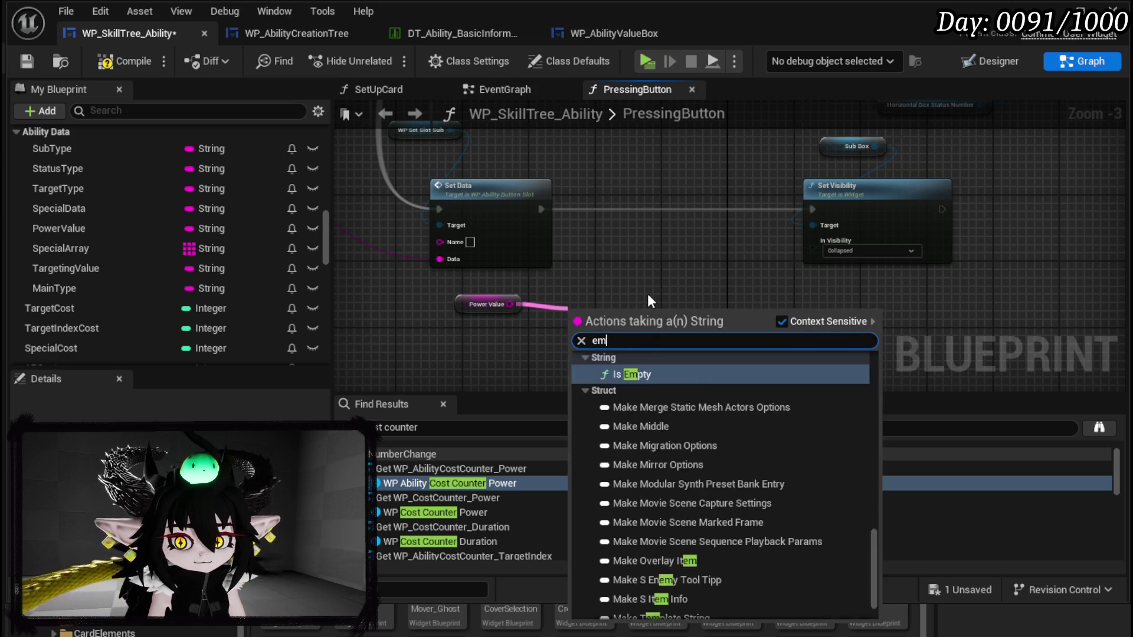
key(BackSpace)
key(BackSpace)
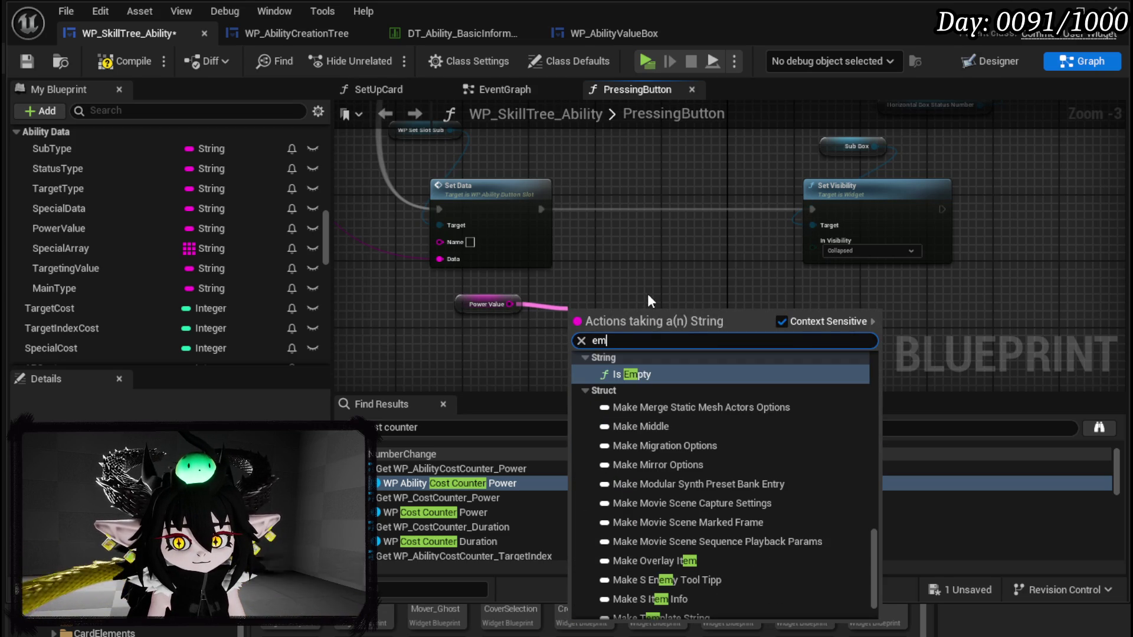
click(654, 373)
Step: Add a Branch on Is Empty after Set Data, with its False output driving Sub Box Set Visibility
drag(662, 325, 649, 220)
mouse_move(538, 208)
mouse_down()
mouse_move(670, 236)
mouse_move(655, 233)
mouse_up()
mouse_move(674, 234)
mouse_down()
mouse_move(662, 203)
mouse_move(648, 207)
mouse_up()
mouse_move(785, 247)
mouse_down()
mouse_move(901, 159)
mouse_move(903, 141)
mouse_up()
drag(875, 192, 817, 226)
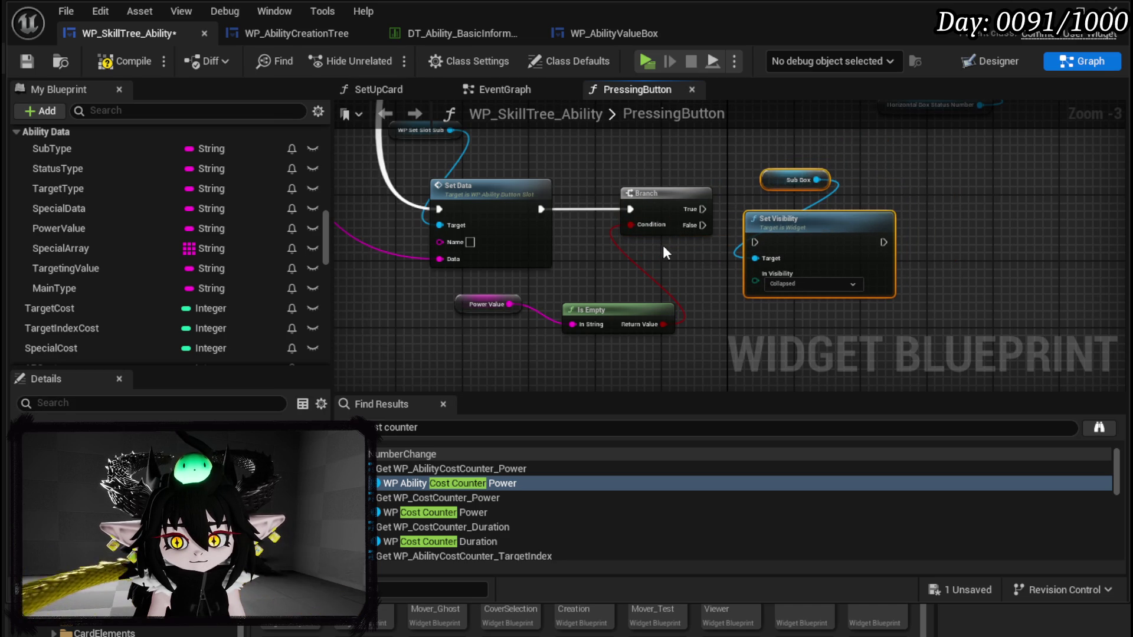
mouse_move(702, 224)
mouse_down()
mouse_move(767, 243)
mouse_move(755, 243)
mouse_up()
drag(652, 212, 533, 223)
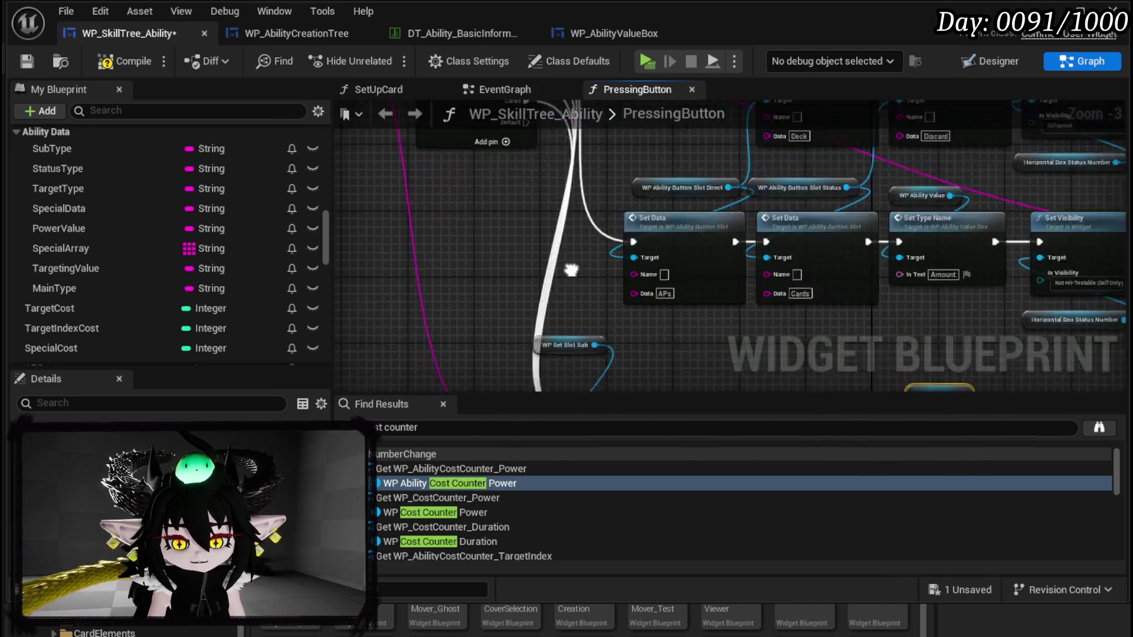
Step: Move the Set Data, Branch, Power Value and Is Empty group downward
scroll(524, 281, down, 2)
mouse_move(419, 314)
mouse_down()
mouse_move(655, 183)
mouse_move(738, 165)
mouse_up()
drag(519, 195, 520, 282)
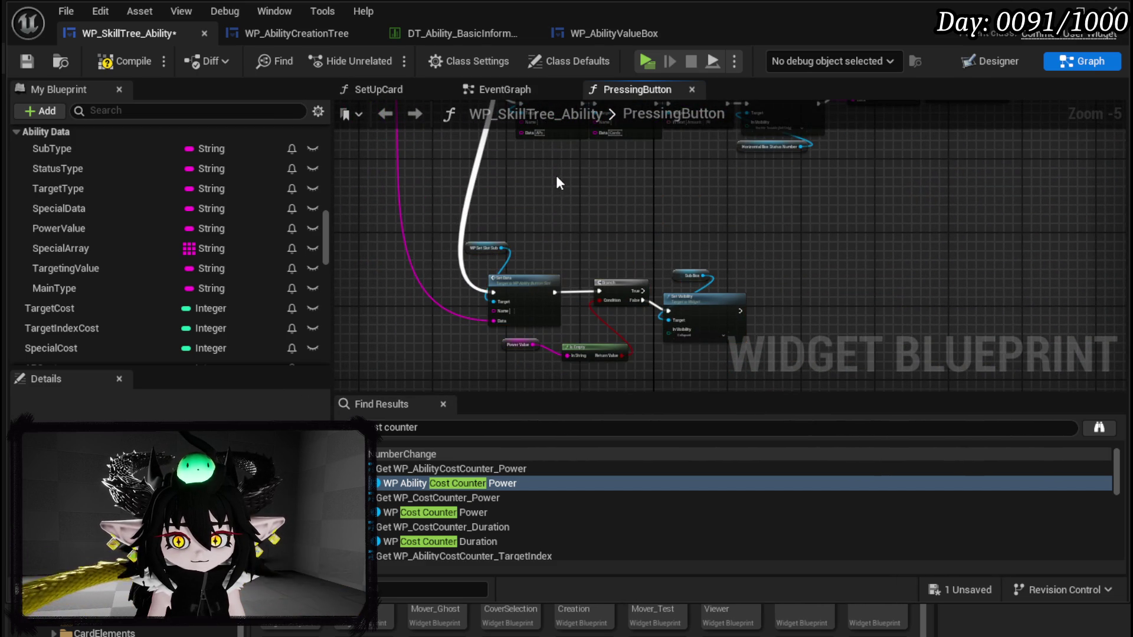
drag(366, 134, 507, 239)
scroll(506, 239, up, 2)
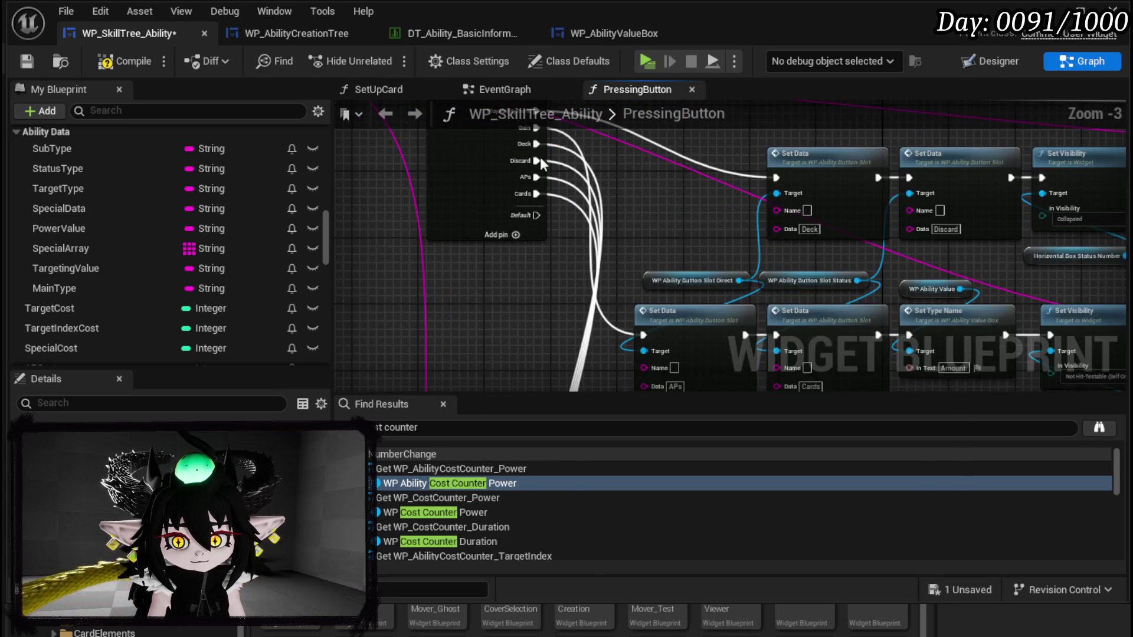
Step: Wire the Deck switch output and a value into the lower Set Data node
mouse_move(518, 183)
mouse_down()
mouse_move(640, 386)
mouse_move(729, 287)
mouse_up()
drag(525, 180, 514, 334)
mouse_move(570, 152)
mouse_down()
mouse_move(572, 188)
mouse_move(730, 268)
mouse_move(756, 242)
mouse_up()
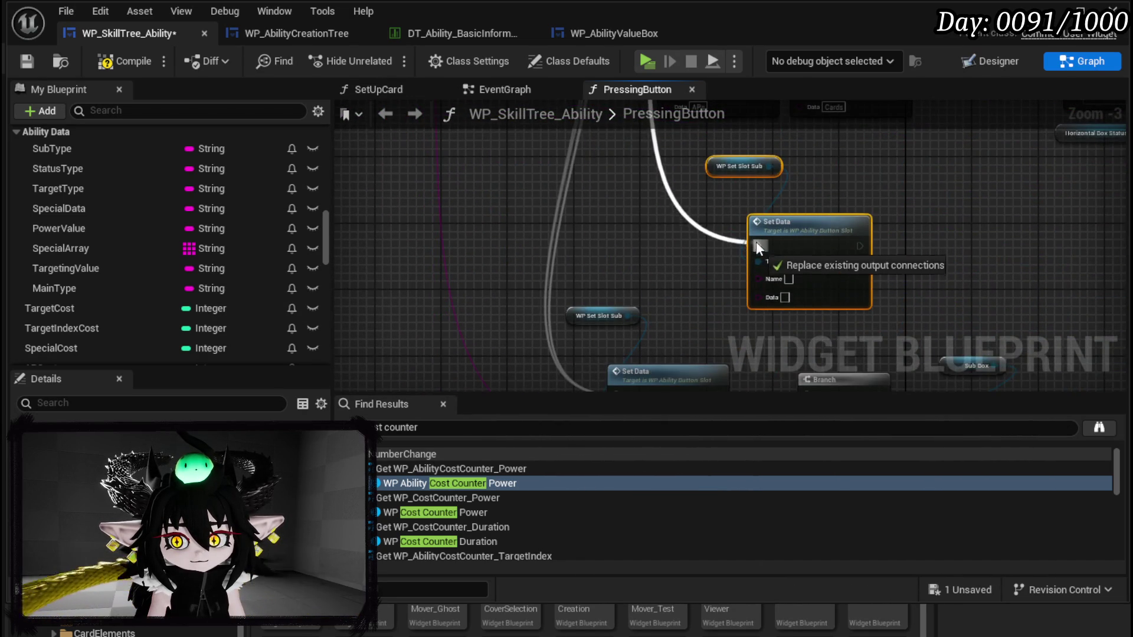
scroll(590, 300, up, 3)
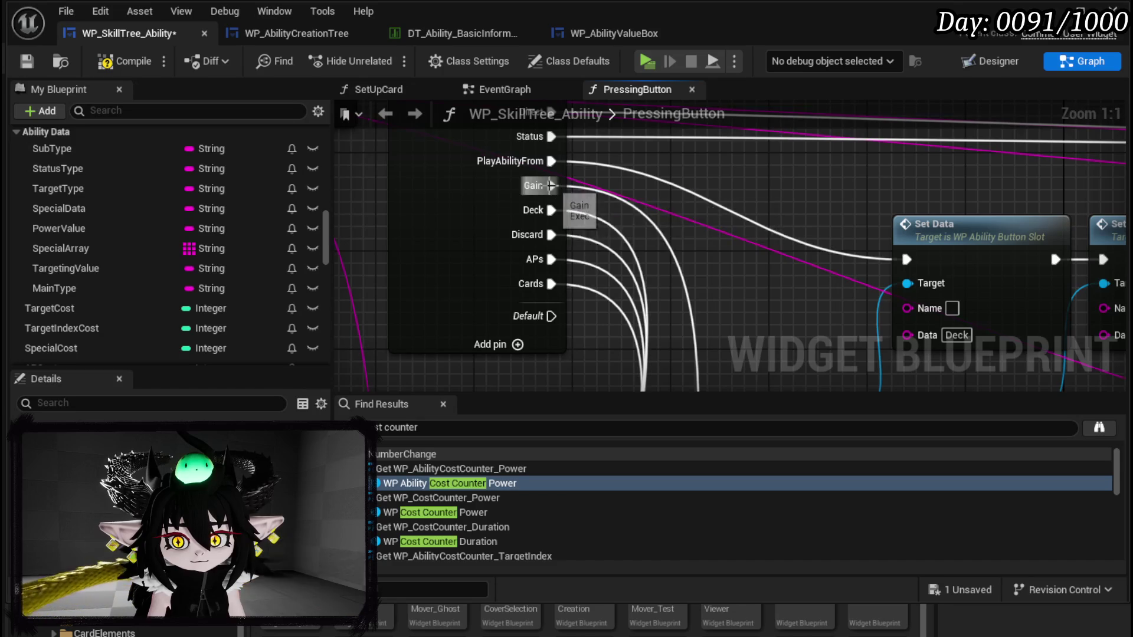
scroll(573, 196, down, 2)
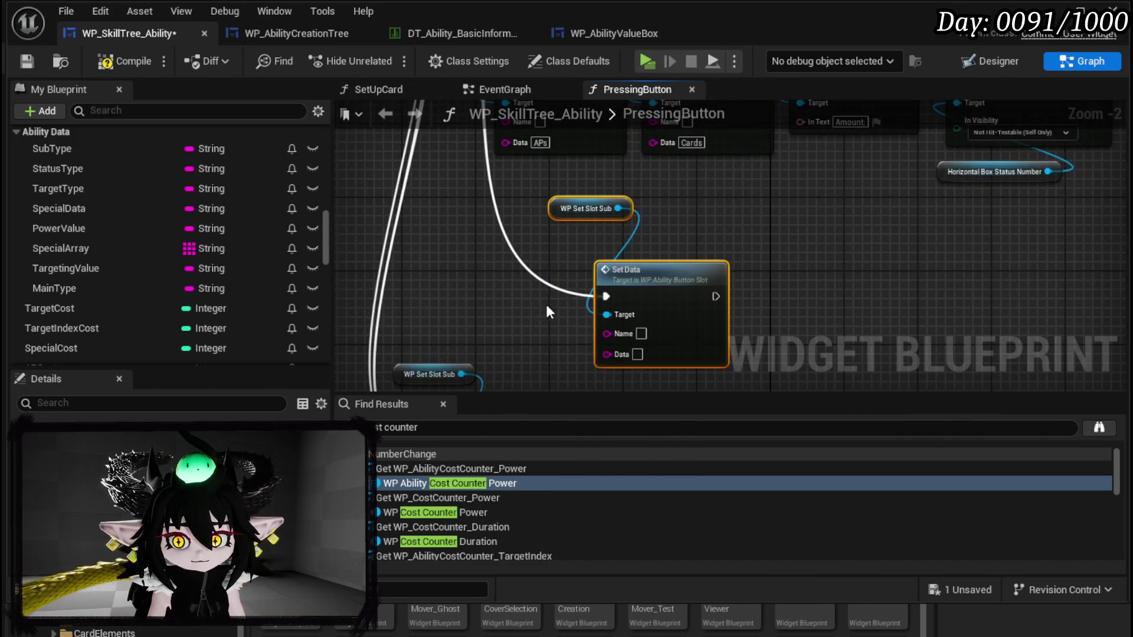
mouse_move(589, 190)
mouse_down()
mouse_move(469, 336)
mouse_move(492, 321)
mouse_move(470, 352)
mouse_move(670, 184)
mouse_up()
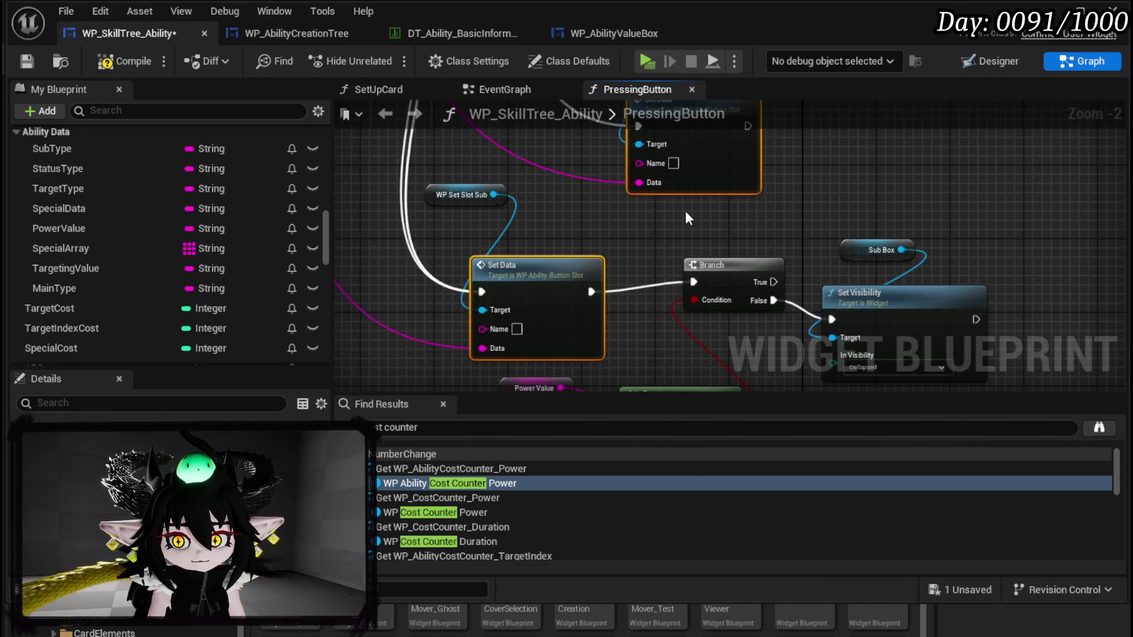
Step: Tidy the Branch, Is Empty, Sub Box and Set Visibility nodes, then compile and save
scroll(685, 209, down, 2)
drag(567, 341, 727, 190)
drag(716, 229, 696, 236)
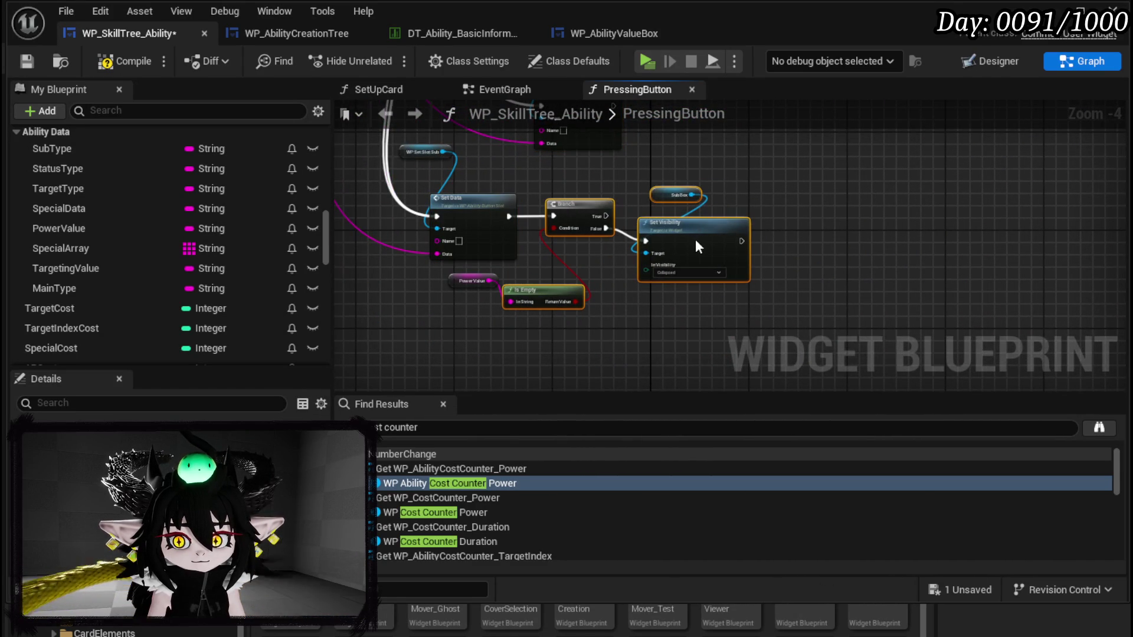
drag(728, 179, 648, 261)
click(781, 198)
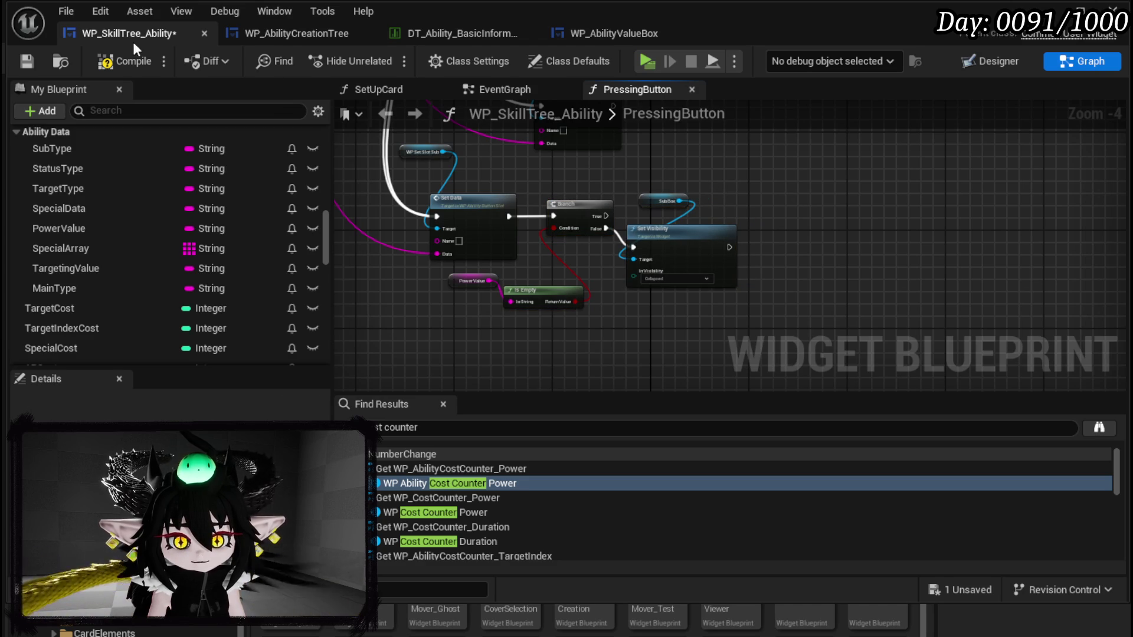
click(18, 62)
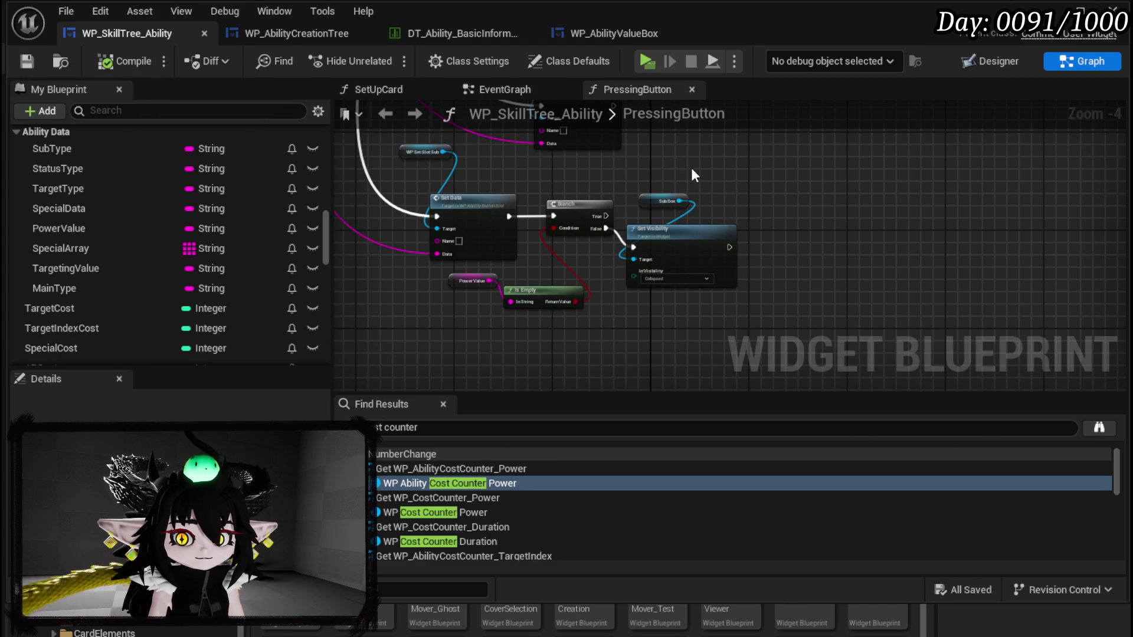
Step: Select the Sub Box and Set Visibility pair and pick ConfirmPowerValue under Confirm Number
scroll(104, 200, up, 10)
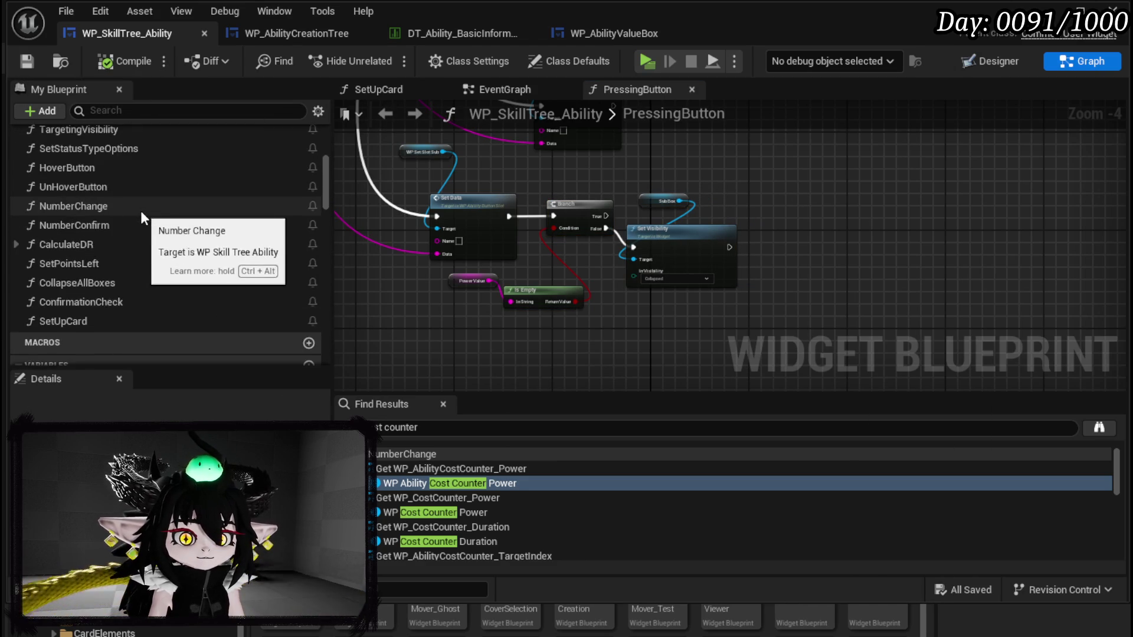
scroll(141, 213, up, 5)
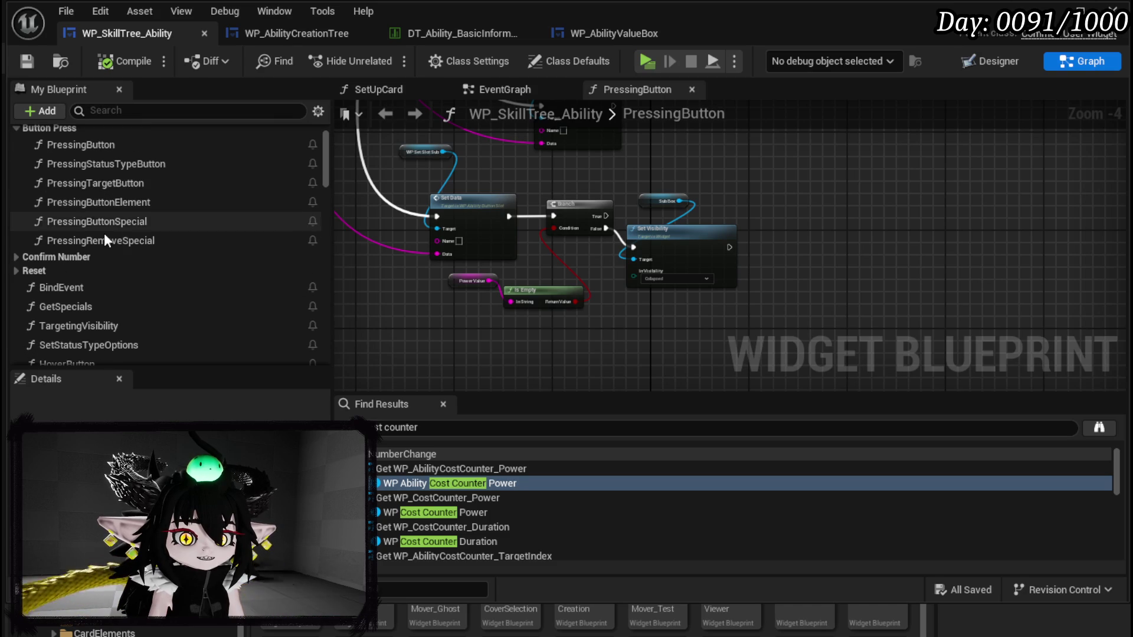
scroll(72, 251, up, 3)
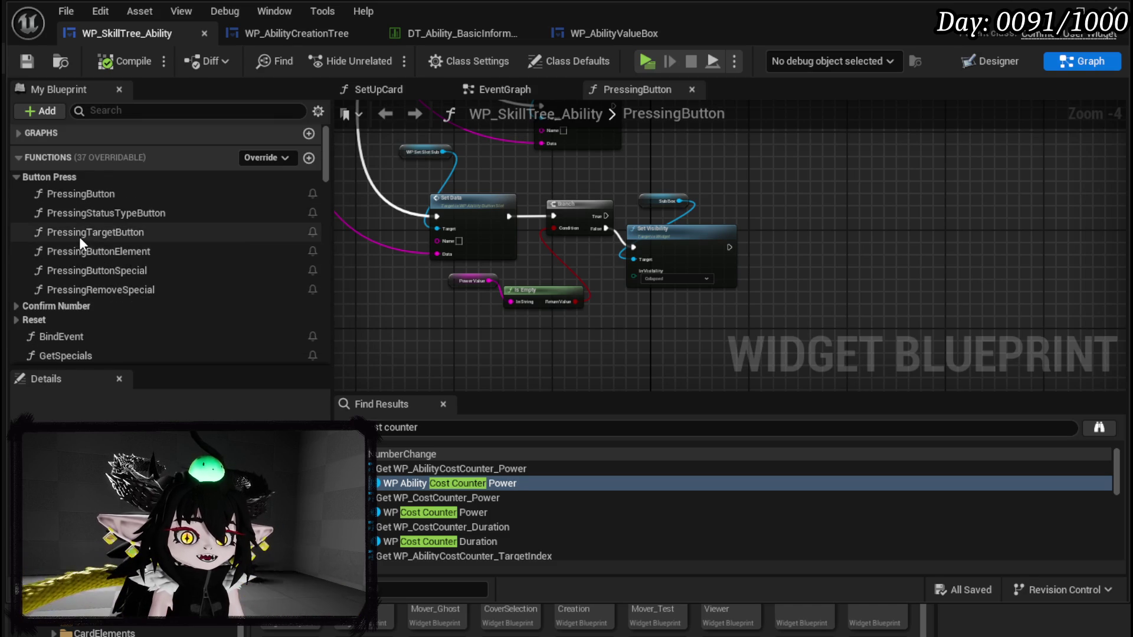
scroll(79, 236, down, 2)
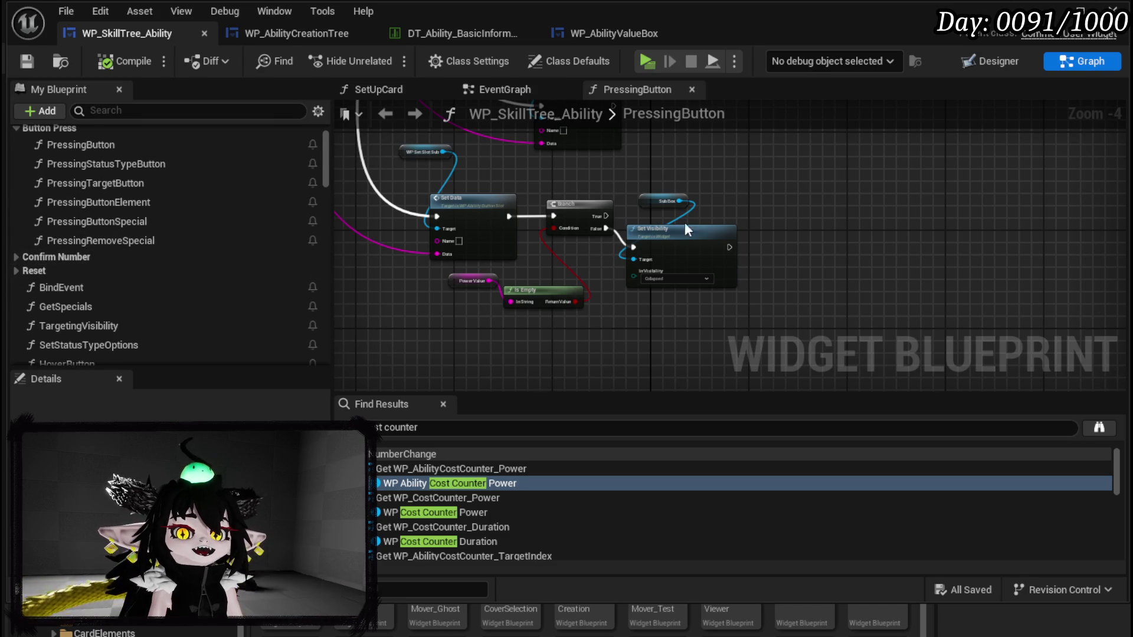
mouse_move(619, 175)
mouse_down()
mouse_move(703, 279)
mouse_move(706, 298)
mouse_up()
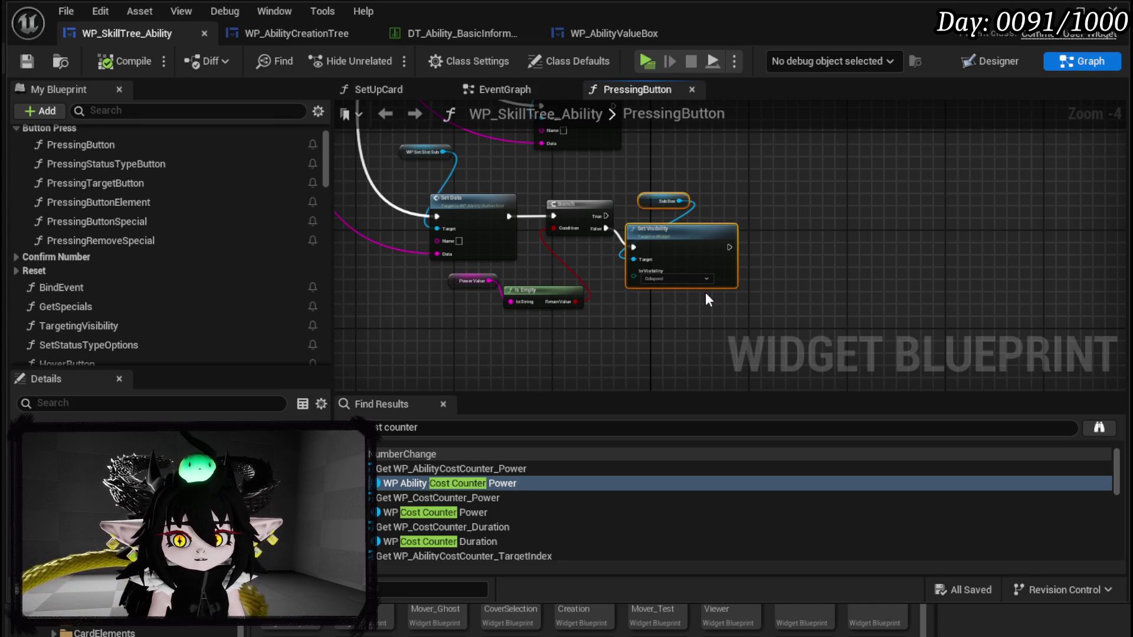
click(16, 257)
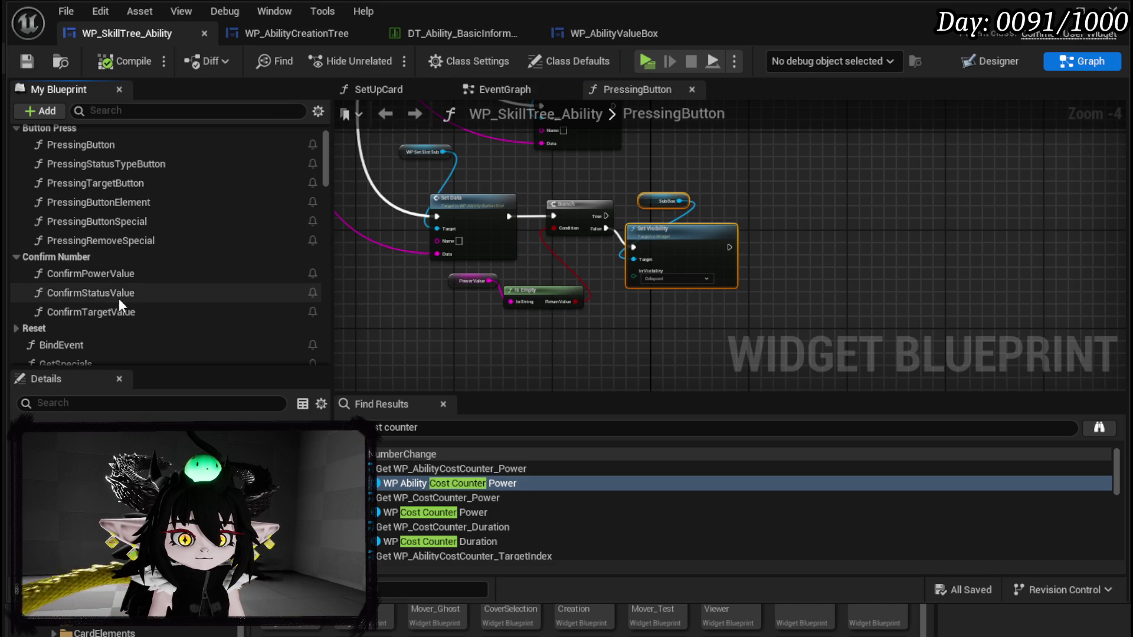
click(116, 277)
Step: Open ConfirmPowerValue and shift the Switch on String and Sub Type nodes left
double_click(114, 278)
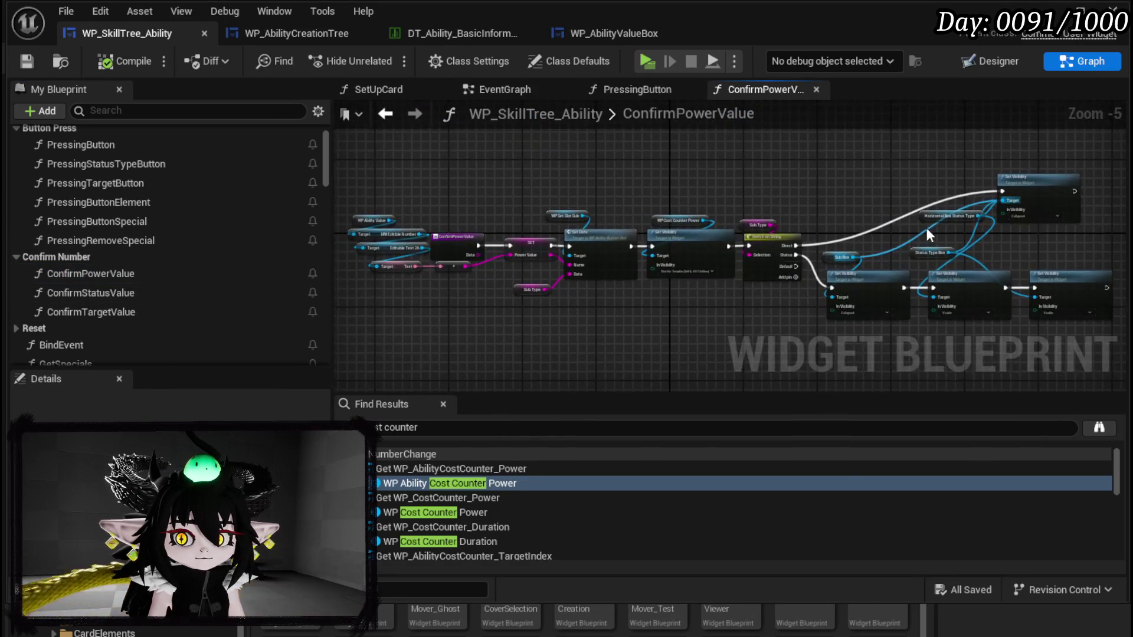
mouse_move(673, 217)
mouse_down()
mouse_move(695, 231)
mouse_move(774, 227)
mouse_move(860, 122)
mouse_up()
mouse_move(575, 281)
mouse_down()
mouse_move(545, 353)
mouse_move(519, 322)
mouse_move(543, 319)
mouse_move(455, 339)
mouse_move(534, 307)
mouse_move(553, 328)
mouse_up()
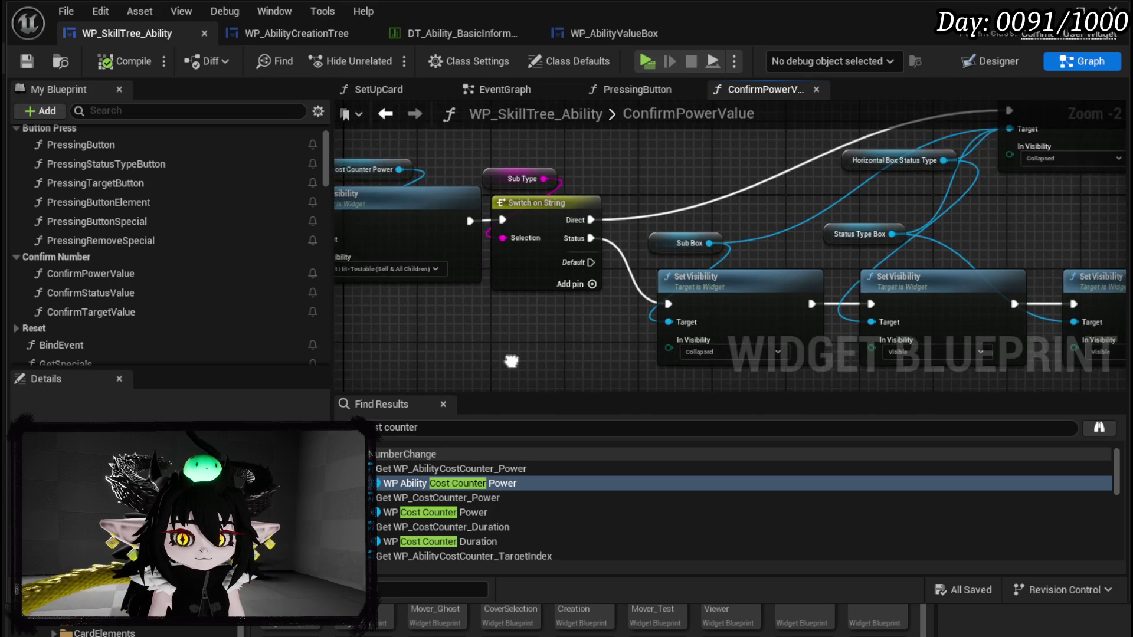
scroll(423, 331, down, 2)
mouse_move(423, 331)
mouse_down()
mouse_move(487, 298)
mouse_move(841, 188)
mouse_move(867, 201)
mouse_move(918, 191)
mouse_up()
scroll(557, 307, up, 2)
drag(557, 307, 624, 181)
drag(596, 235, 504, 235)
Step: Paste a Sub Box/Set Visibility pair and connect the switch's Default case to it
mouse_move(558, 339)
mouse_down()
mouse_move(558, 271)
mouse_move(640, 187)
mouse_move(636, 287)
mouse_up()
key(ctrl+v)
drag(529, 171, 547, 170)
right_click(627, 150)
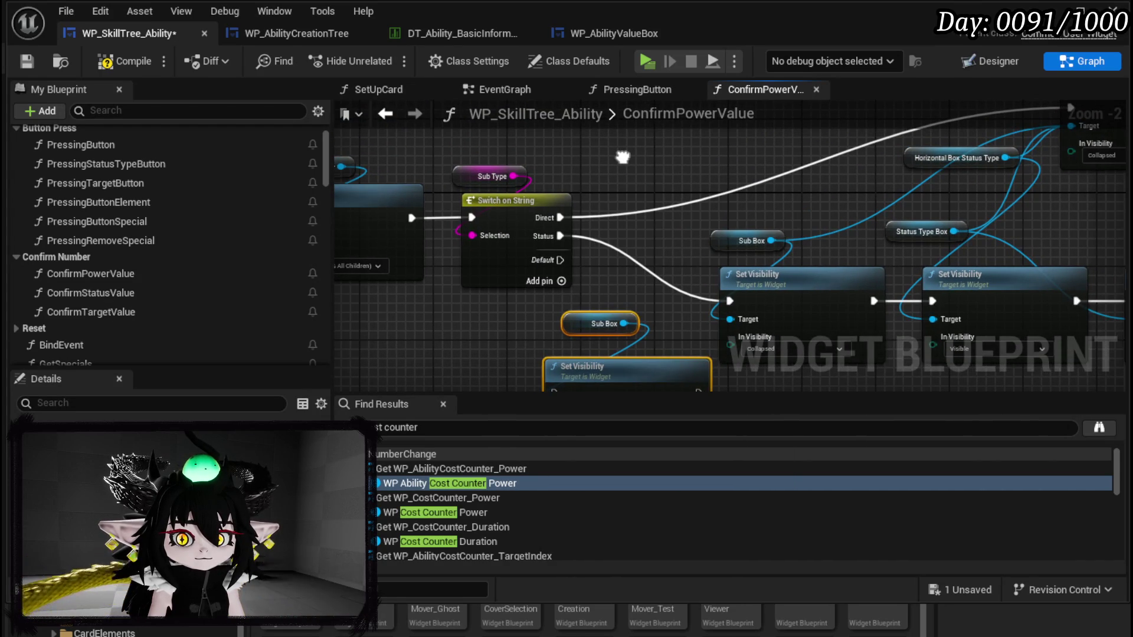
mouse_move(619, 194)
mouse_down()
mouse_move(596, 333)
mouse_move(627, 336)
mouse_move(628, 260)
mouse_move(605, 191)
mouse_move(574, 335)
mouse_move(593, 329)
mouse_up()
click(592, 197)
Step: Compile the widget blueprint and open NumberChange to its Sequence and Call On Number Change nodes
drag(437, 306, 903, 363)
drag(678, 330, 951, 337)
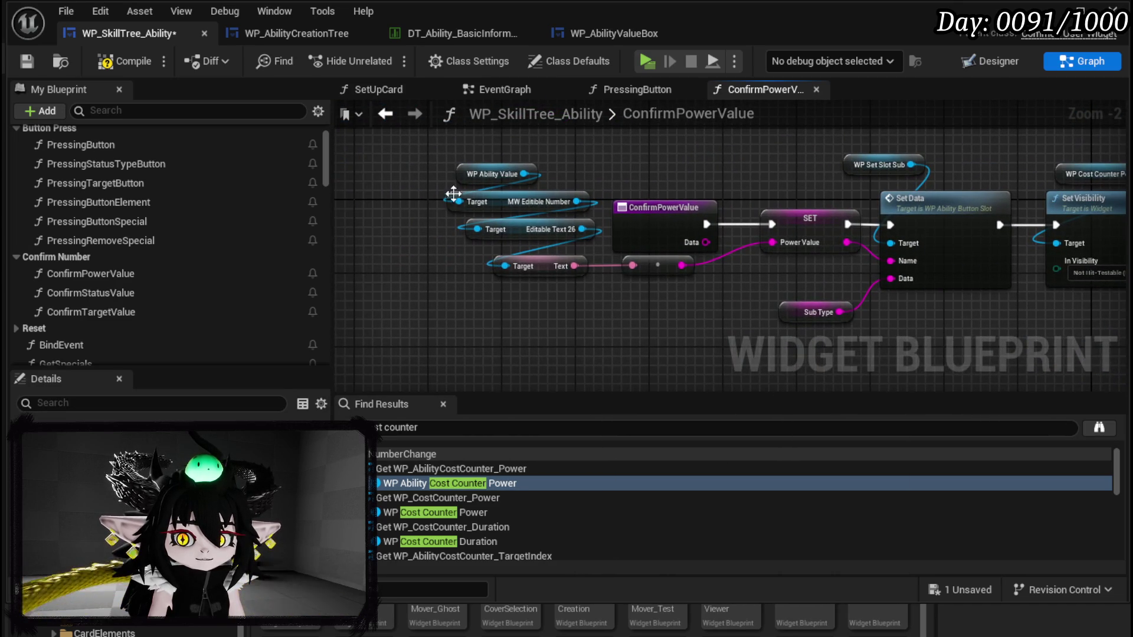
click(133, 64)
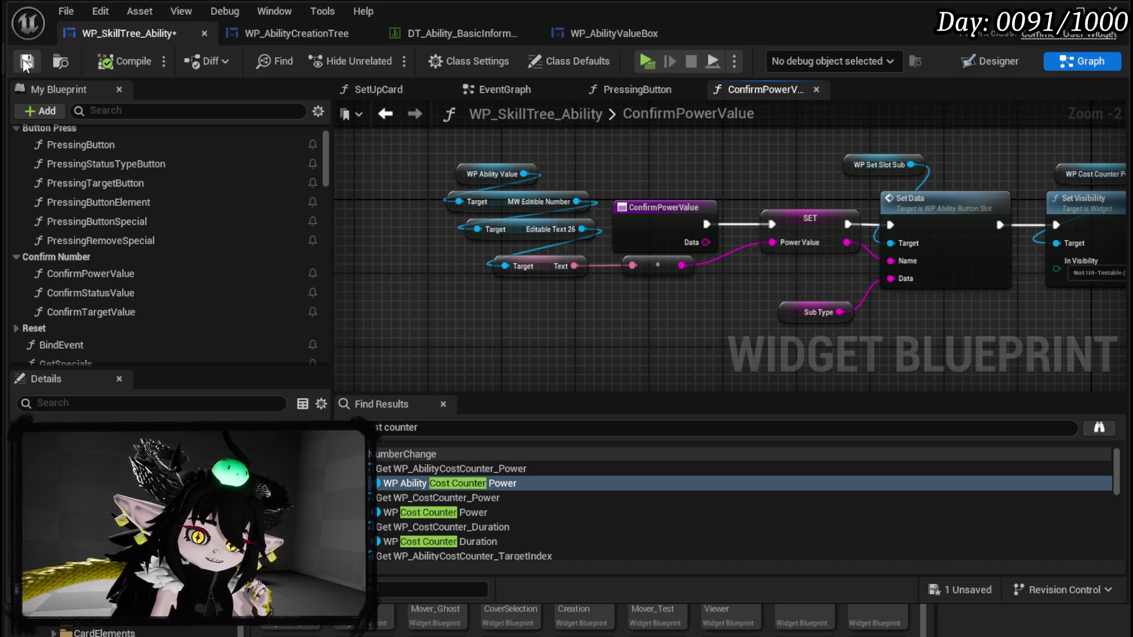
scroll(143, 245, down, 5)
click(120, 215)
double_click(119, 216)
scroll(584, 236, up, 4)
mouse_move(604, 196)
mouse_down()
mouse_move(909, 198)
mouse_move(761, 113)
mouse_move(728, 183)
mouse_move(705, 182)
mouse_up()
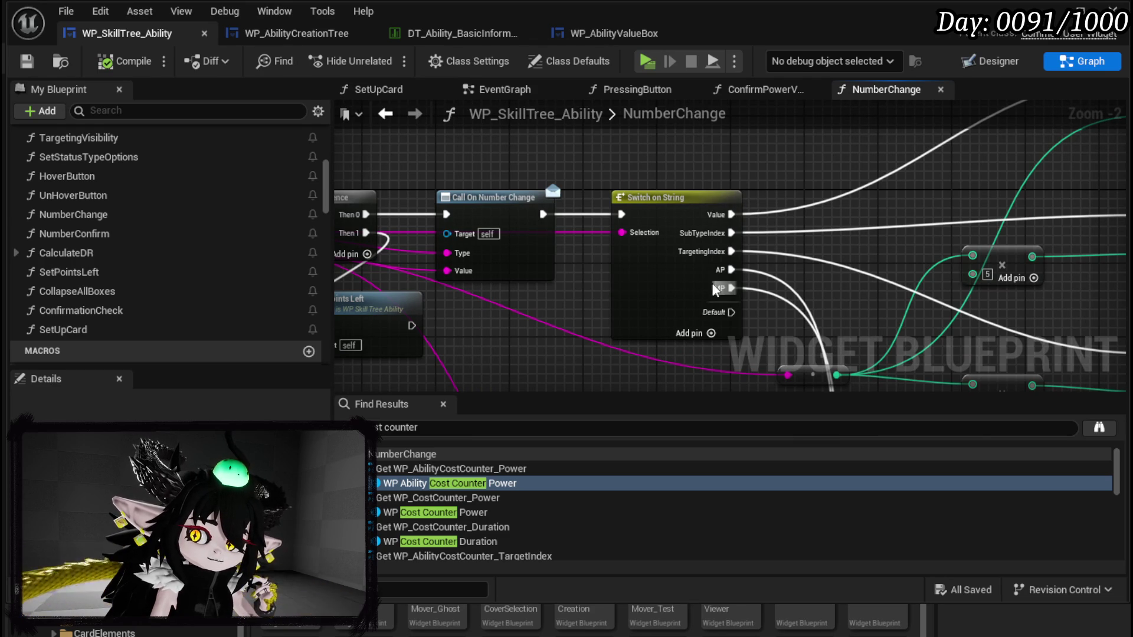
Step: Reopen PressingButton from NumberChange and frame its Set Data, Set Type Name and Set Visibility nodes
scroll(715, 289, down, 1)
mouse_move(520, 303)
mouse_down()
mouse_move(629, 222)
mouse_move(543, 239)
mouse_move(743, 278)
mouse_up()
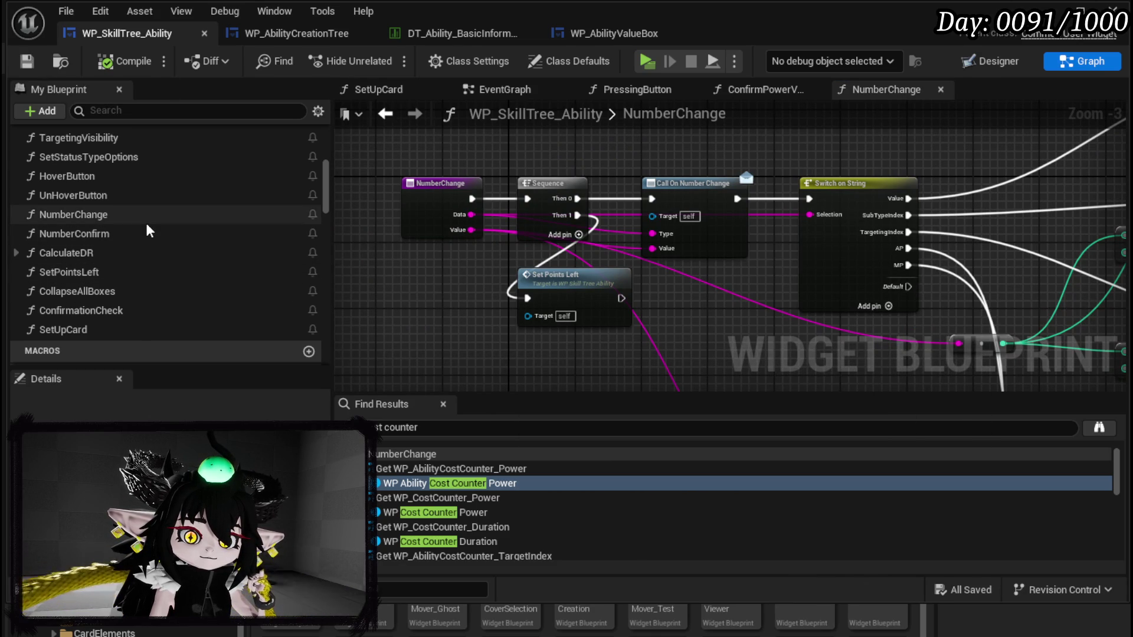
scroll(147, 226, up, 5)
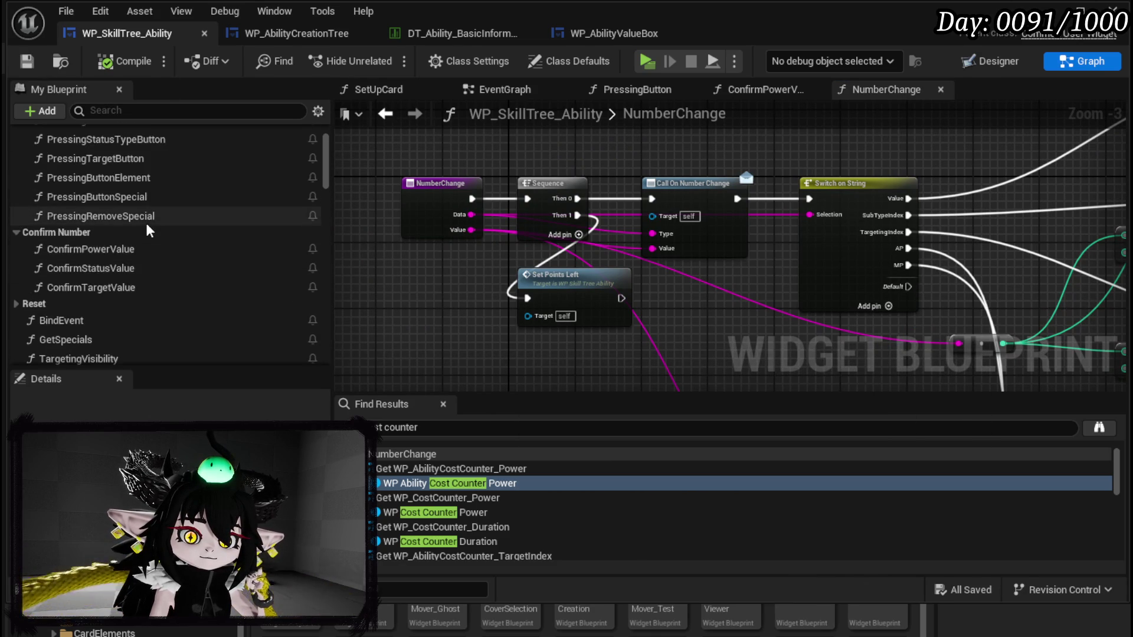
scroll(130, 255, up, 3)
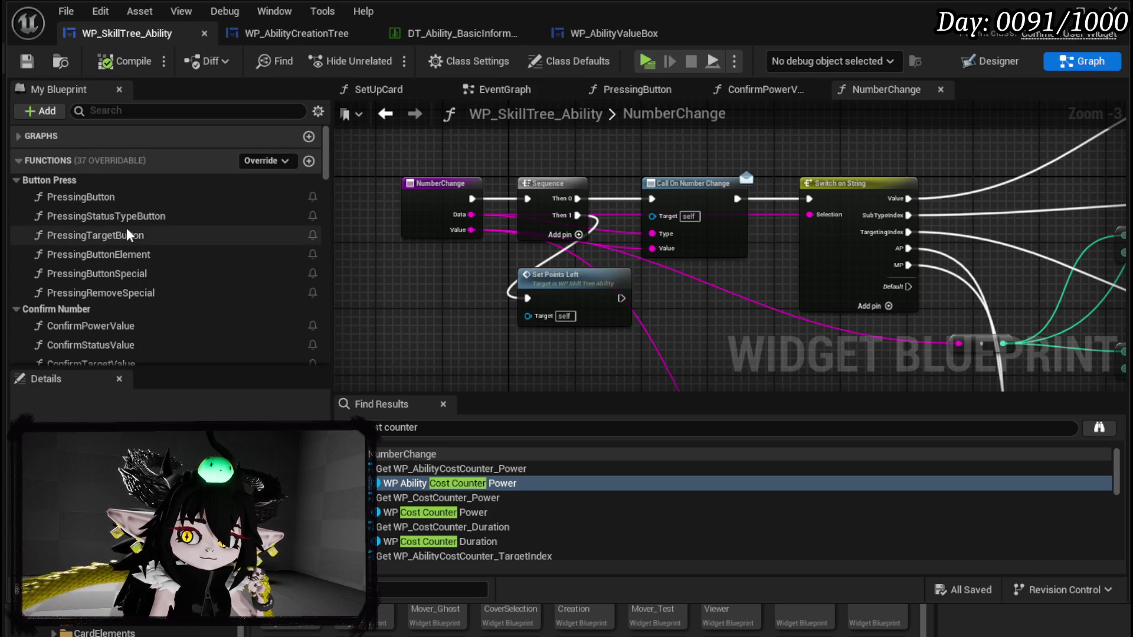
double_click(124, 199)
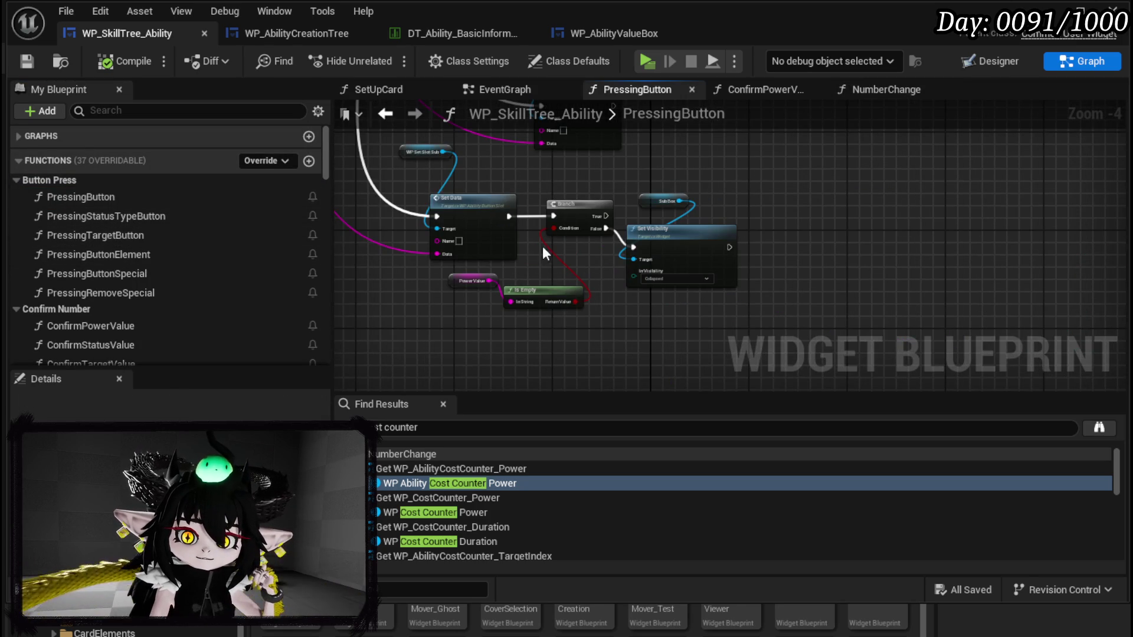
scroll(543, 246, up, 5)
drag(626, 186, 622, 164)
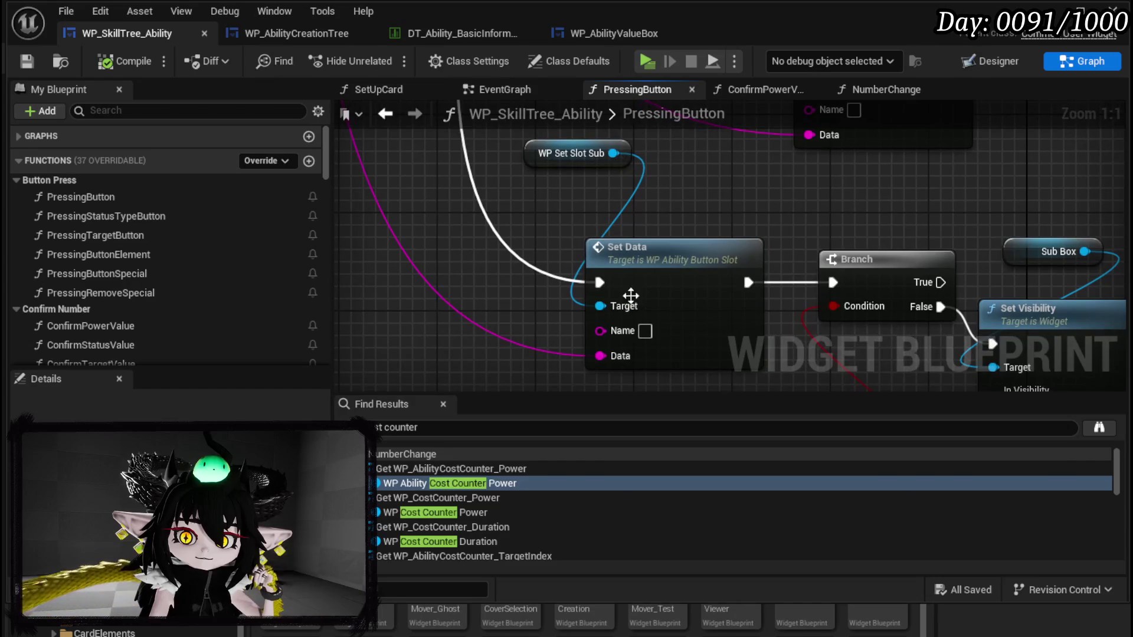
scroll(552, 250, down, 4)
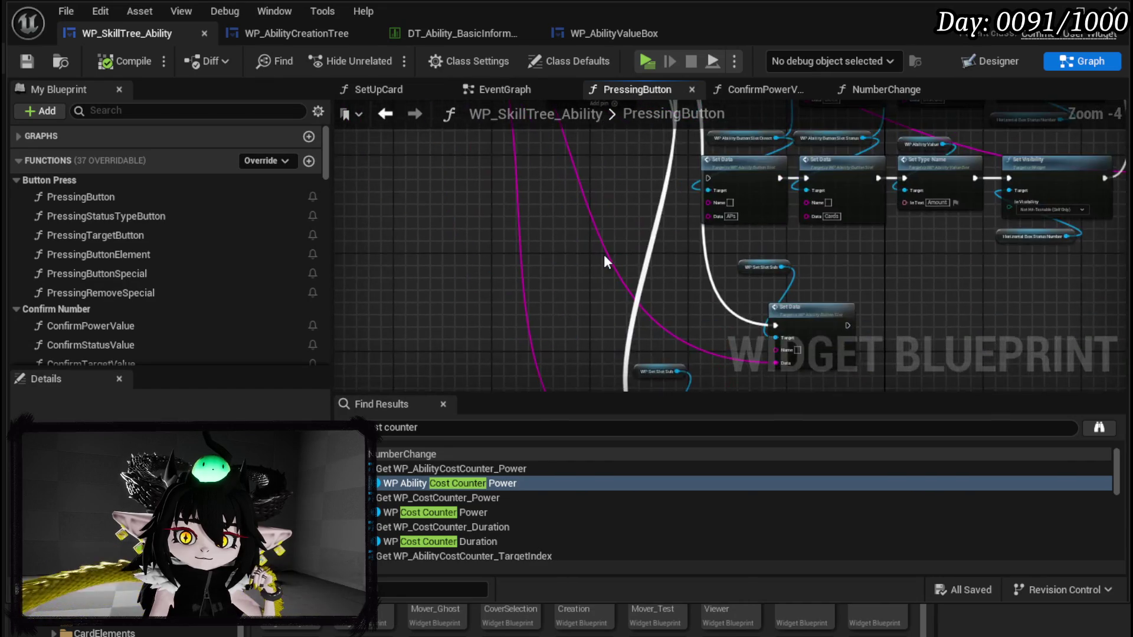
drag(676, 306, 571, 235)
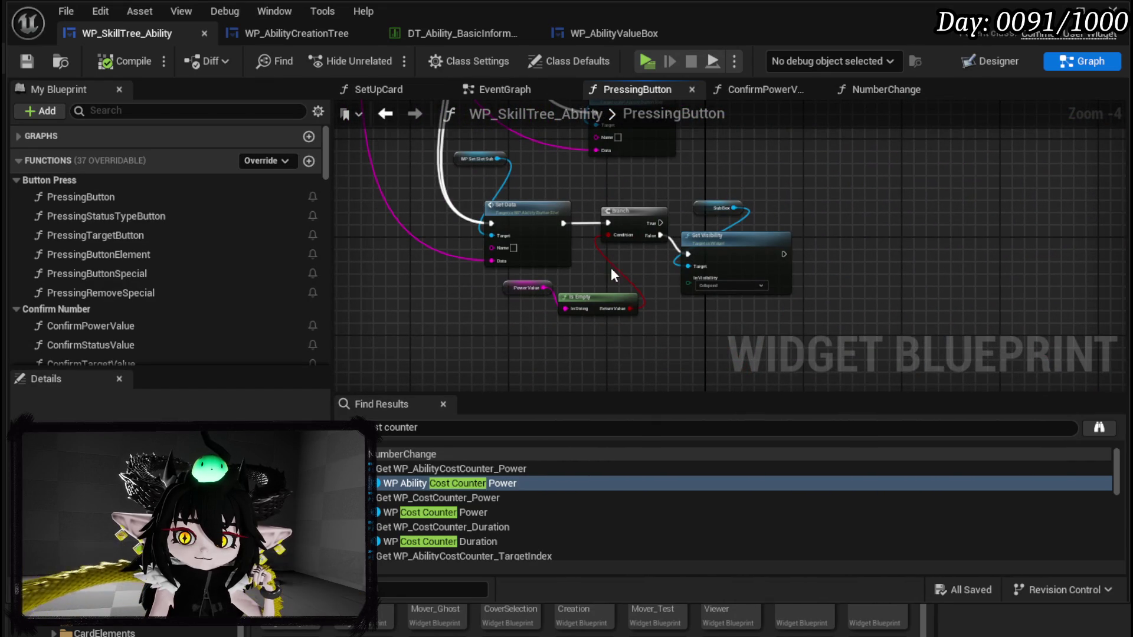
scroll(665, 329, up, 3)
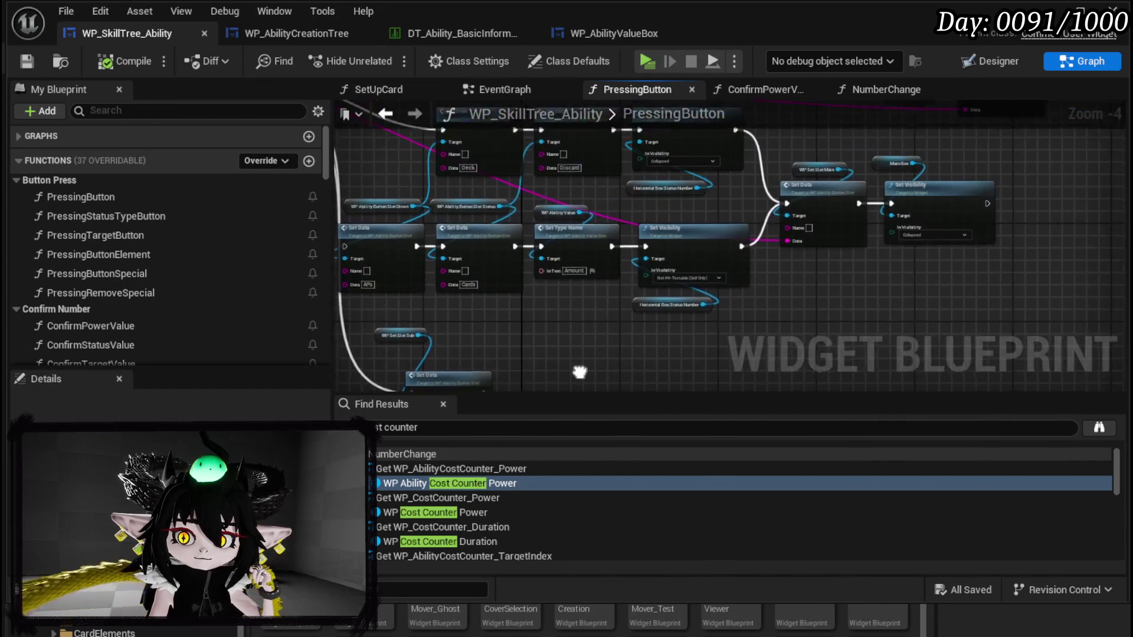
drag(674, 298, 956, 300)
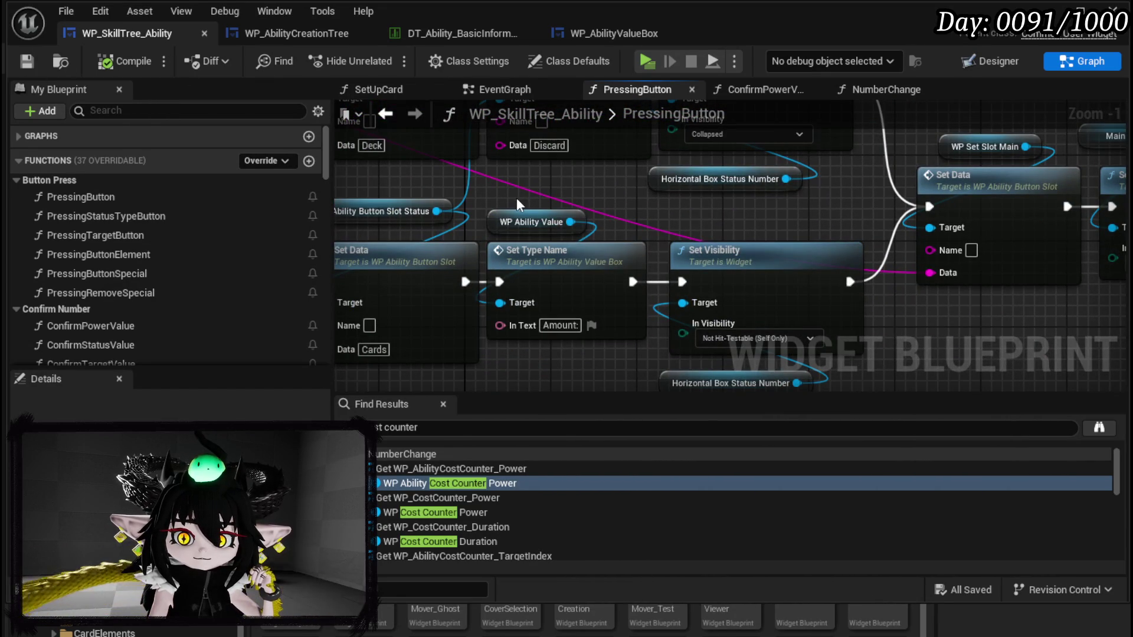
Step: Duplicate the WP Ability Value and Set Type Name nodes and arrange the copies
click(585, 295)
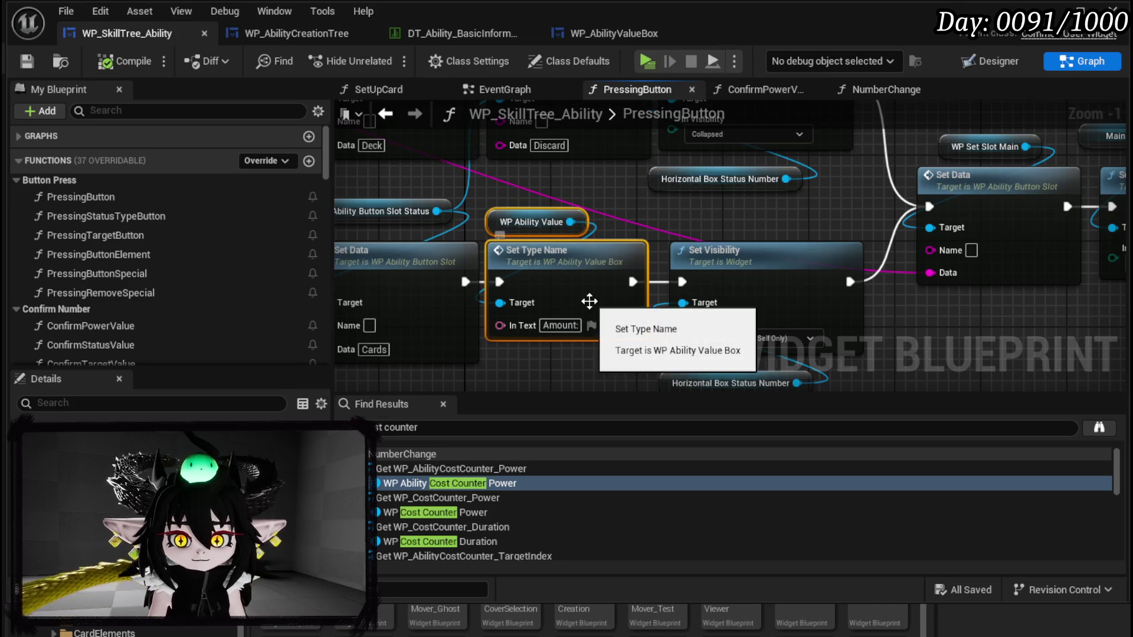
scroll(533, 307, down, 4)
key(ctrl+v)
scroll(479, 292, up, 3)
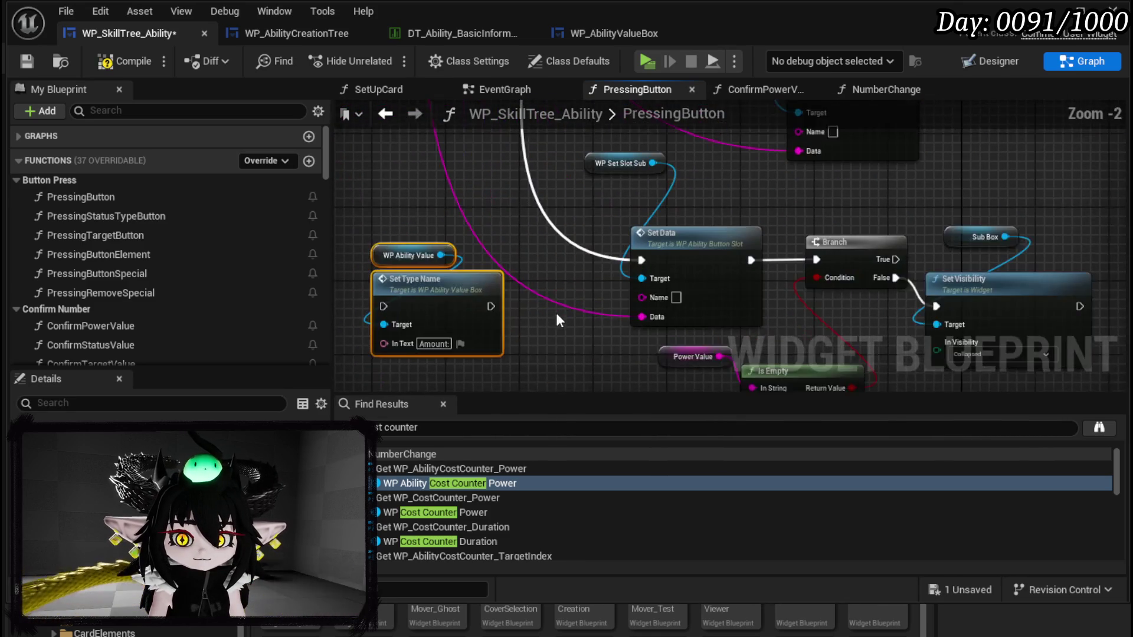
drag(533, 289, 573, 255)
text(Set Data)
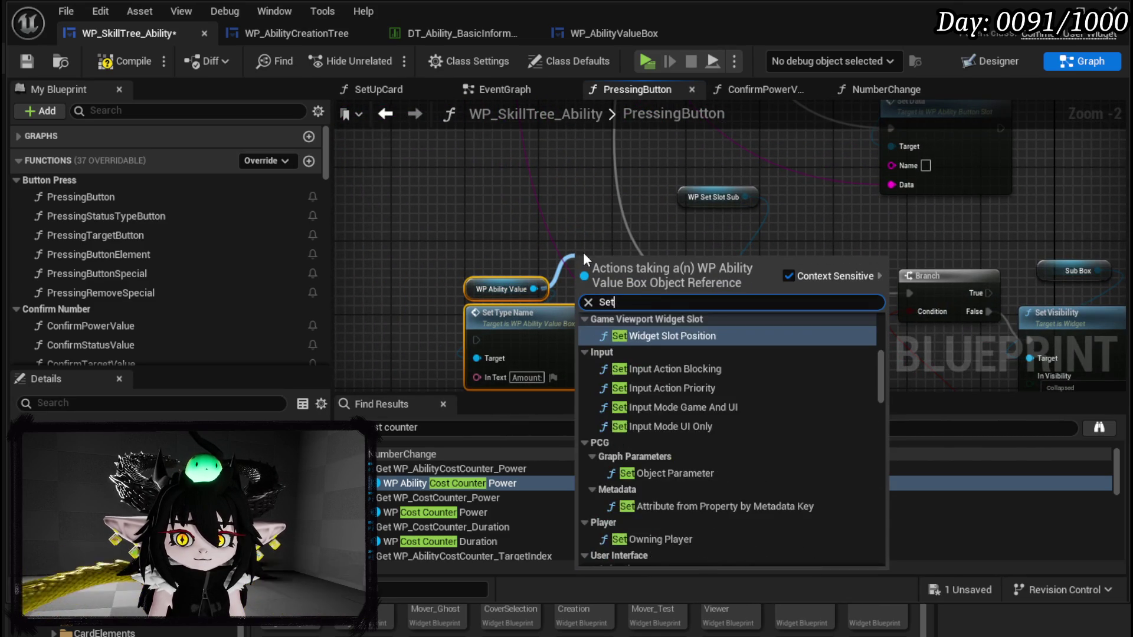
click(553, 250)
mouse_move(472, 290)
mouse_down()
mouse_move(422, 261)
mouse_move(560, 197)
mouse_up()
click(579, 275)
drag(587, 245, 641, 317)
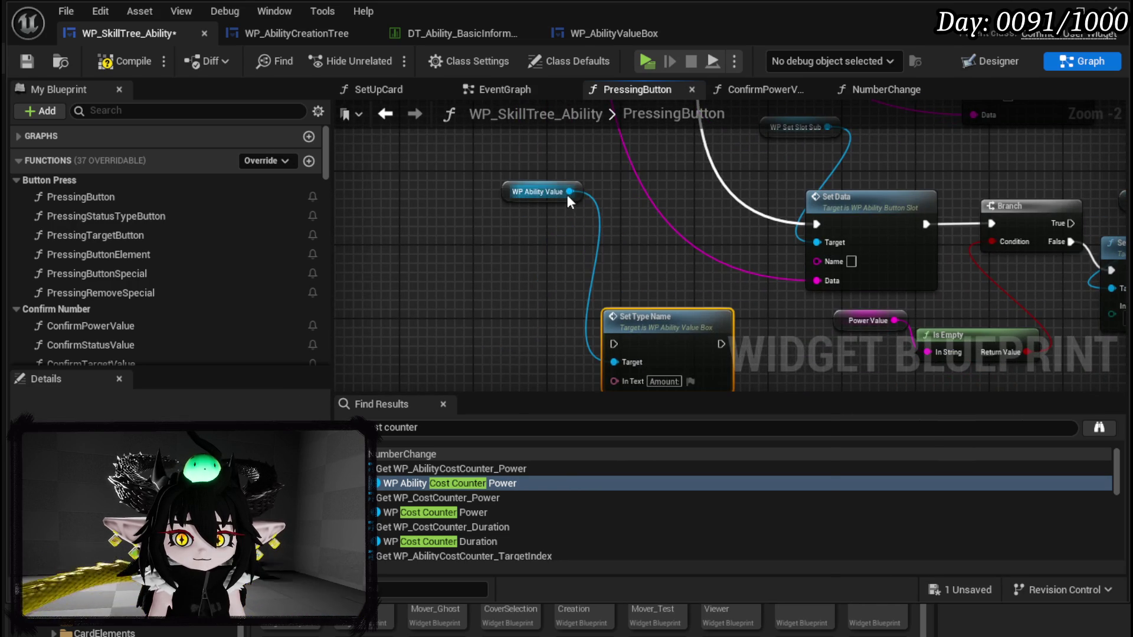
Step: Add a Get MW Editable Number node from WP Ability Value, placed beneath it
drag(570, 191, 514, 264)
text(get ed)
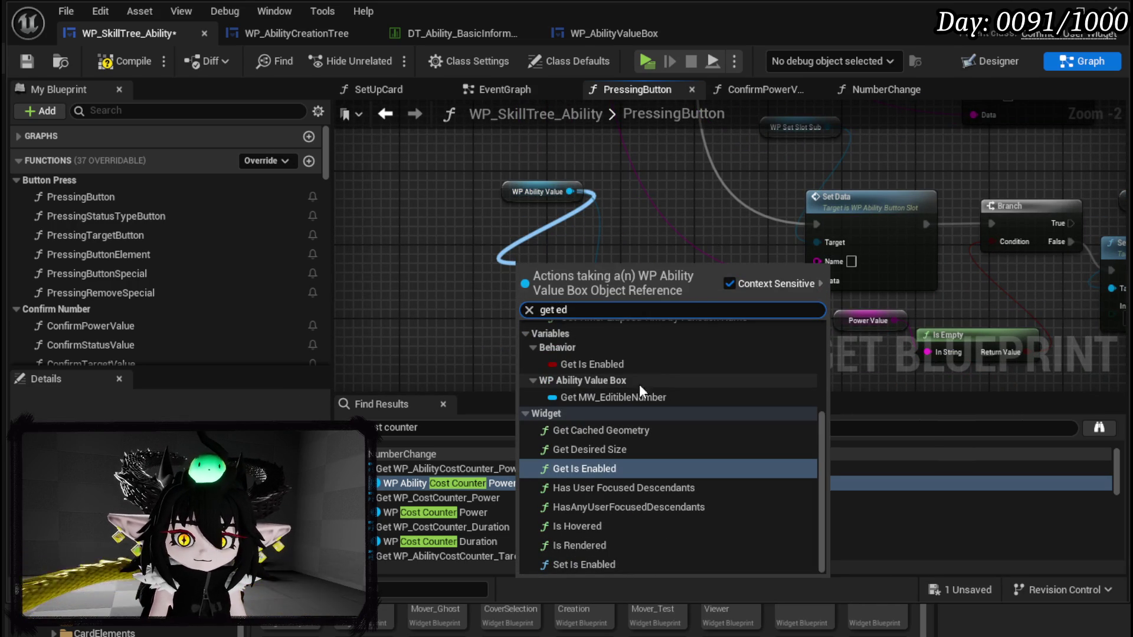
click(643, 397)
drag(640, 275, 646, 254)
text(Data)
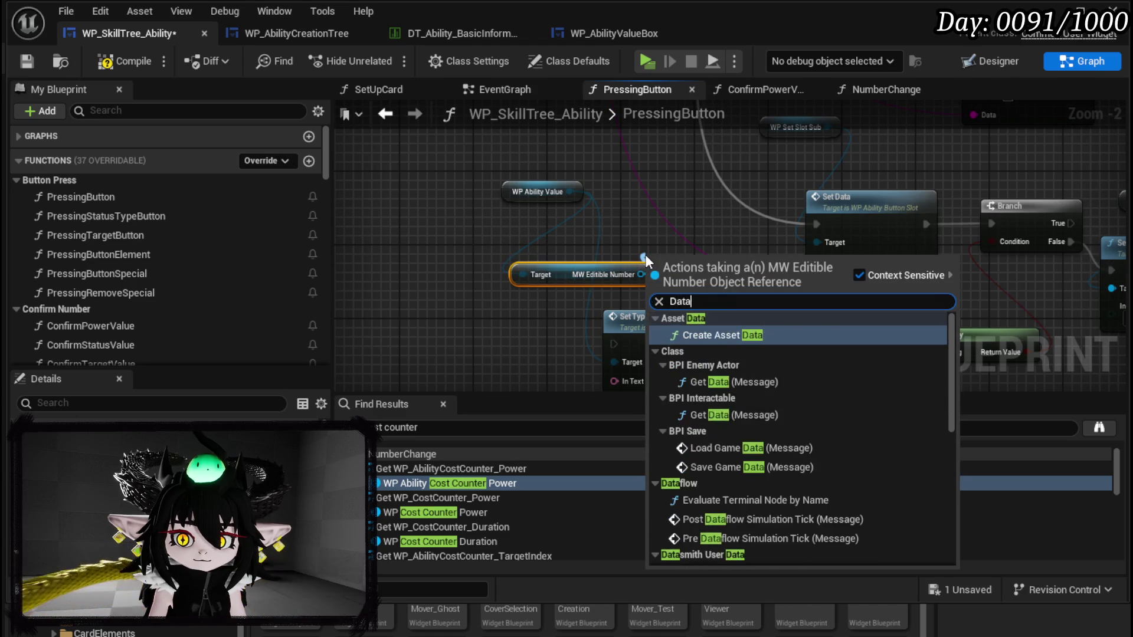
scroll(849, 384, down, 2)
scroll(848, 384, up, 7)
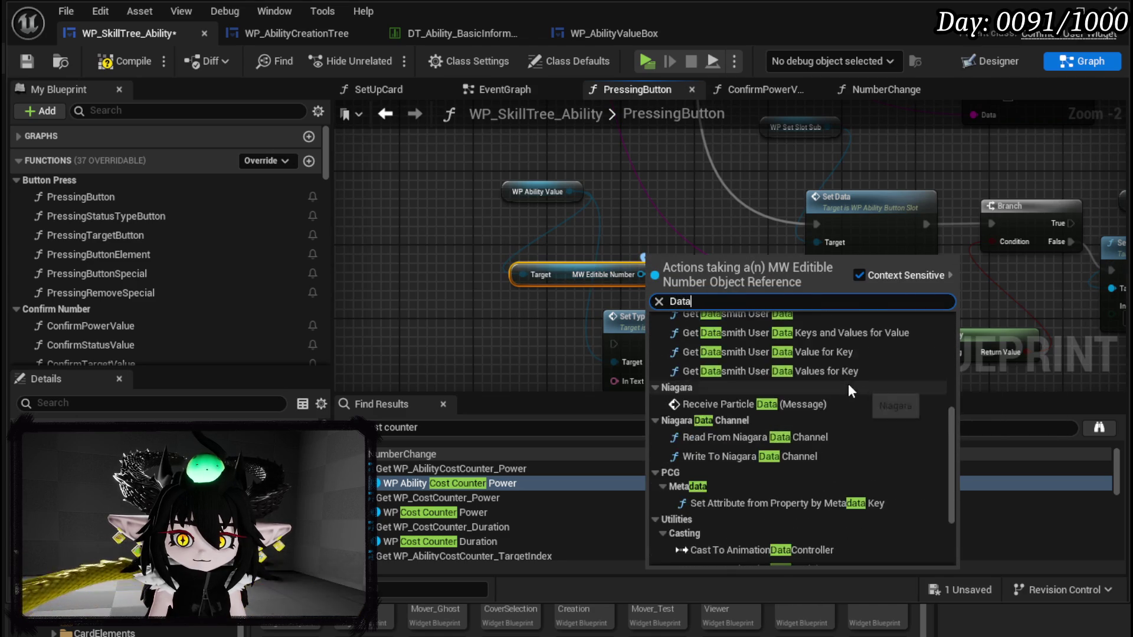
click(602, 284)
drag(576, 288, 409, 236)
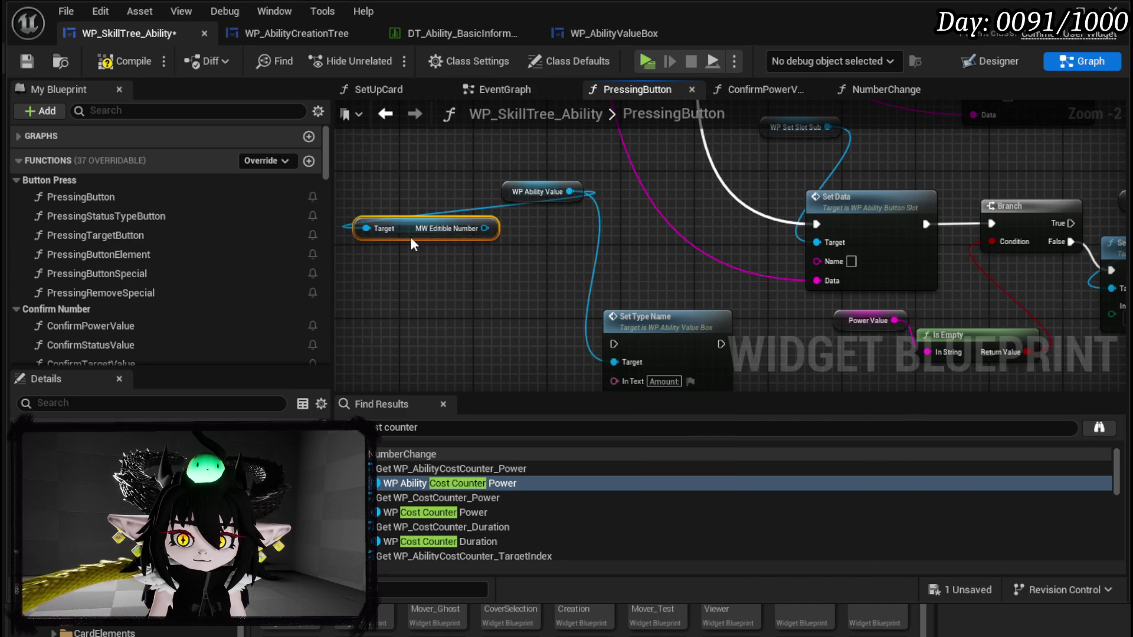
scroll(511, 260, up, 2)
drag(573, 254, 510, 286)
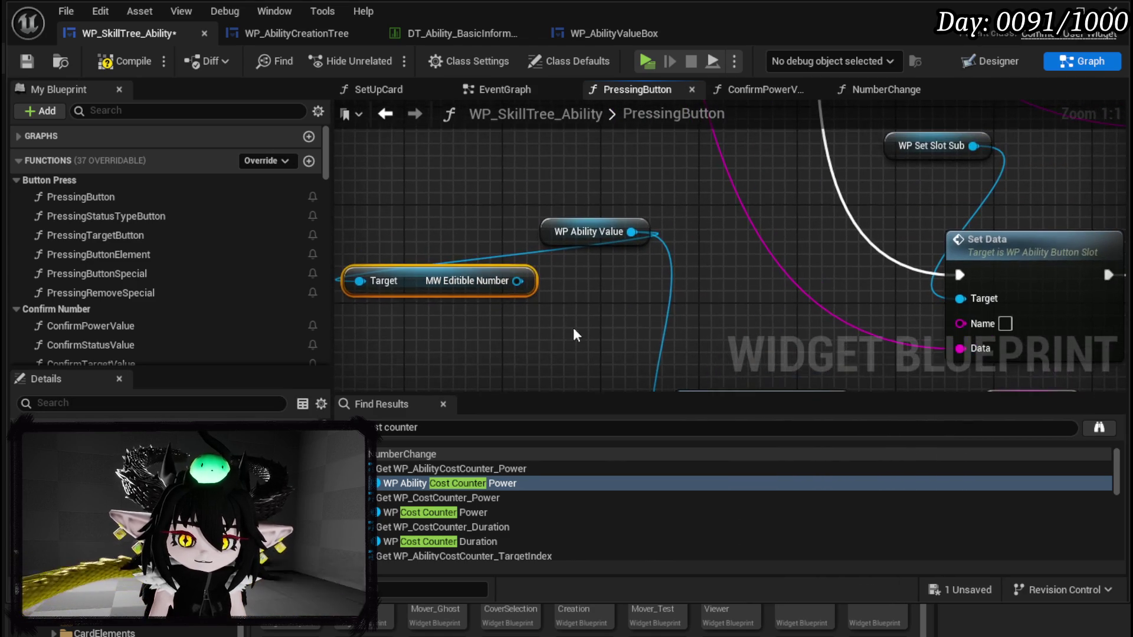
drag(577, 234, 514, 221)
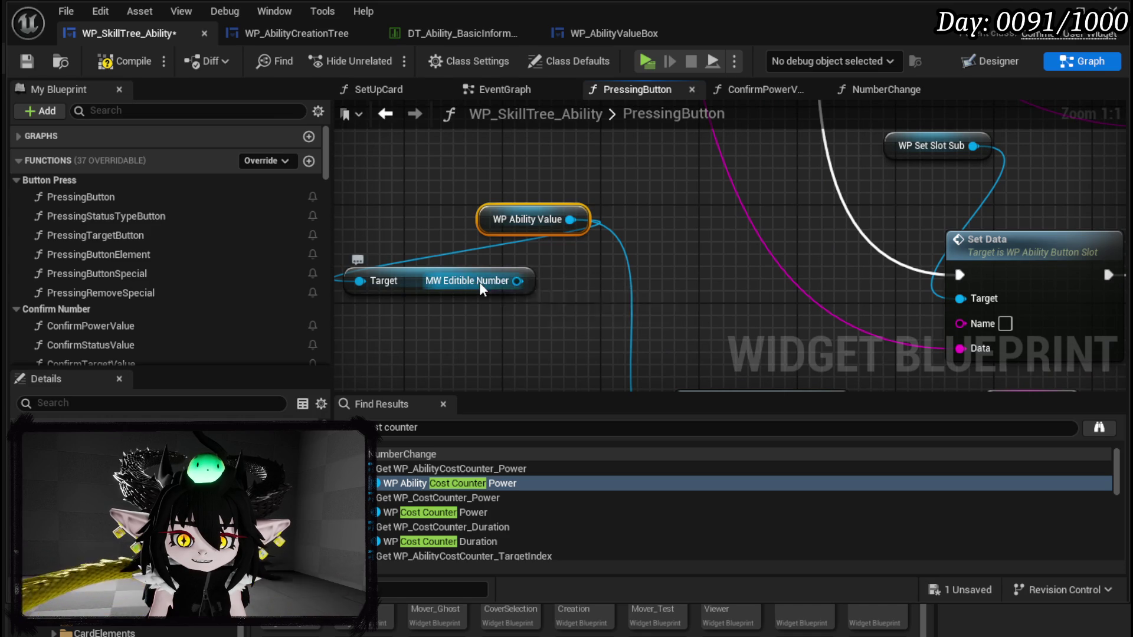
mouse_move(544, 292)
mouse_down()
mouse_move(520, 239)
mouse_move(596, 258)
mouse_up()
Step: Add a SET Type node targeting the MW Editable Number
text(D)
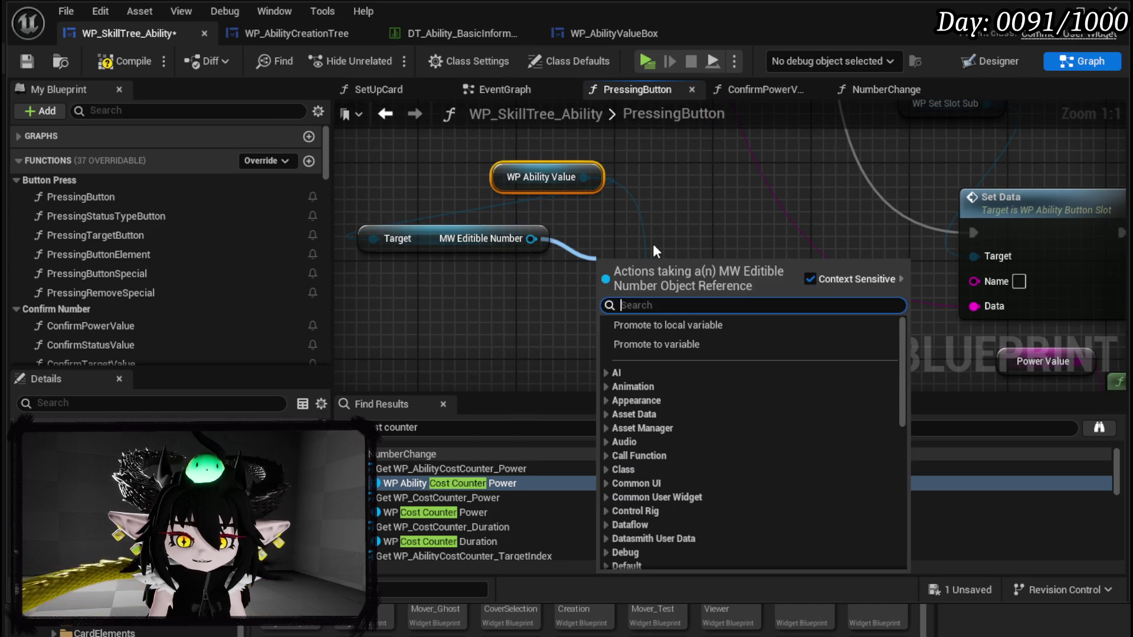
key(BackSpace)
text(Type)
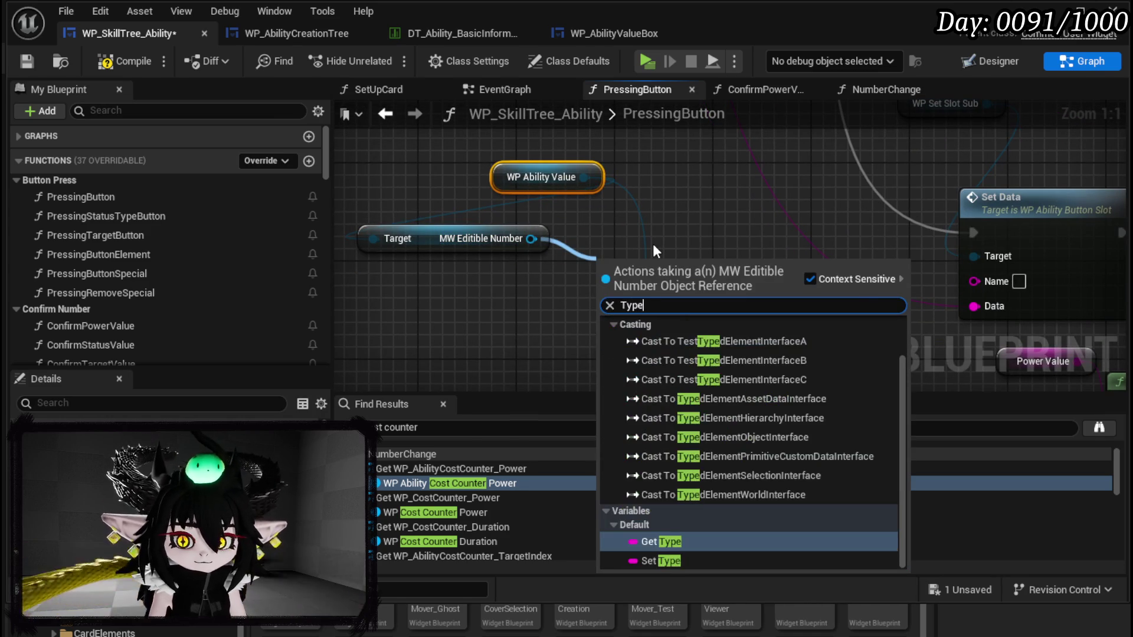
click(649, 560)
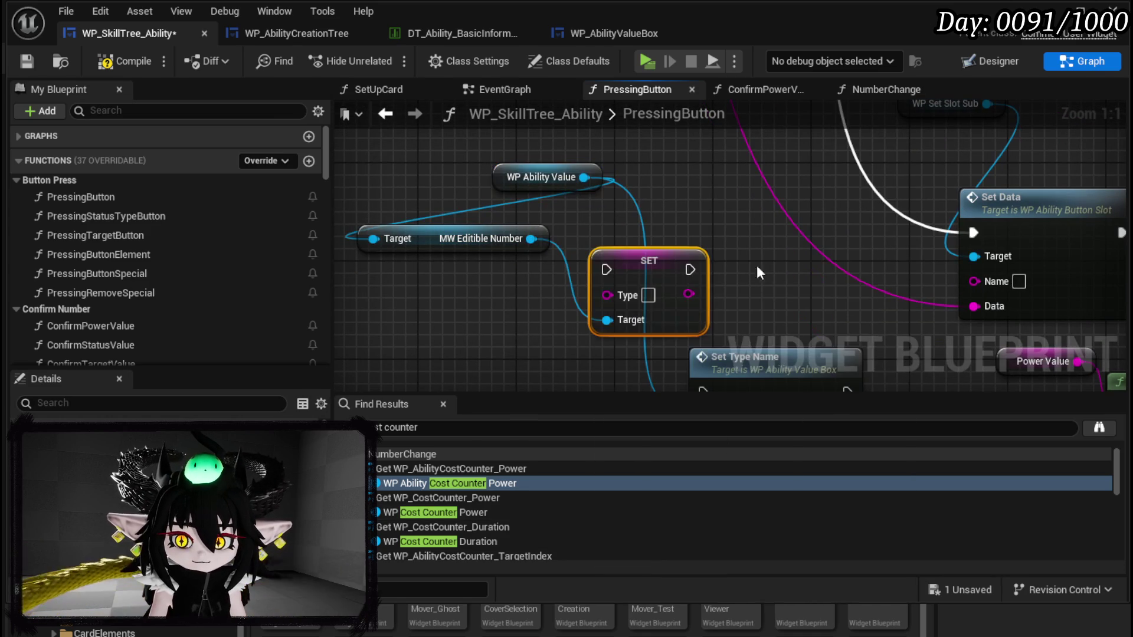
scroll(709, 252, down, 3)
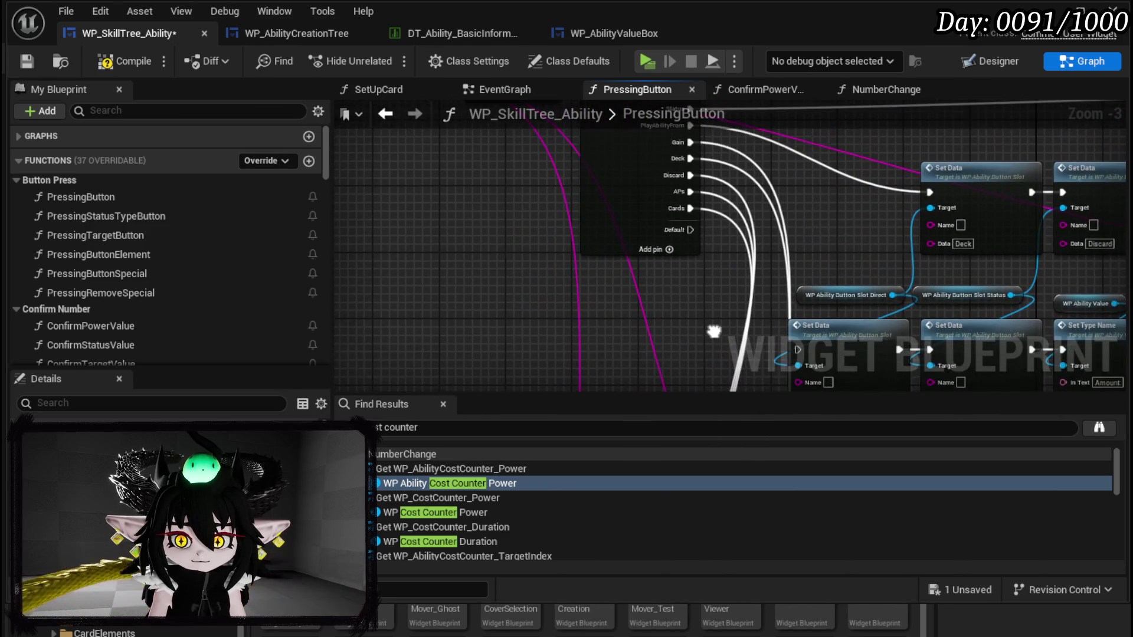
Step: Add a SET Type node fed by WP Ability Value beside the existing SET node
drag(742, 305, 602, 1)
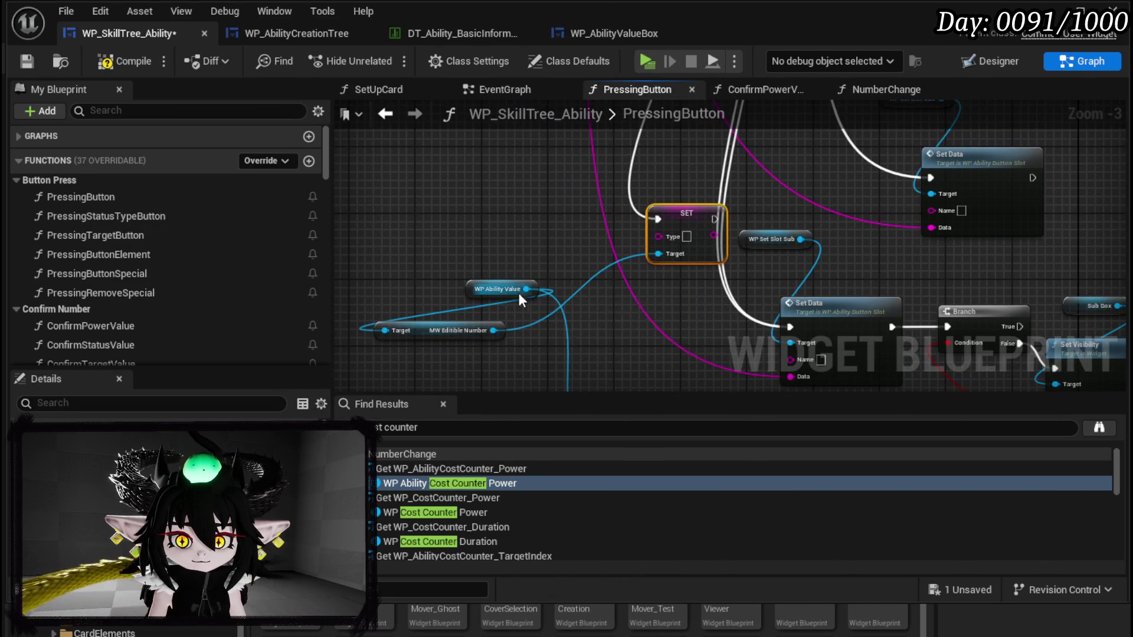
drag(527, 289, 583, 253)
text(Type)
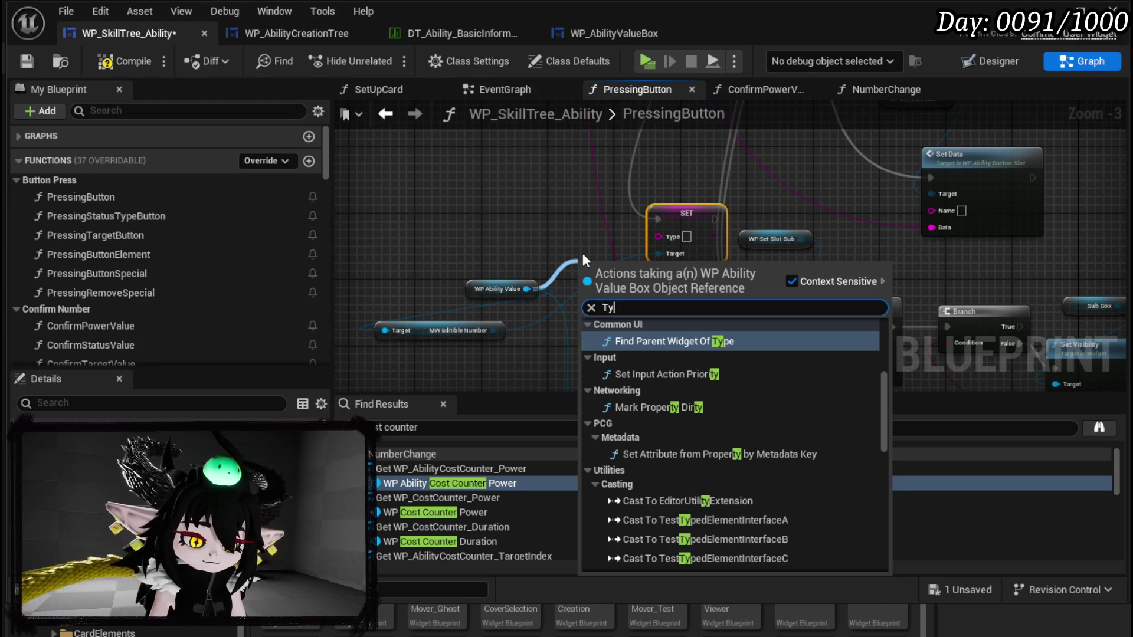
scroll(841, 482, down, 2)
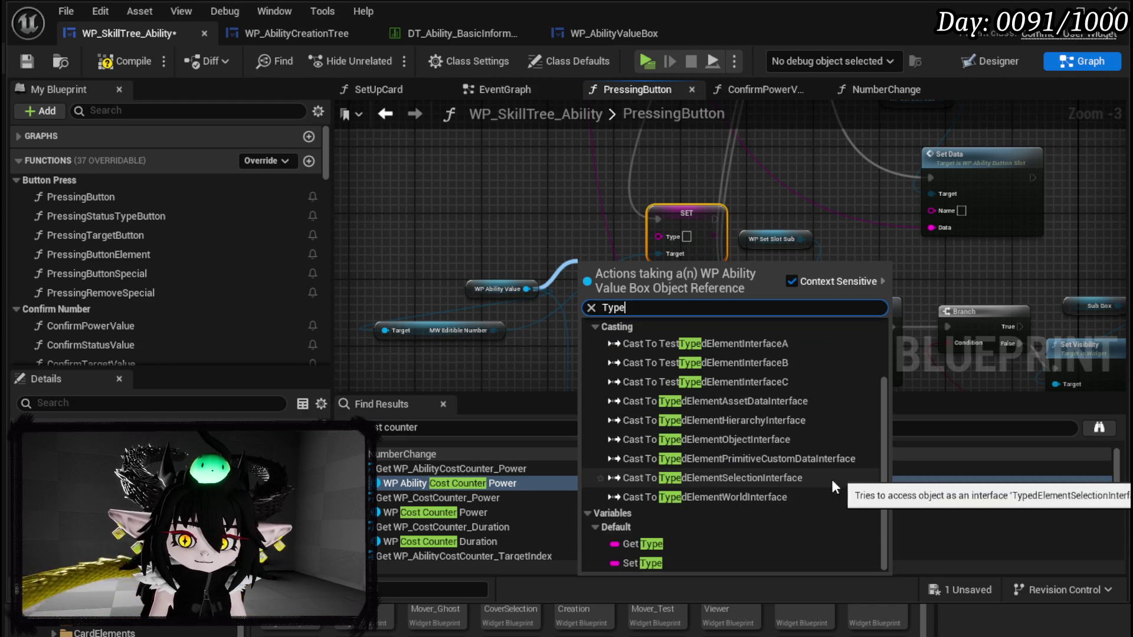
click(644, 560)
mouse_move(603, 275)
mouse_down()
mouse_move(606, 221)
mouse_move(608, 260)
mouse_up()
key(Delete)
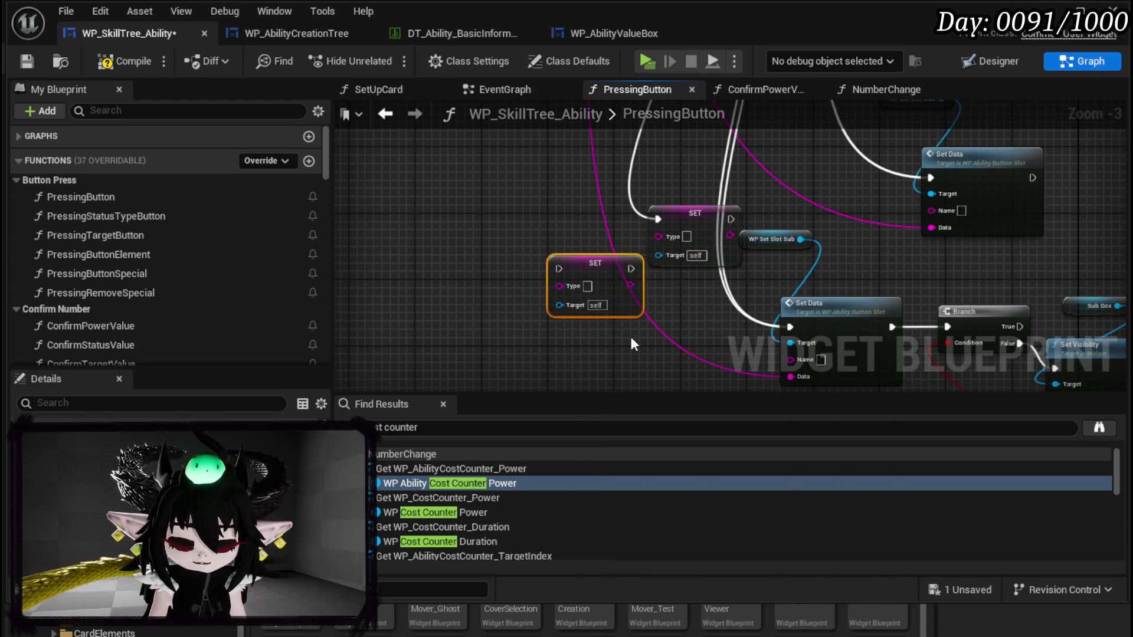
key(ctrl+z)
key(ctrl+z)
Step: Remove the stray MW Editable Number node and the duplicate SET node
drag(628, 212, 561, 186)
click(448, 310)
key(Delete)
mouse_move(664, 198)
mouse_down()
mouse_move(549, 198)
mouse_move(634, 218)
mouse_up()
click(701, 194)
key(Delete)
Step: Paste a SET copy targeting WP Ability Value and wire both SET exec outputs into Set Data
click(607, 307)
key(ctrl+v)
mouse_move(533, 268)
mouse_down()
mouse_move(607, 357)
mouse_move(630, 333)
mouse_up()
drag(647, 206, 793, 310)
drag(645, 333, 803, 307)
scroll(802, 307, down, 2)
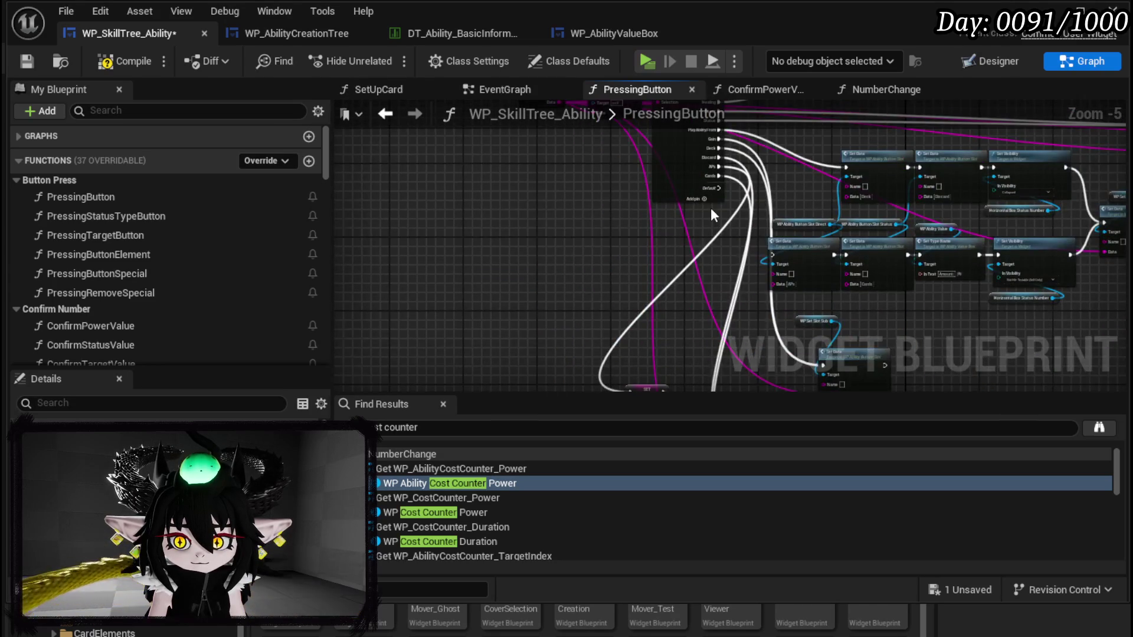
scroll(710, 208, up, 1)
mouse_move(683, 180)
mouse_down()
mouse_move(532, 427)
mouse_move(525, 247)
mouse_move(585, 240)
mouse_move(434, 472)
mouse_move(420, 340)
mouse_move(484, 173)
mouse_move(522, 158)
mouse_up()
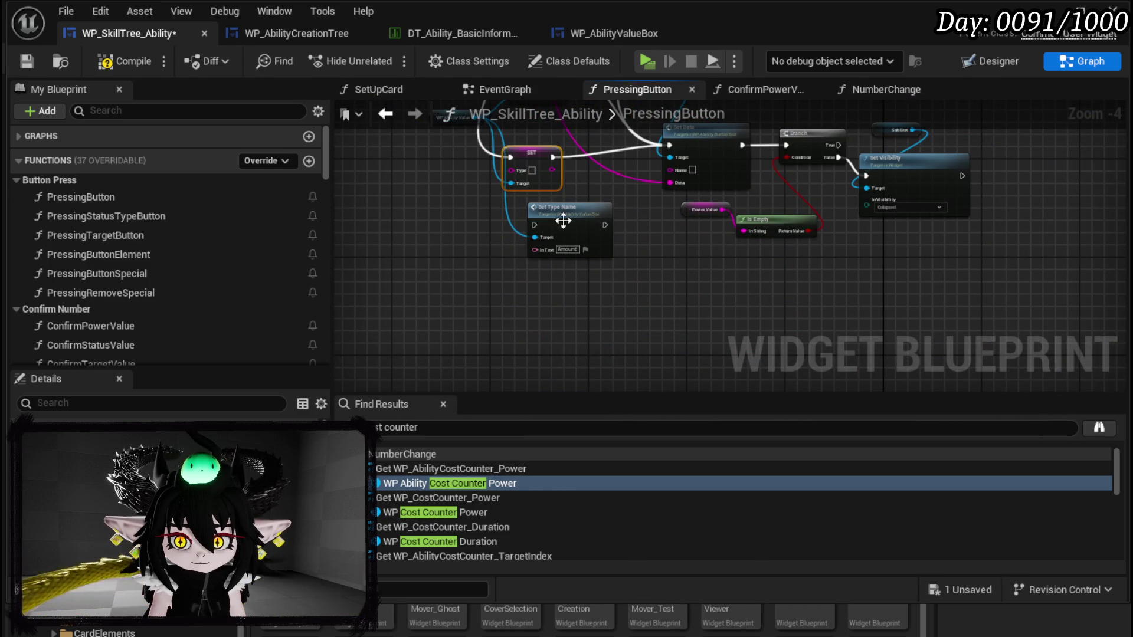
Step: Nudge the upper SET node down and switch to the Designer layout
scroll(677, 289, up, 2)
drag(599, 332, 691, 292)
drag(627, 202, 628, 228)
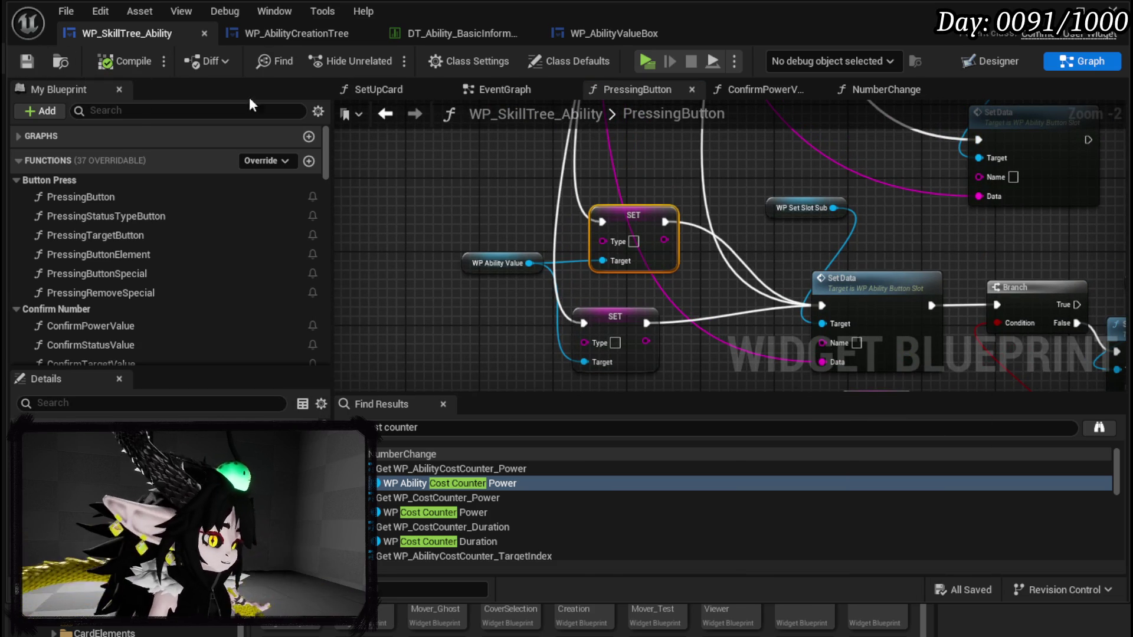
click(995, 59)
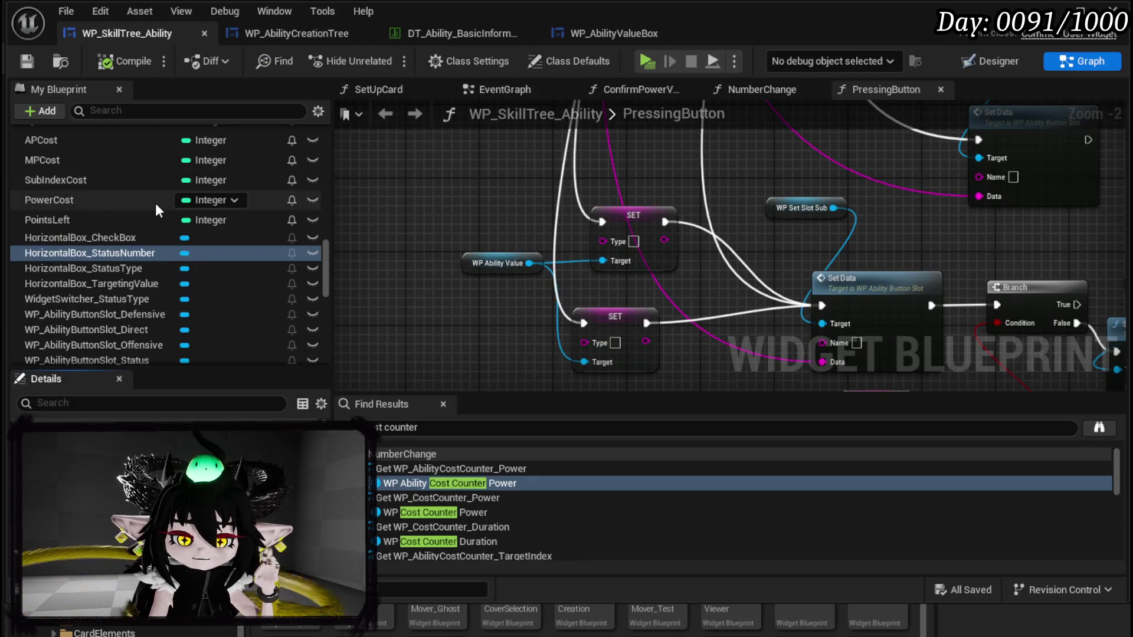
Step: Open the NumberChange function graph from My Blueprint
scroll(155, 198, up, 5)
scroll(155, 197, up, 5)
click(148, 173)
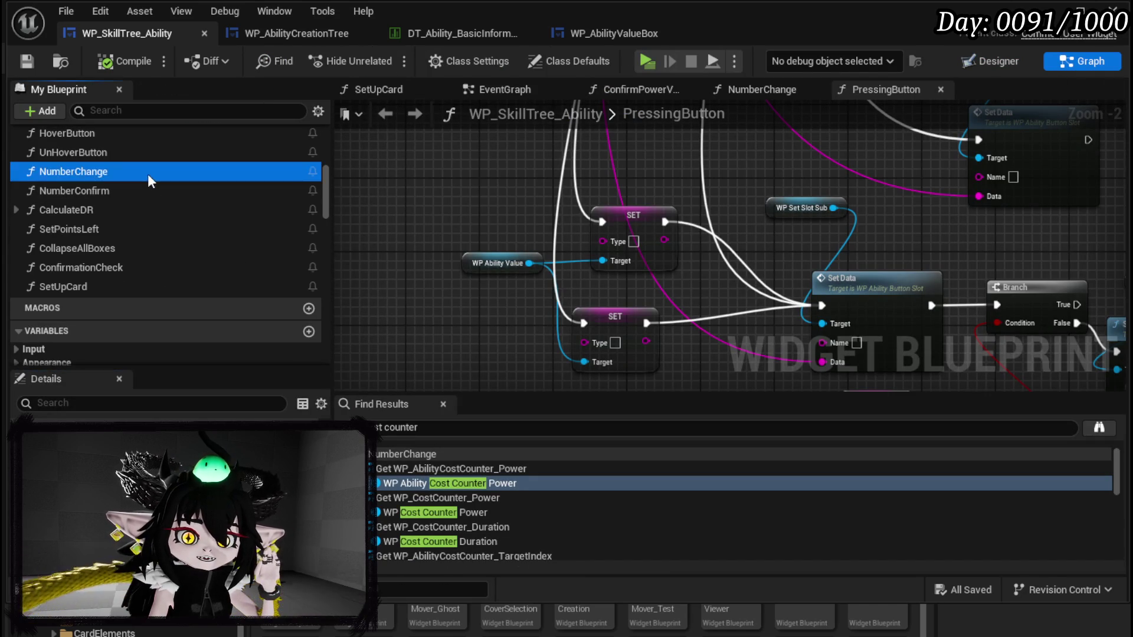
double_click(147, 173)
scroll(584, 238, up, 3)
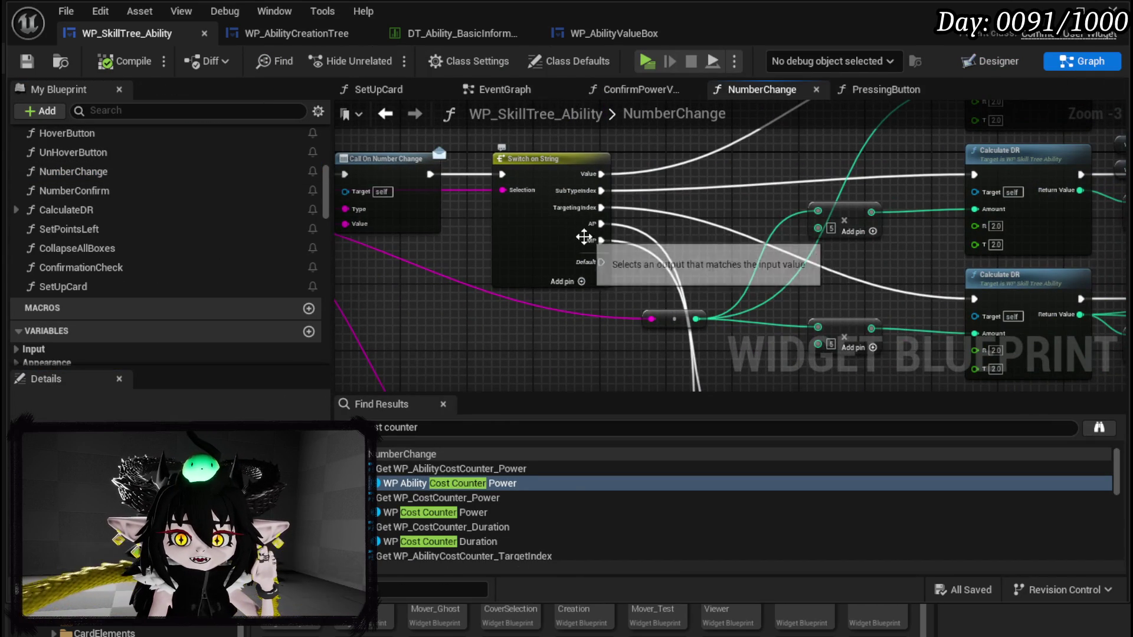
scroll(685, 239, up, 3)
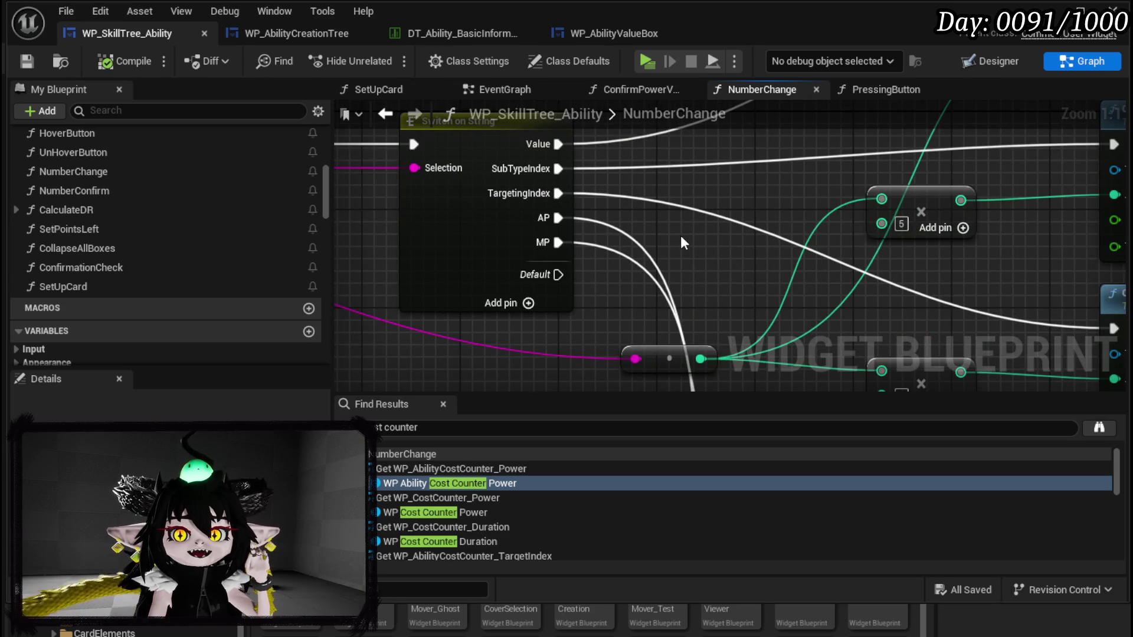
scroll(681, 235, down, 2)
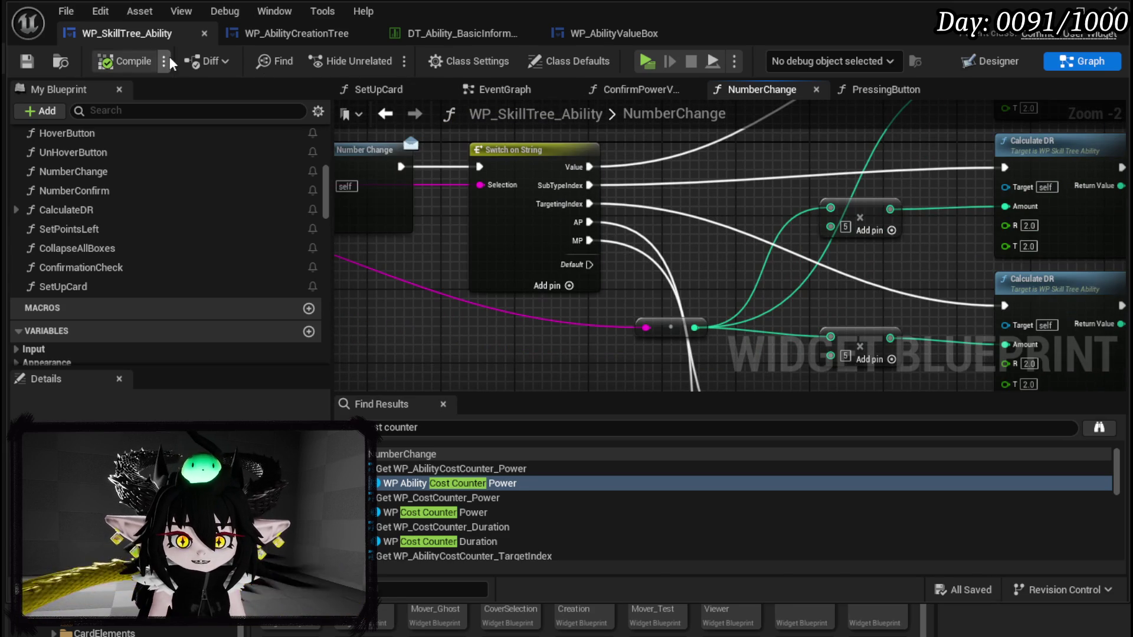
Step: Toggle Designer and Graph, then open the SetUpCard function graph
click(1010, 60)
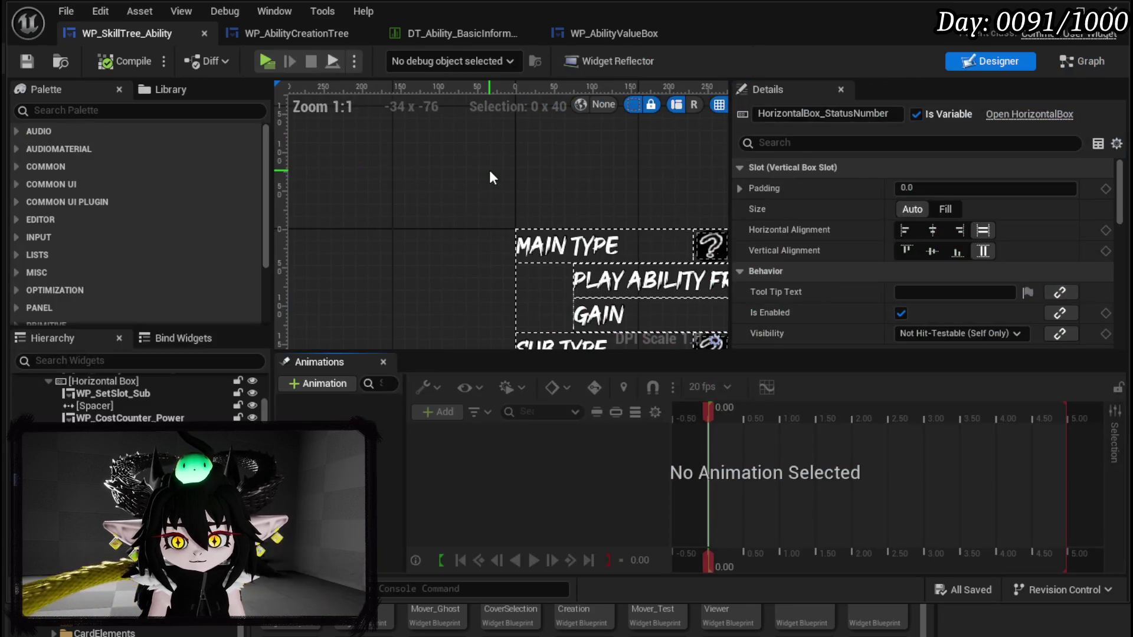
click(1082, 61)
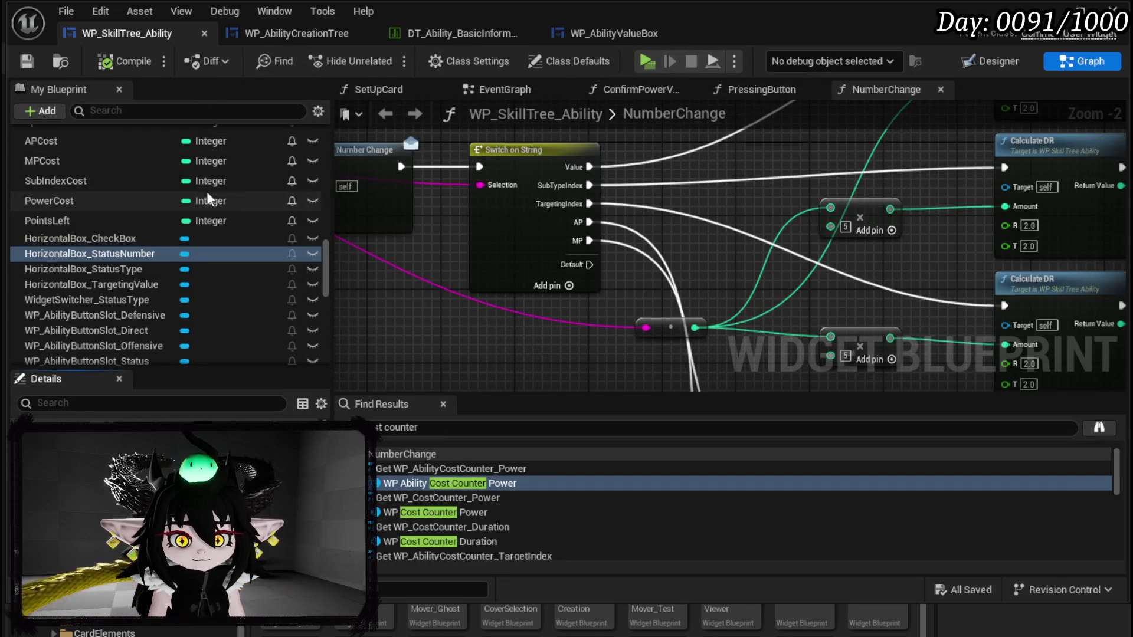
scroll(126, 166, up, 5)
scroll(126, 166, up, 10)
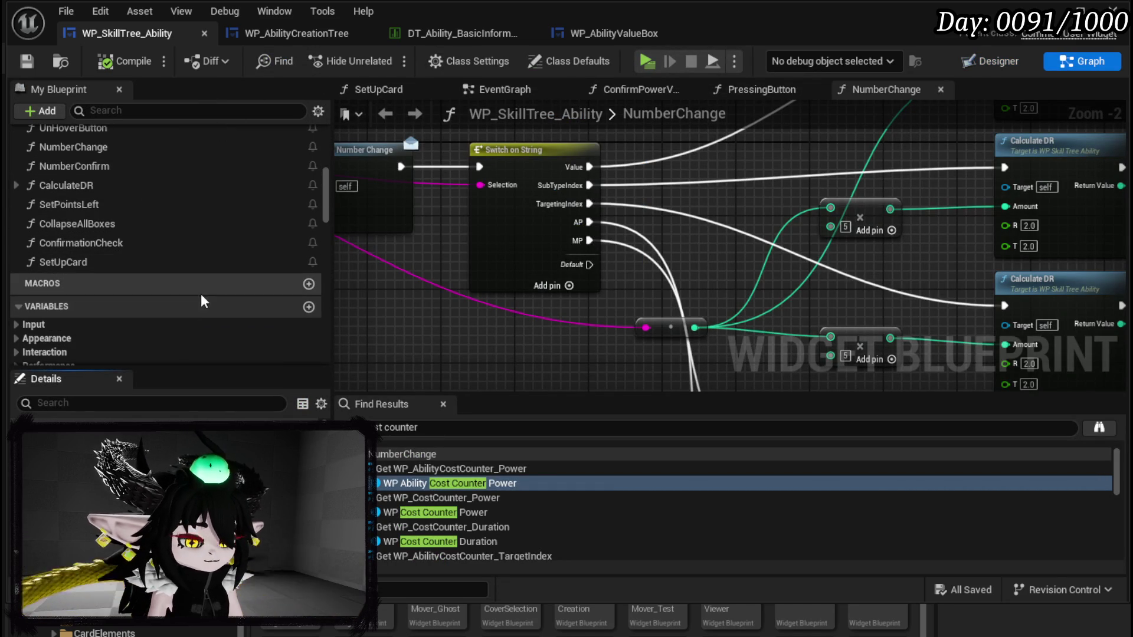
click(102, 266)
double_click(99, 267)
scroll(101, 209, up, 10)
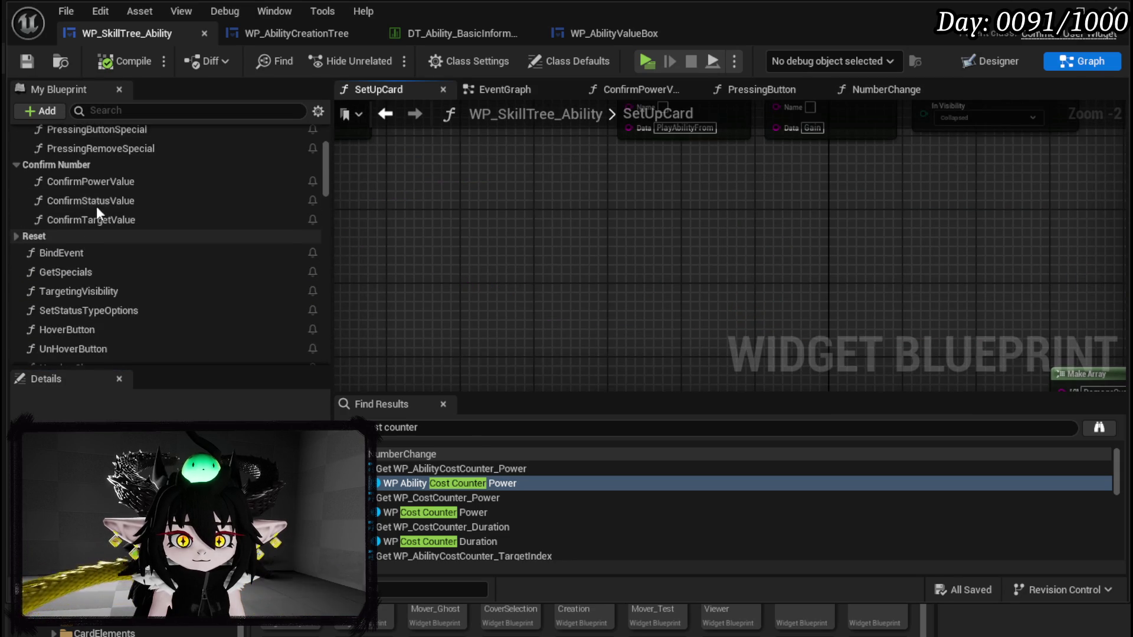
Step: In PressingButton, set the upper SET node's Type to APs
double_click(80, 198)
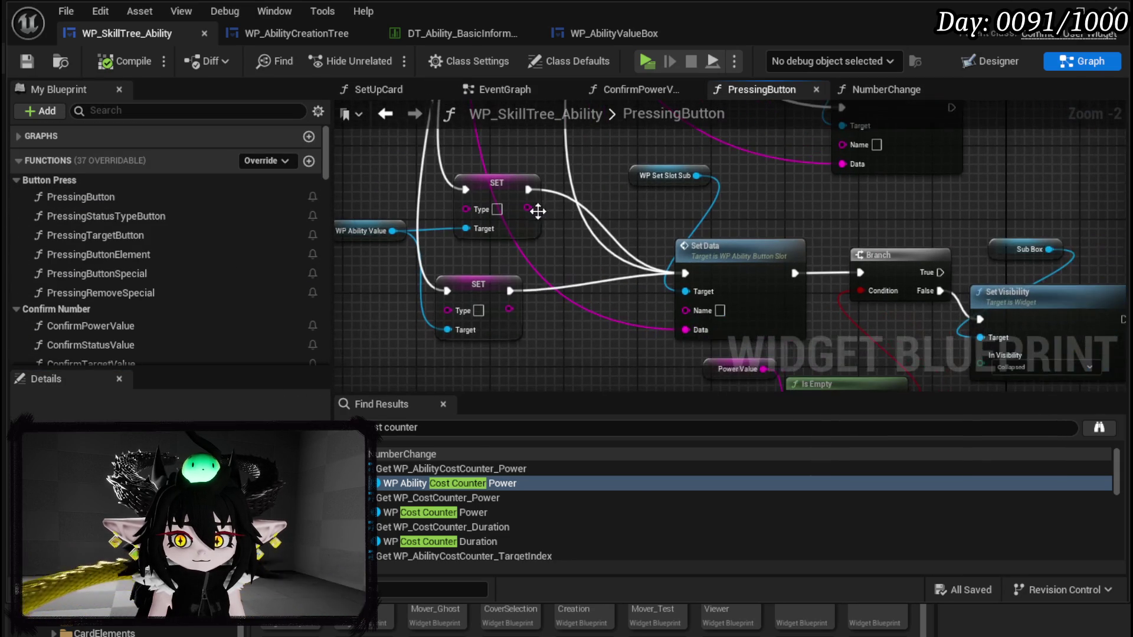
text(AP)
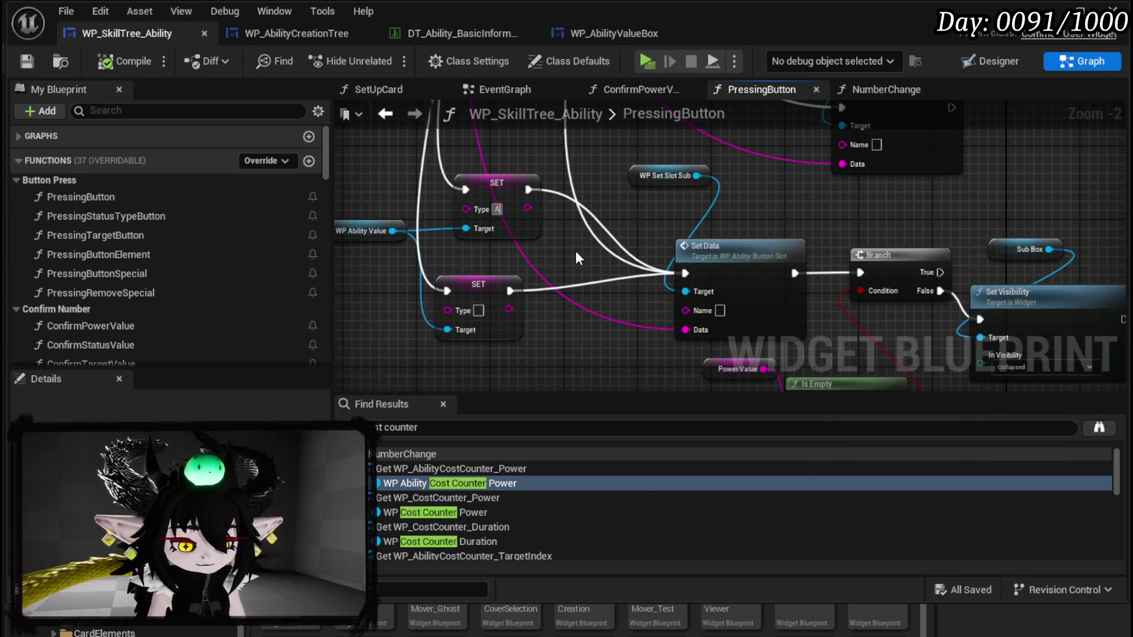
key(Return)
text(MP)
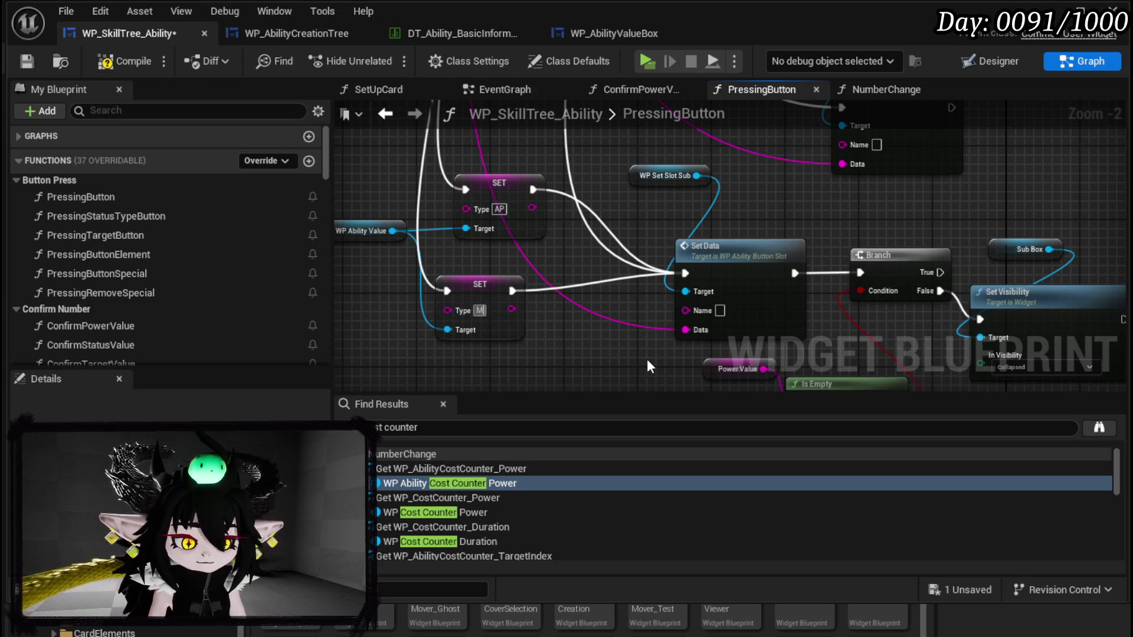
key(BackSpace)
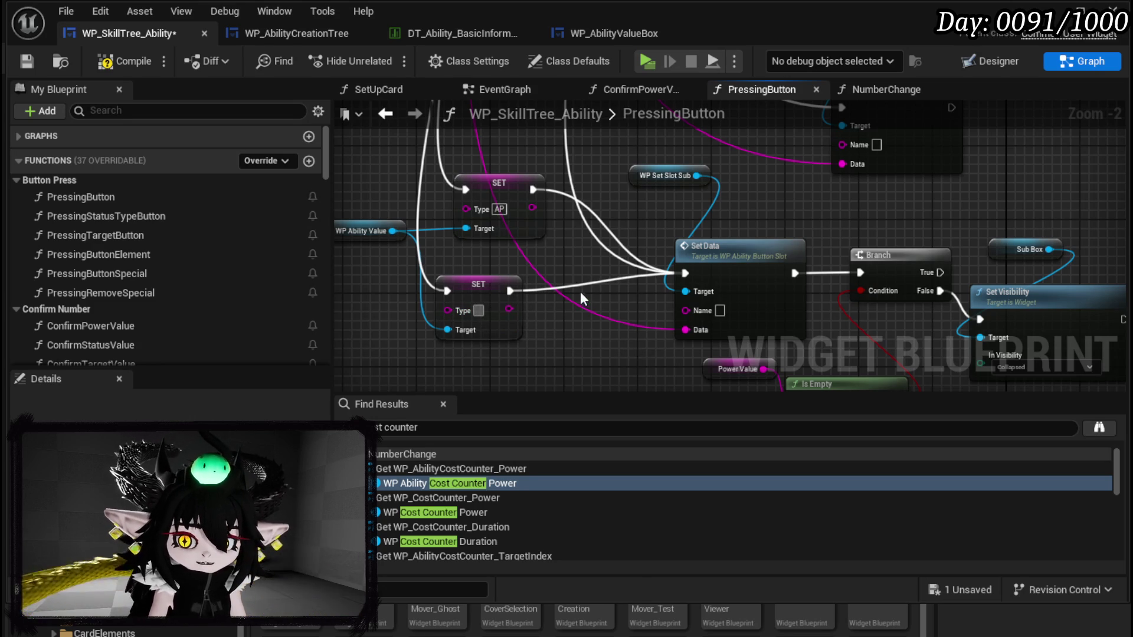
Step: Set the lower SET node's Type to Cards
scroll(545, 315, down, 2)
mouse_move(545, 315)
mouse_down()
mouse_move(528, 325)
mouse_move(543, 193)
mouse_move(624, 256)
mouse_move(550, 204)
mouse_up()
scroll(550, 205, up, 4)
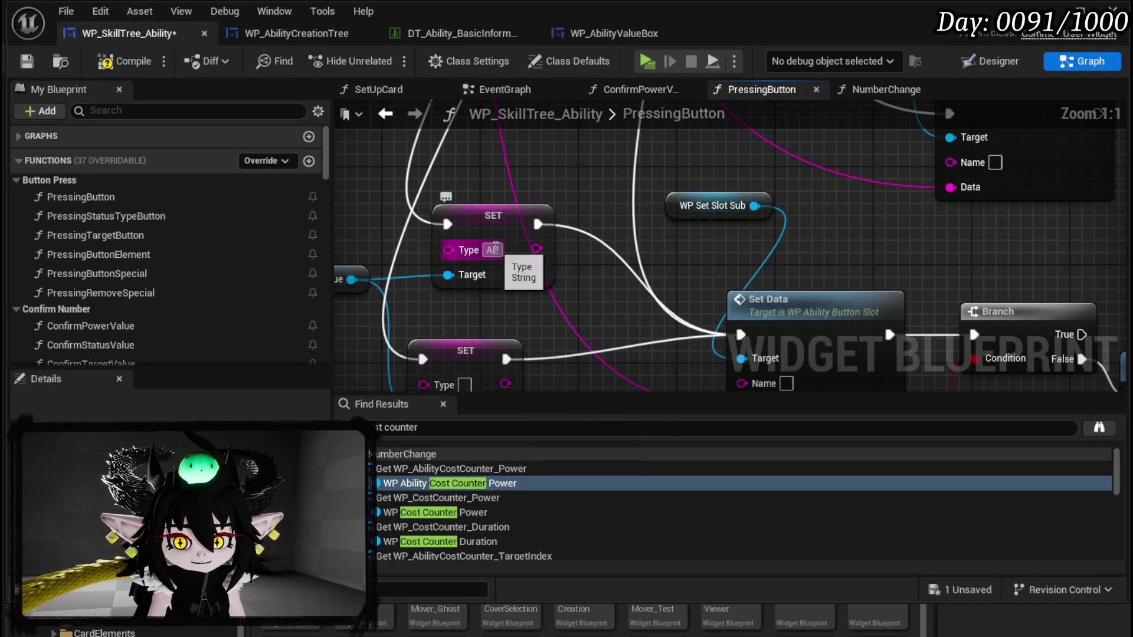
drag(576, 302, 590, 225)
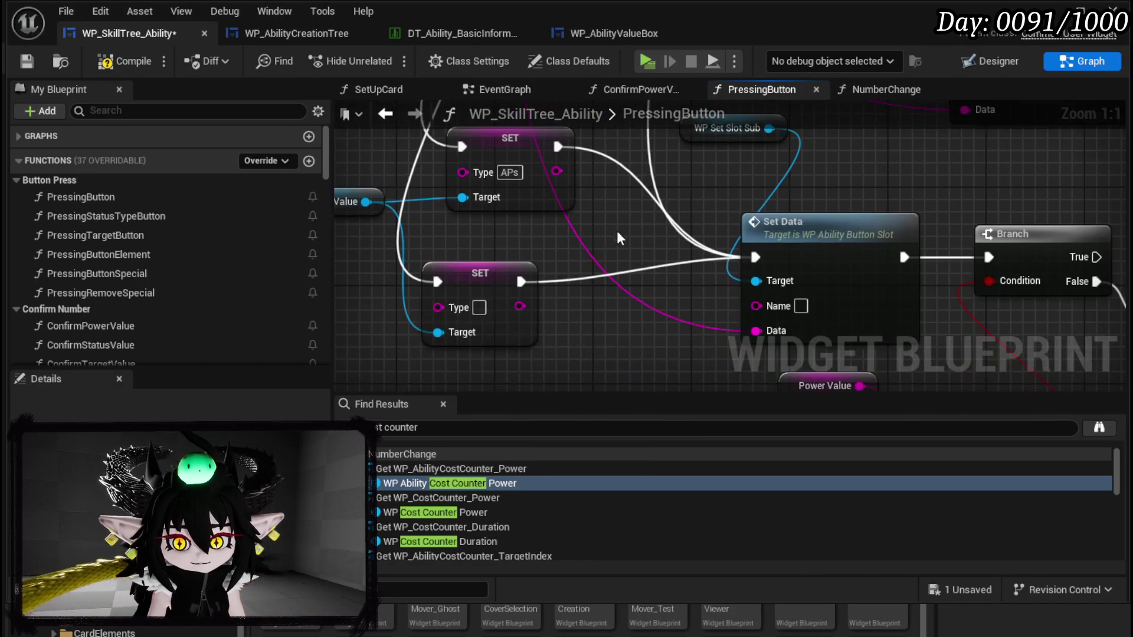
text(MP)
key(Return)
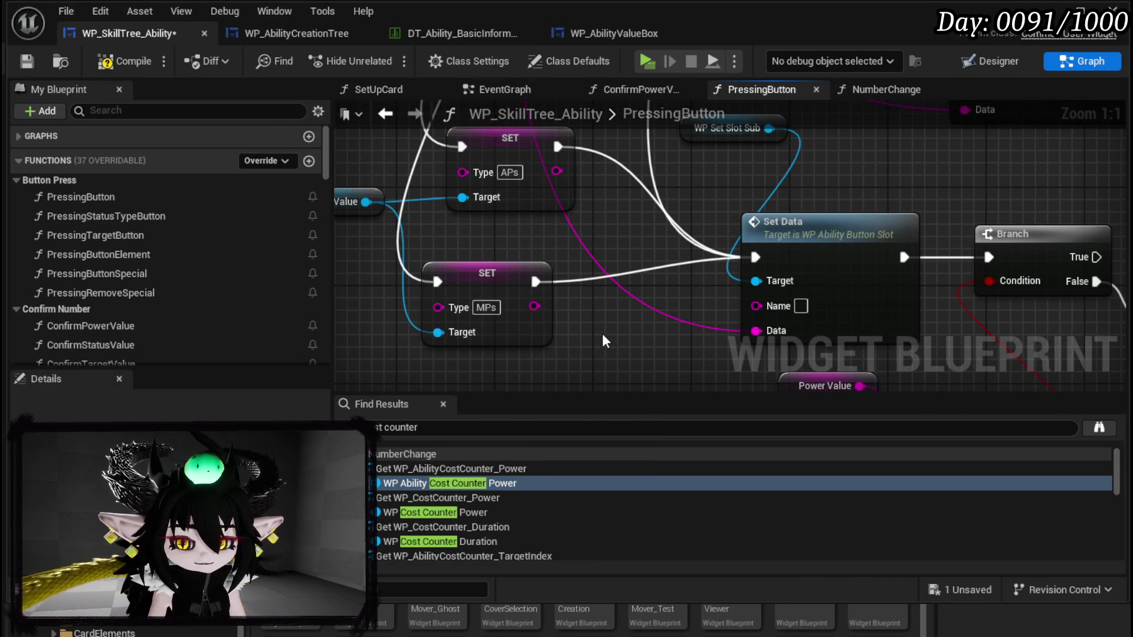
click(486, 307)
text(Cards)
key(Return)
Step: Compile and save WP_SkillTree_Ability
scroll(599, 315, down, 2)
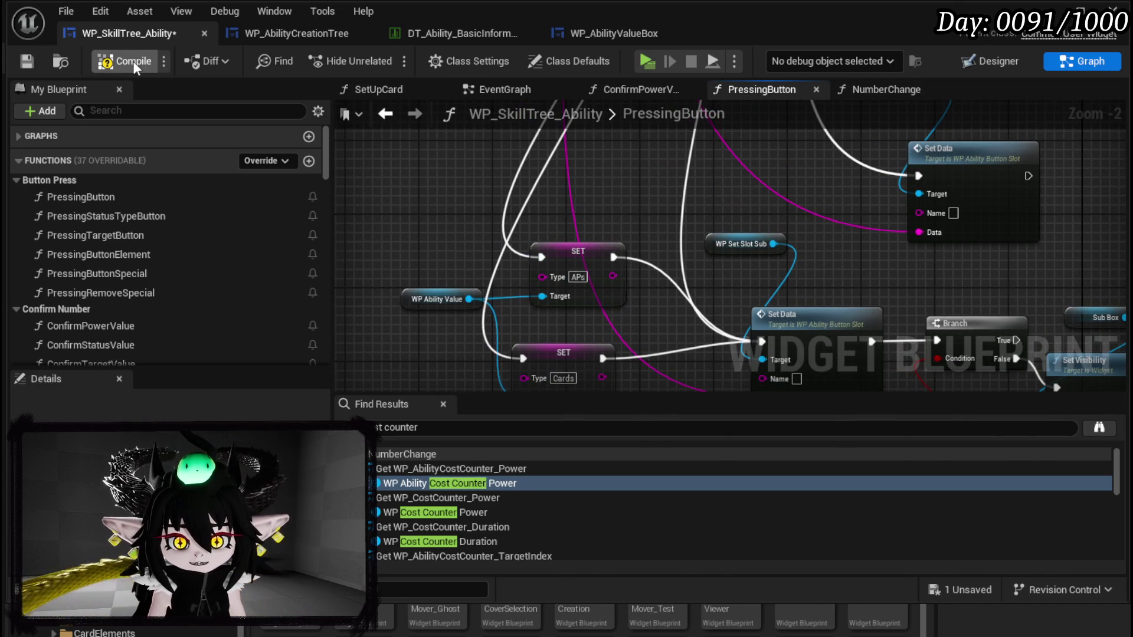
click(30, 58)
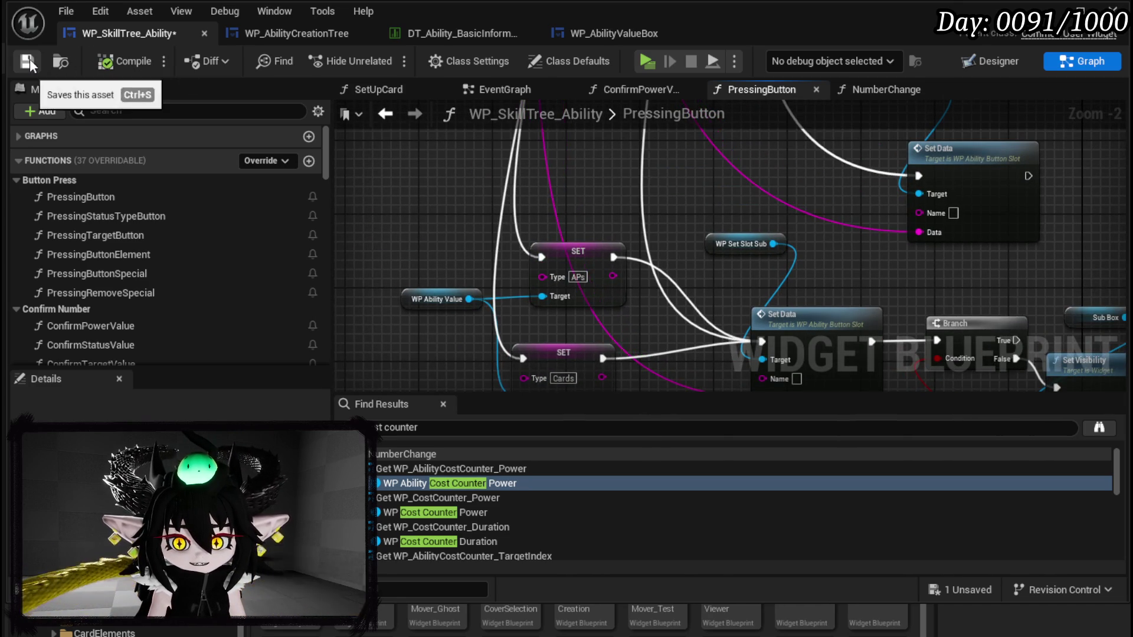
scroll(444, 151, down, 1)
mouse_move(443, 150)
mouse_down()
mouse_move(561, 239)
mouse_move(517, 353)
mouse_up()
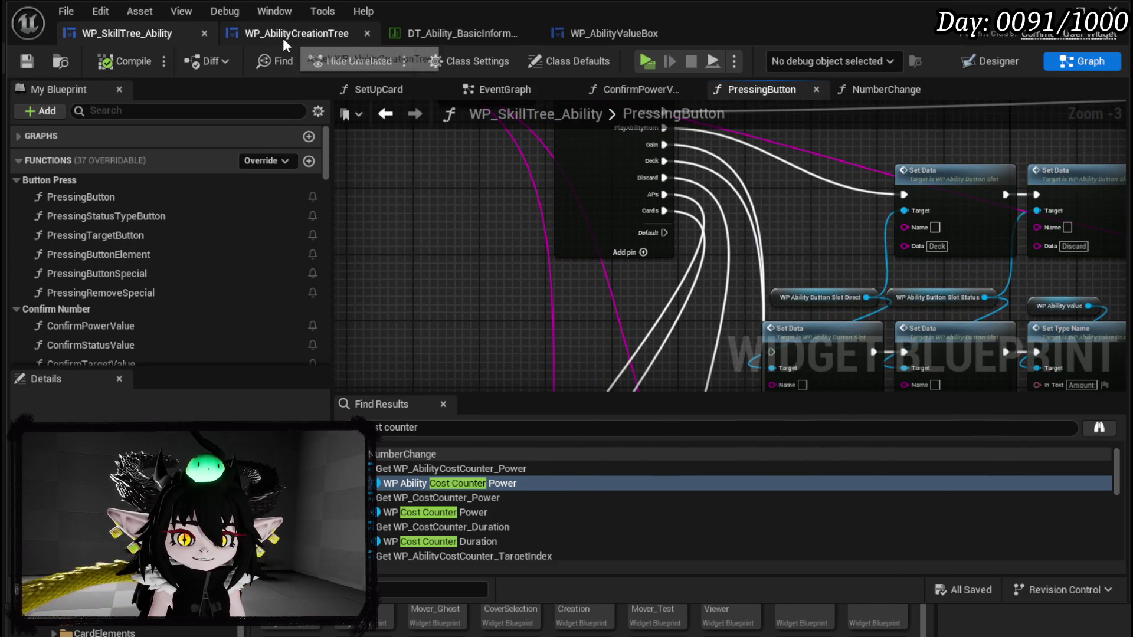
Step: In NumberChange, add two case pins to the Switch on String node
scroll(87, 206, down, 6)
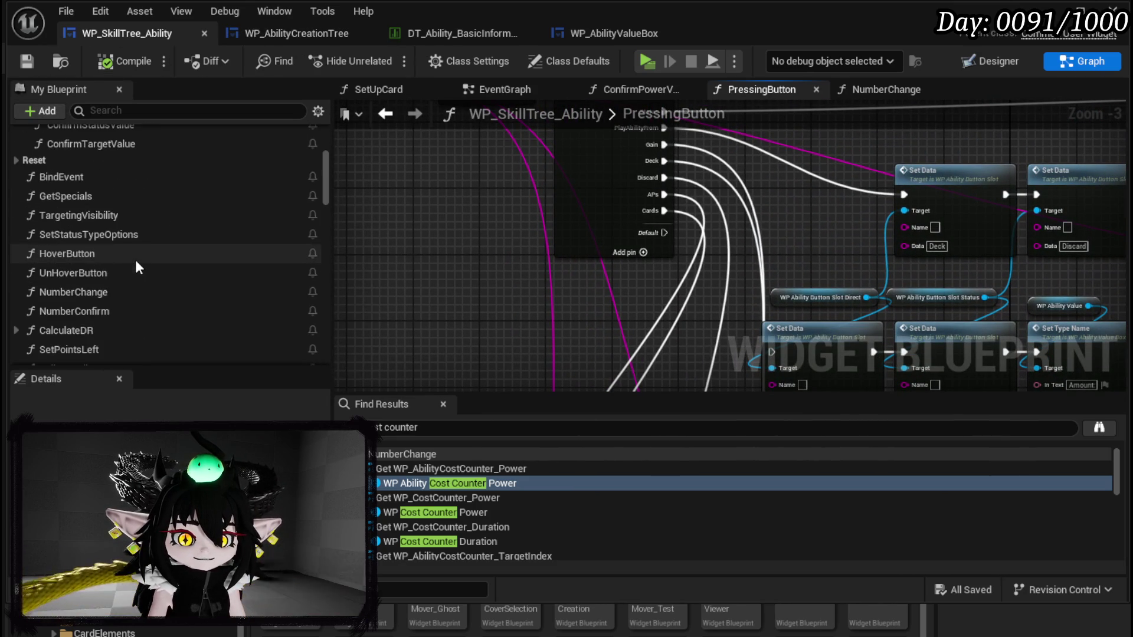
scroll(90, 196, down, 2)
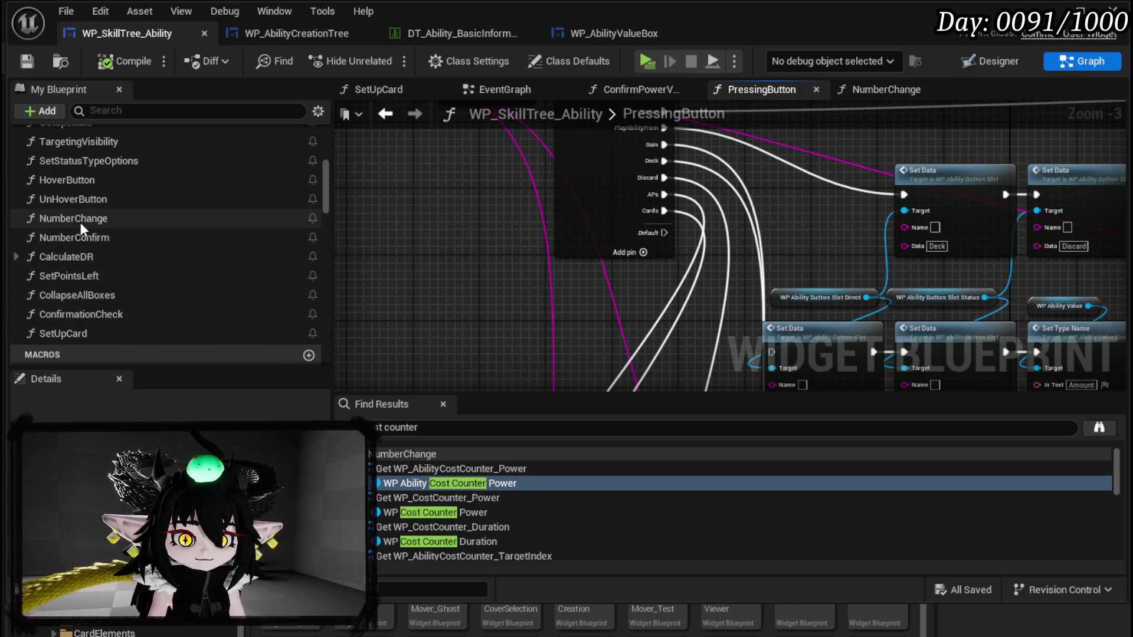
double_click(80, 219)
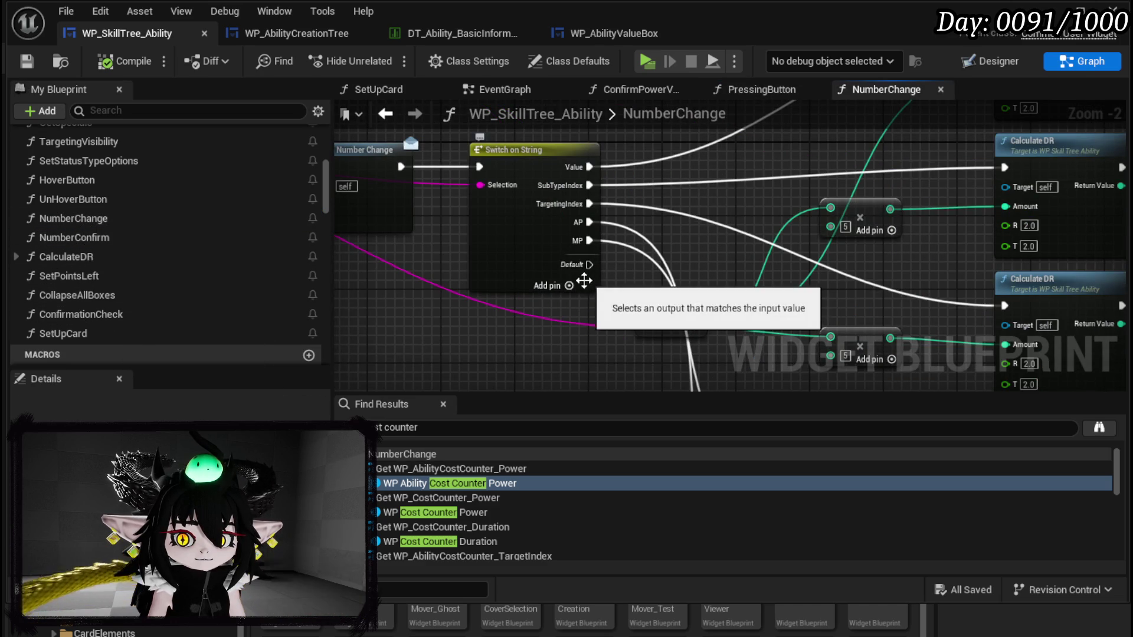
click(574, 283)
click(569, 285)
click(570, 303)
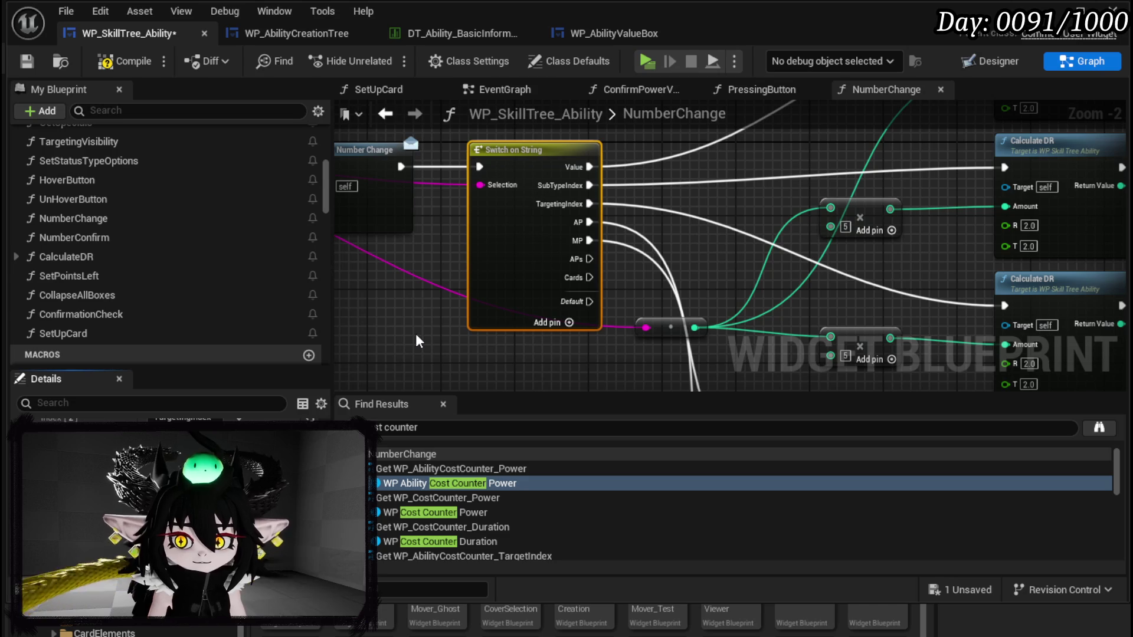
Step: Compile and save, then select the two cost counter power getters
click(27, 62)
mouse_move(1015, 236)
mouse_down()
mouse_move(413, 292)
mouse_move(571, 328)
mouse_up()
mouse_move(643, 162)
mouse_down()
mouse_move(596, 219)
mouse_move(795, 208)
mouse_up()
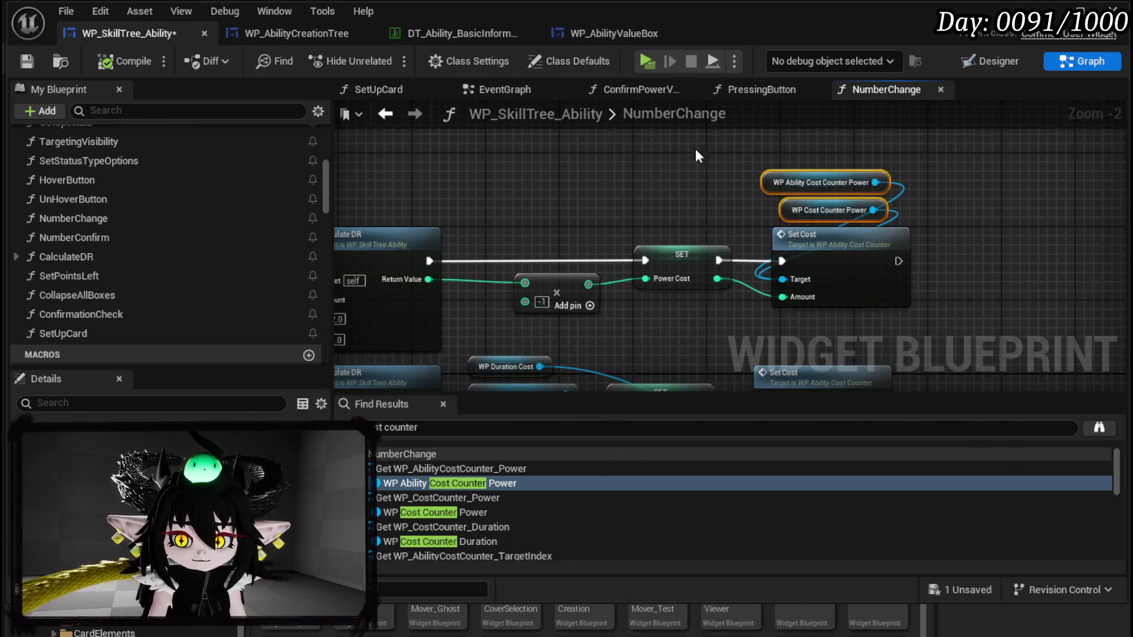
scroll(733, 302, down, 4)
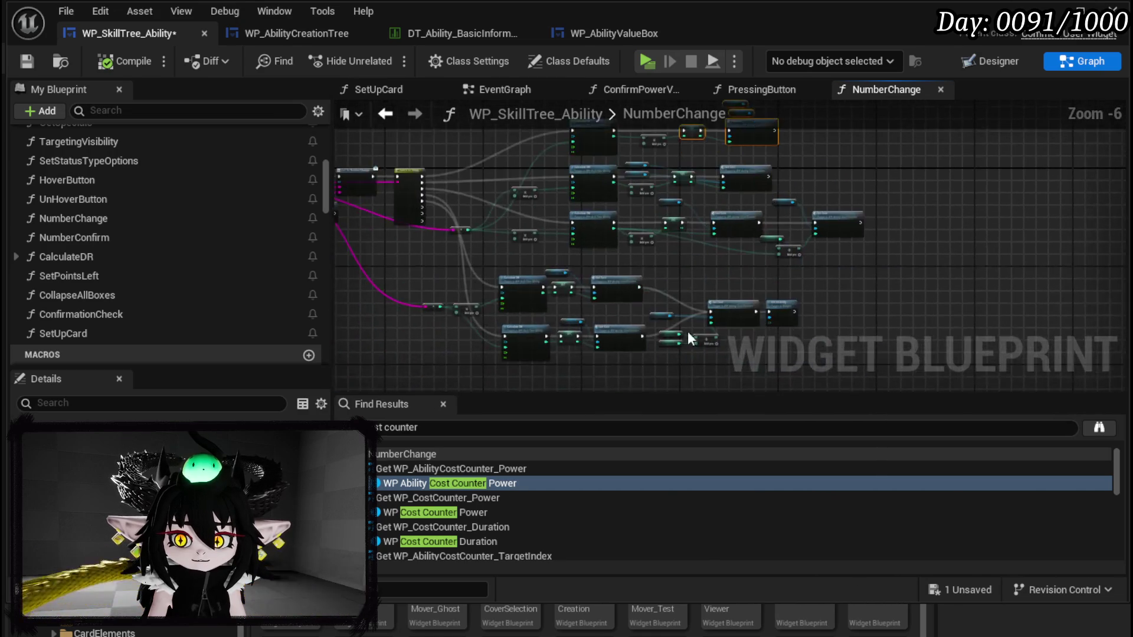
scroll(696, 247, up, 3)
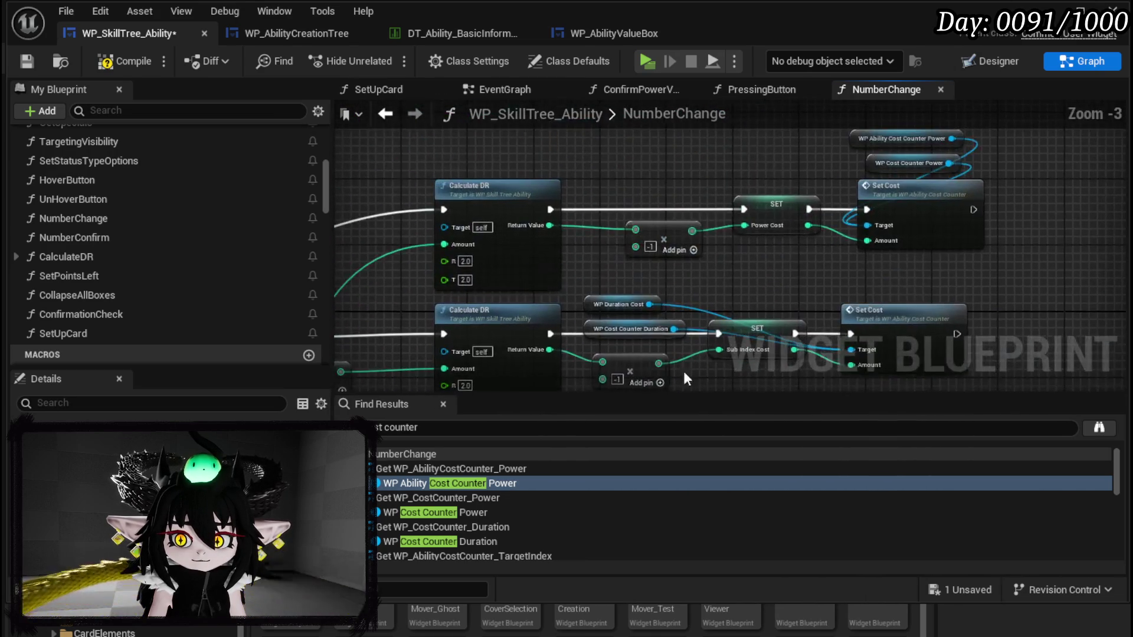
Step: Delete the duplicate SET and Set Cost nodes
mouse_move(653, 255)
mouse_down()
mouse_move(944, 172)
mouse_move(571, 212)
mouse_up()
scroll(566, 218, down, 3)
scroll(576, 272, up, 3)
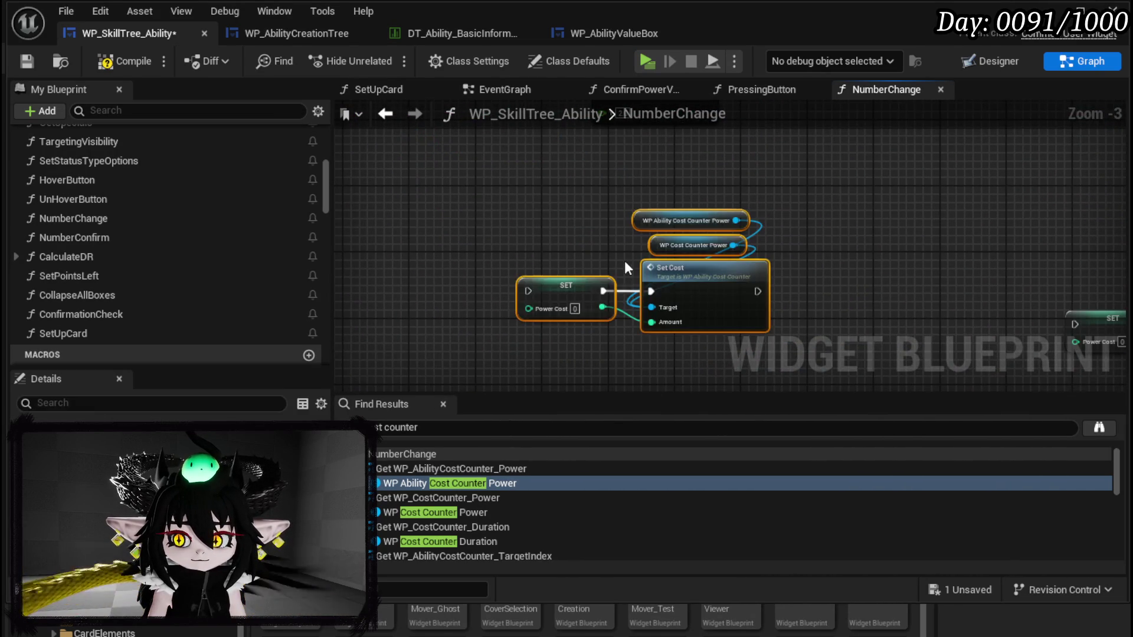
scroll(544, 216, down, 3)
scroll(545, 216, up, 3)
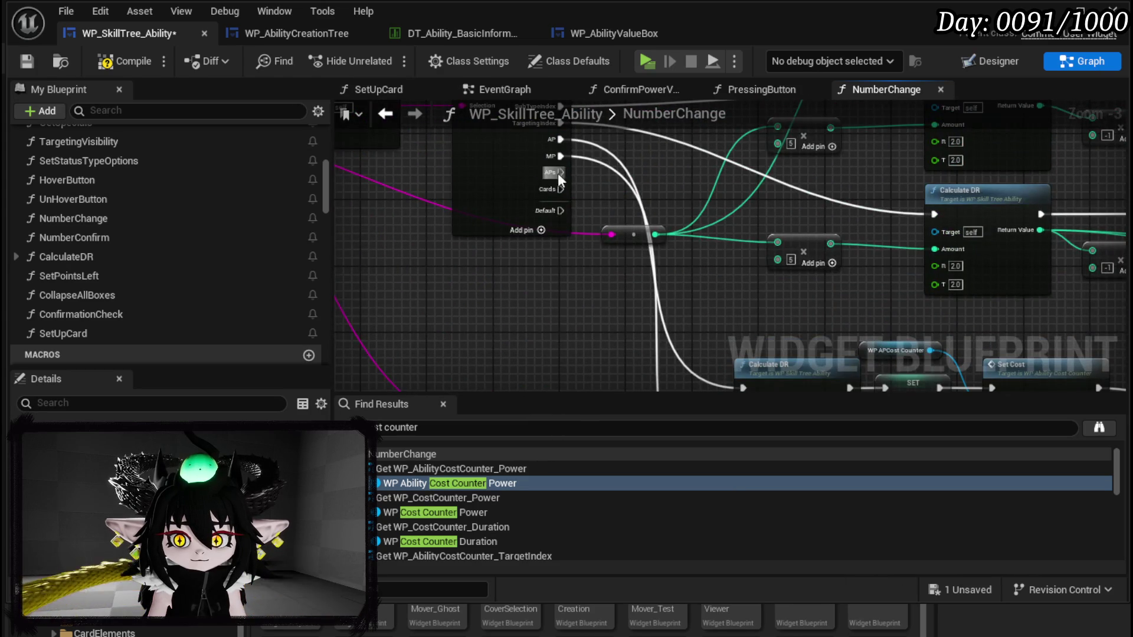
double_click(448, 482)
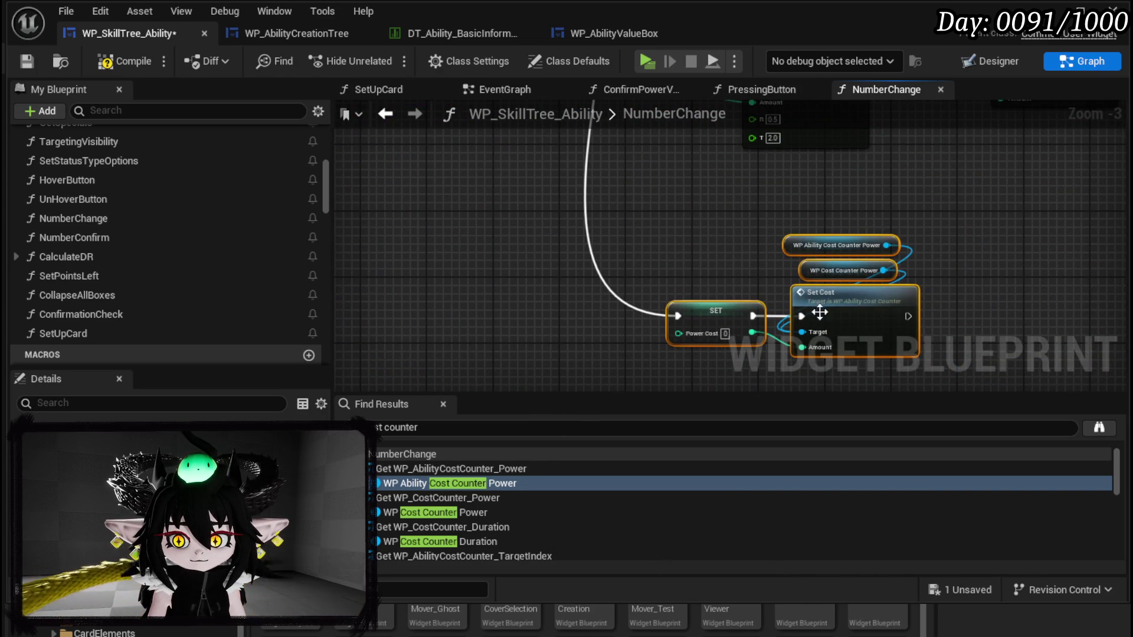
drag(734, 224, 561, 231)
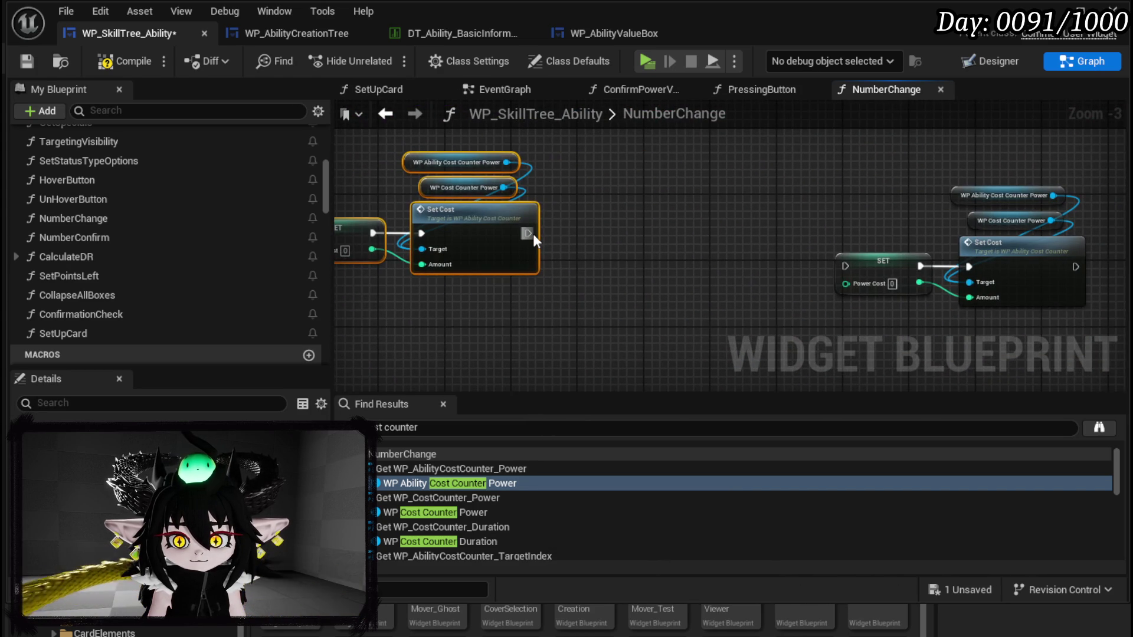
drag(611, 264, 756, 305)
mouse_move(470, 331)
mouse_down()
mouse_move(757, 161)
mouse_move(660, 334)
mouse_move(753, 268)
mouse_up()
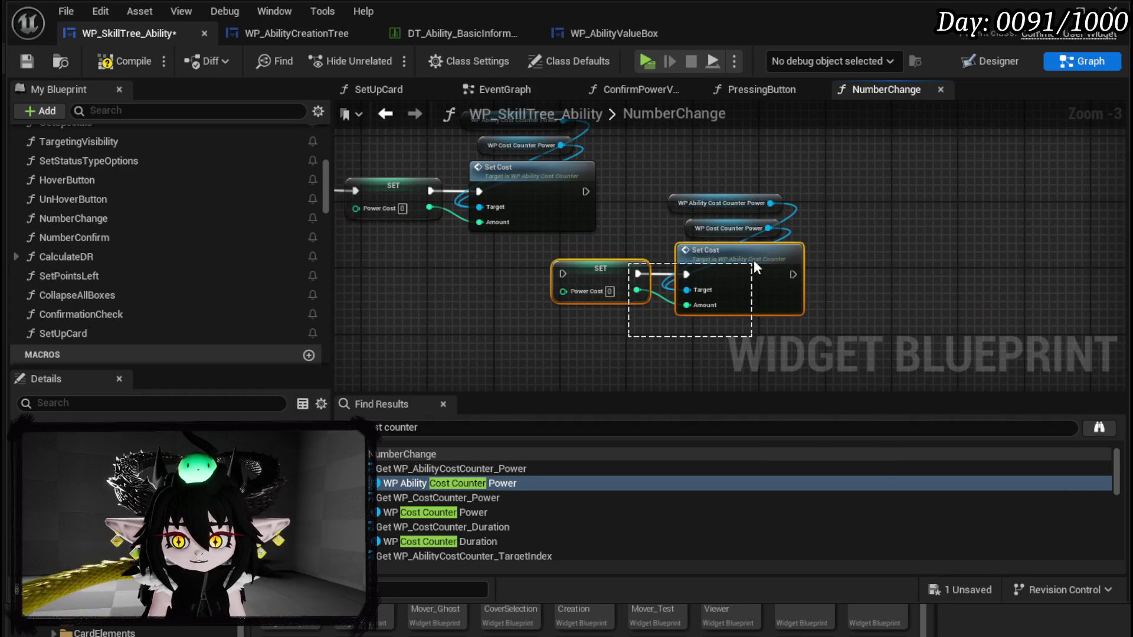
key(Delete)
scroll(781, 168, down, 2)
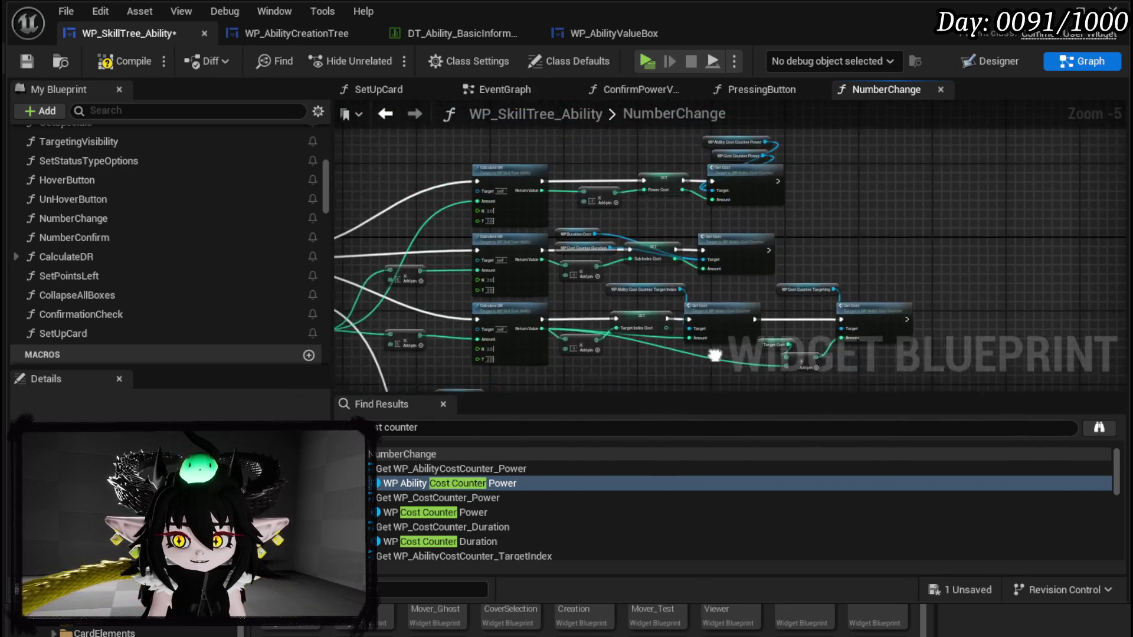
scroll(582, 191, up, 2)
Step: Move Calculate DR and the ×-1 multiply beside SET, routing exec and Power Cost through them
mouse_move(553, 193)
mouse_down()
mouse_move(791, 316)
mouse_move(846, 327)
mouse_move(813, 331)
mouse_move(965, 242)
mouse_move(700, 209)
mouse_up()
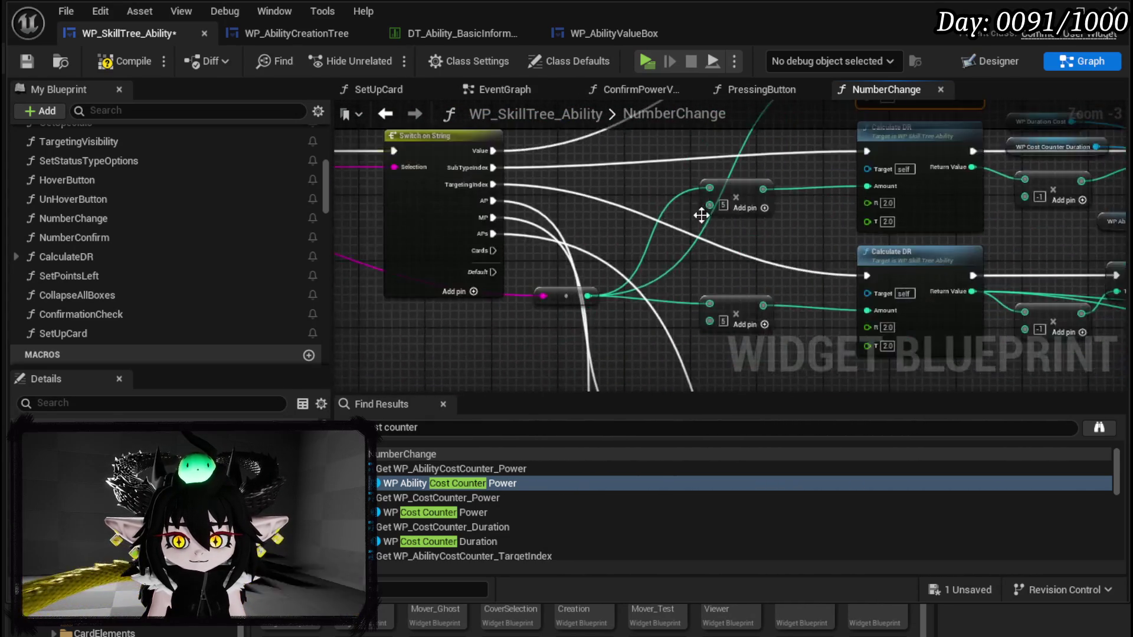
scroll(701, 210, down, 3)
drag(684, 254, 571, 260)
scroll(505, 267, up, 3)
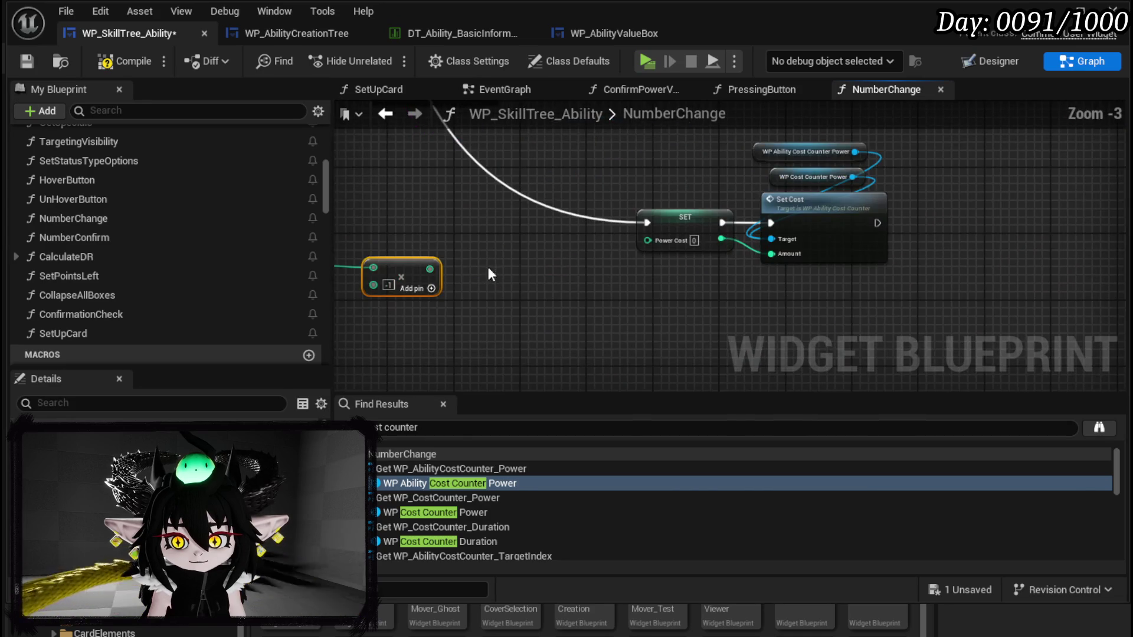
drag(391, 264, 590, 259)
drag(646, 223, 389, 248)
drag(627, 269, 648, 239)
drag(488, 248, 649, 223)
mouse_move(452, 224)
mouse_down()
mouse_move(473, 211)
mouse_move(557, 214)
mouse_move(543, 197)
mouse_up()
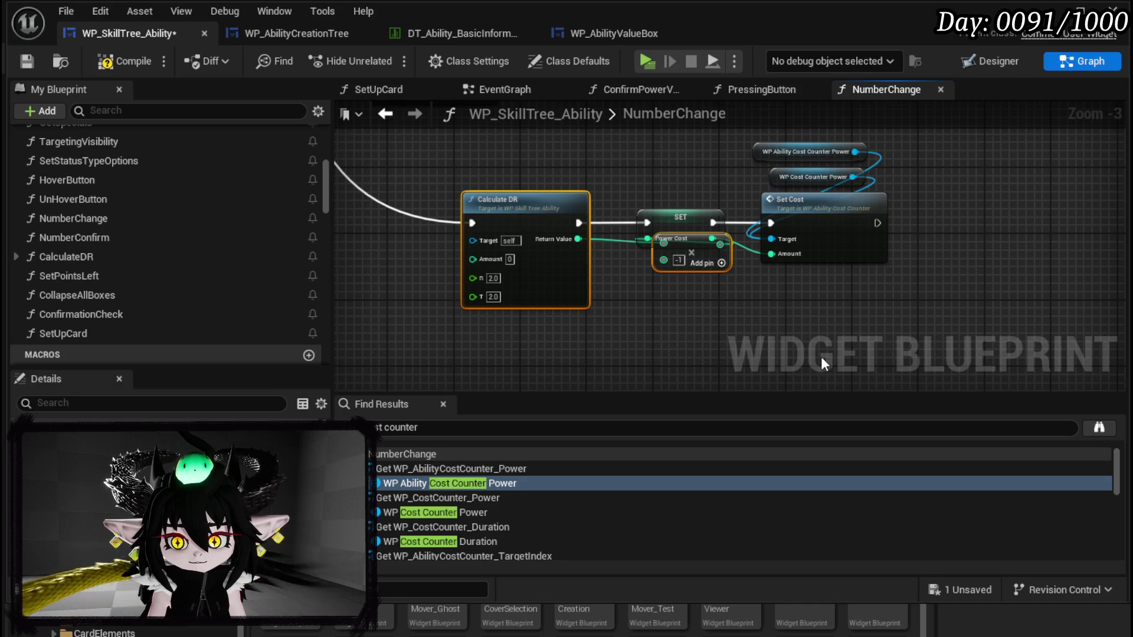
Step: Connect the ×50 multiply output to Calculate DR's Amount pin
click(696, 266)
scroll(682, 293, down, 2)
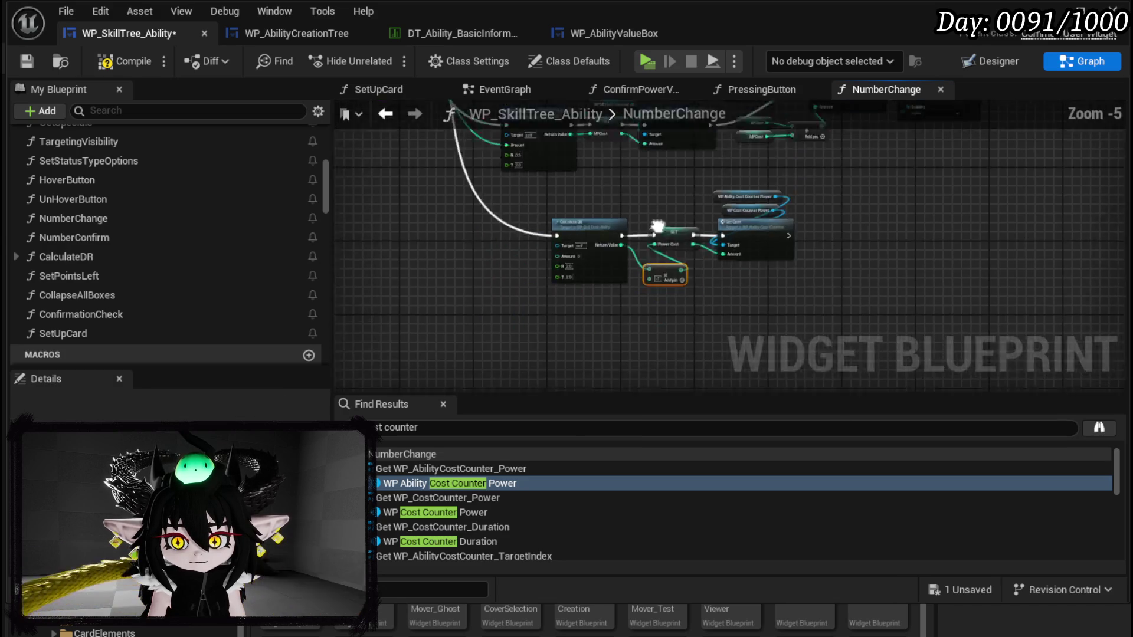
scroll(532, 239, up, 2)
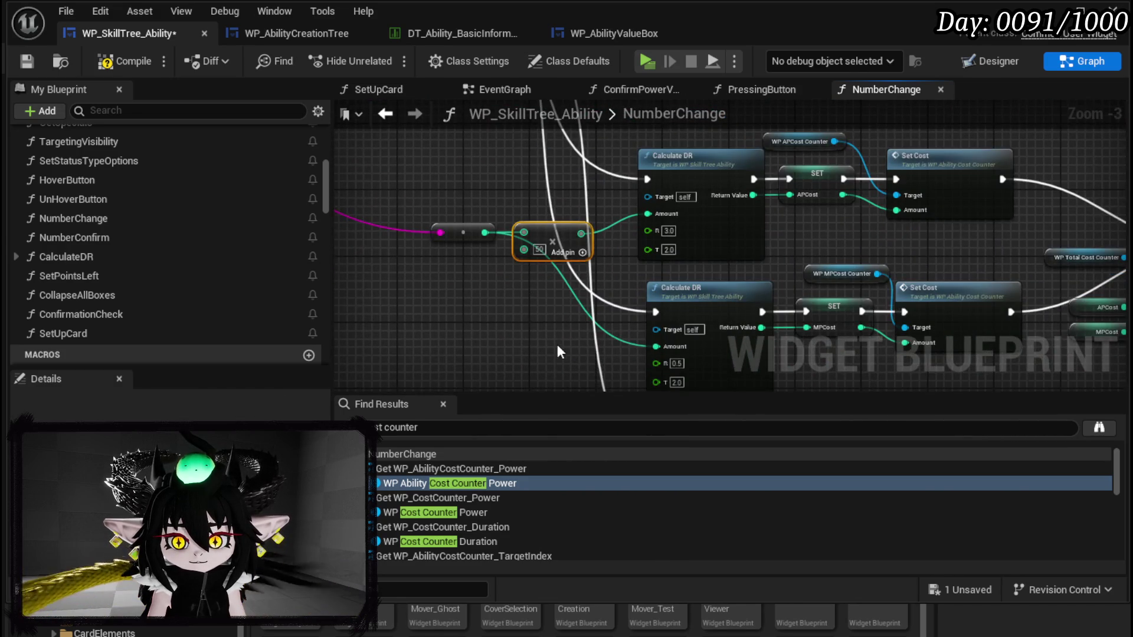
scroll(579, 300, up, 3)
mouse_move(574, 279)
mouse_down()
mouse_move(735, 267)
mouse_move(704, 272)
mouse_up()
scroll(531, 254, down, 4)
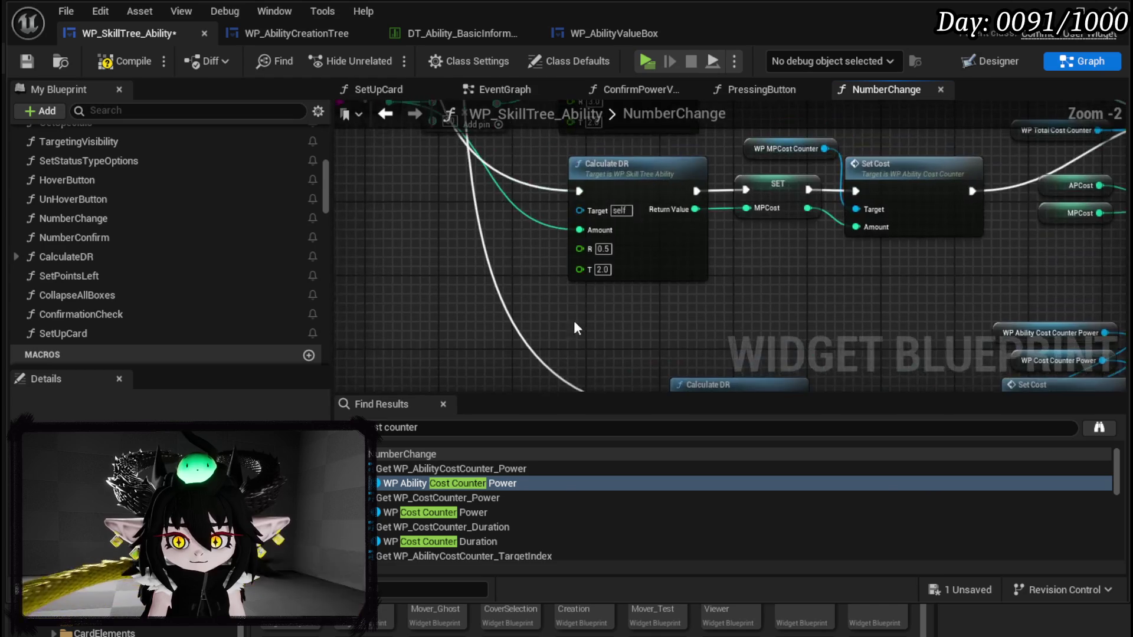
scroll(561, 248, up, 2)
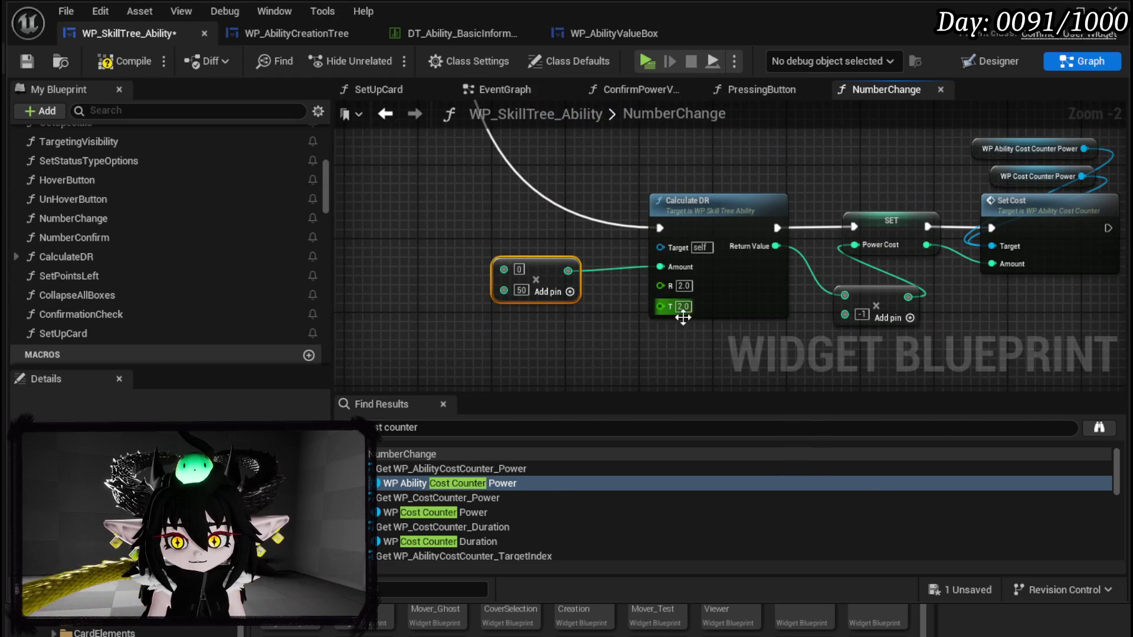
Step: Run Calculate DR from the Switch on String's APs output
mouse_move(601, 196)
mouse_down()
mouse_move(596, 283)
mouse_move(637, 278)
mouse_move(675, 295)
mouse_up()
scroll(532, 232, down, 2)
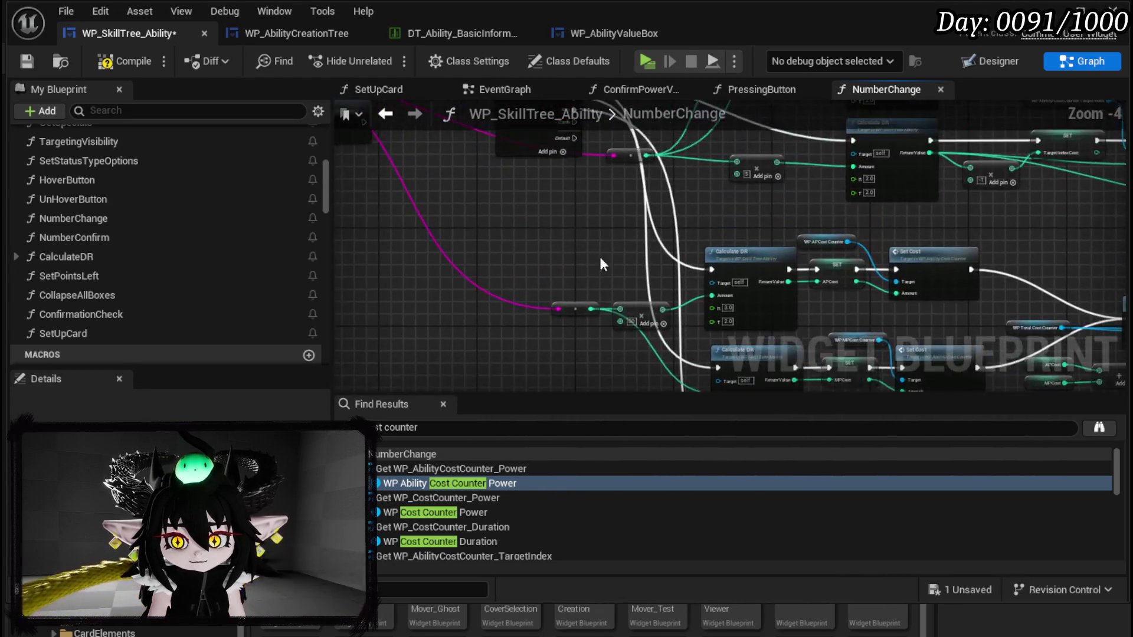
scroll(572, 262, up, 2)
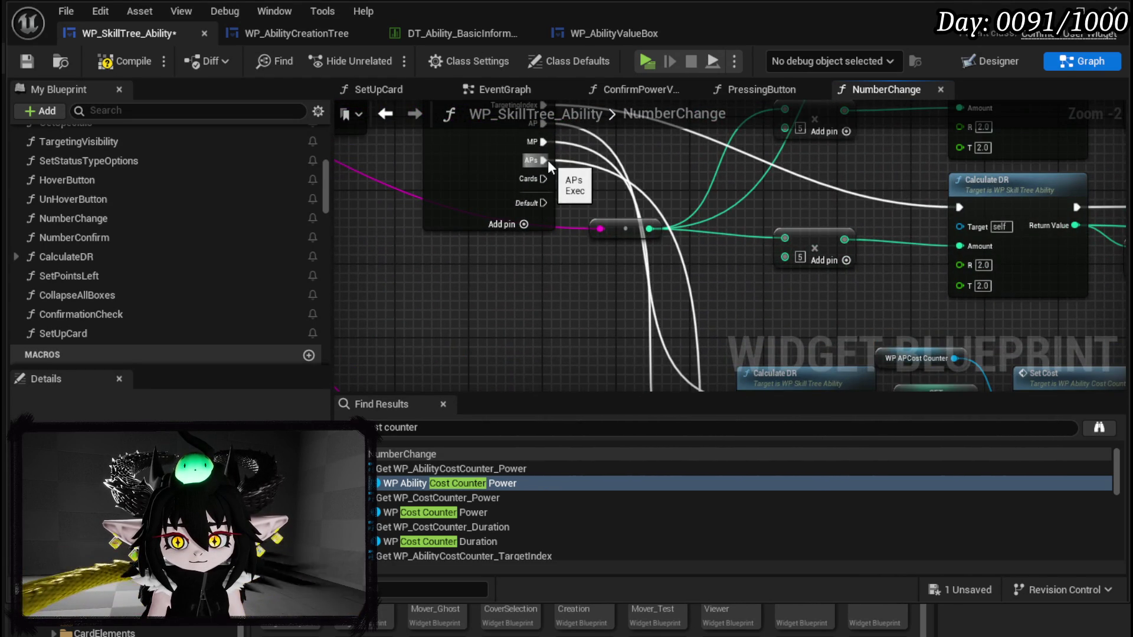
click(583, 468)
mouse_move(583, 470)
mouse_down()
mouse_move(766, 279)
mouse_move(877, 259)
mouse_move(859, 264)
mouse_up()
Step: Copy and paste the whole power-cost node chain
scroll(763, 294, down, 2)
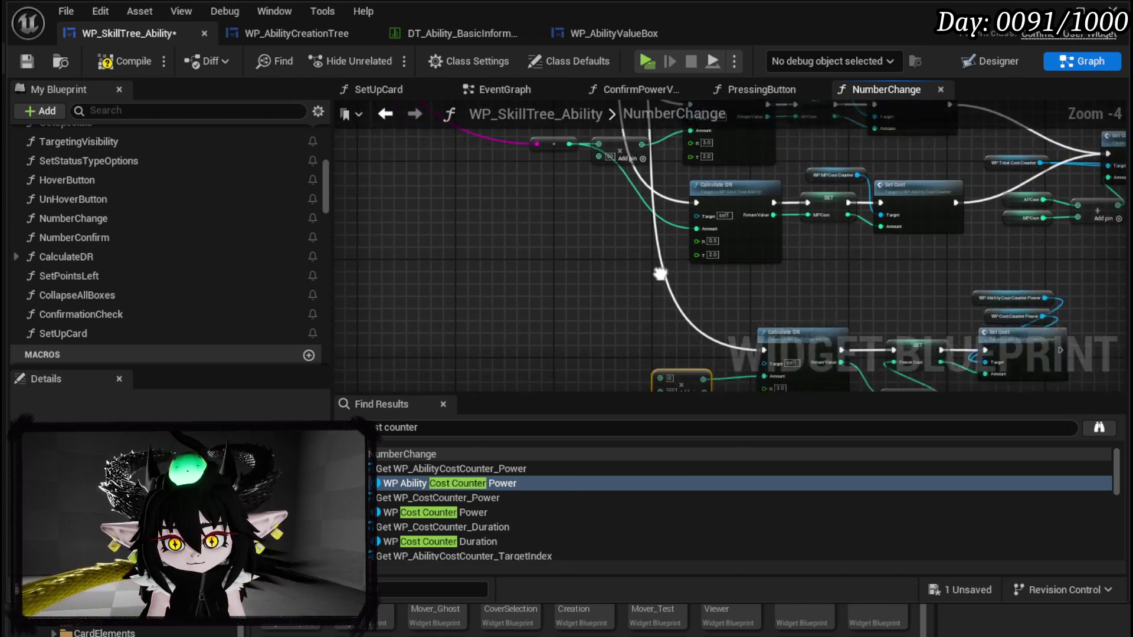
mouse_move(568, 160)
mouse_down()
mouse_move(578, 190)
mouse_move(678, 270)
mouse_move(601, 309)
mouse_move(832, 188)
mouse_up()
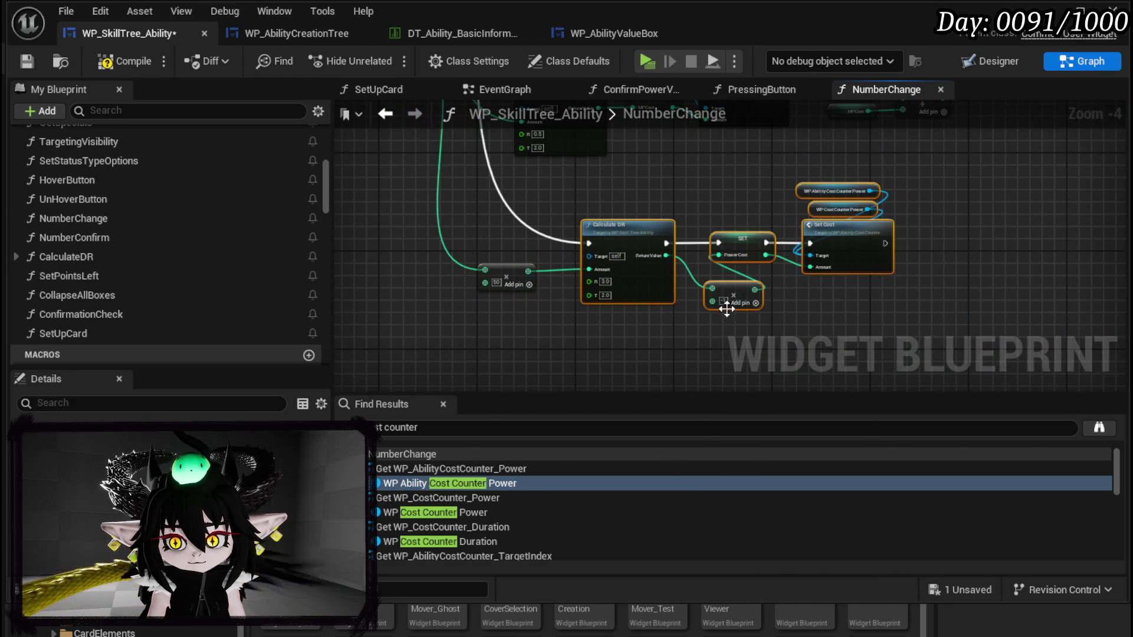
mouse_move(706, 349)
mouse_down()
mouse_move(685, 261)
mouse_move(564, 283)
mouse_move(625, 299)
mouse_up()
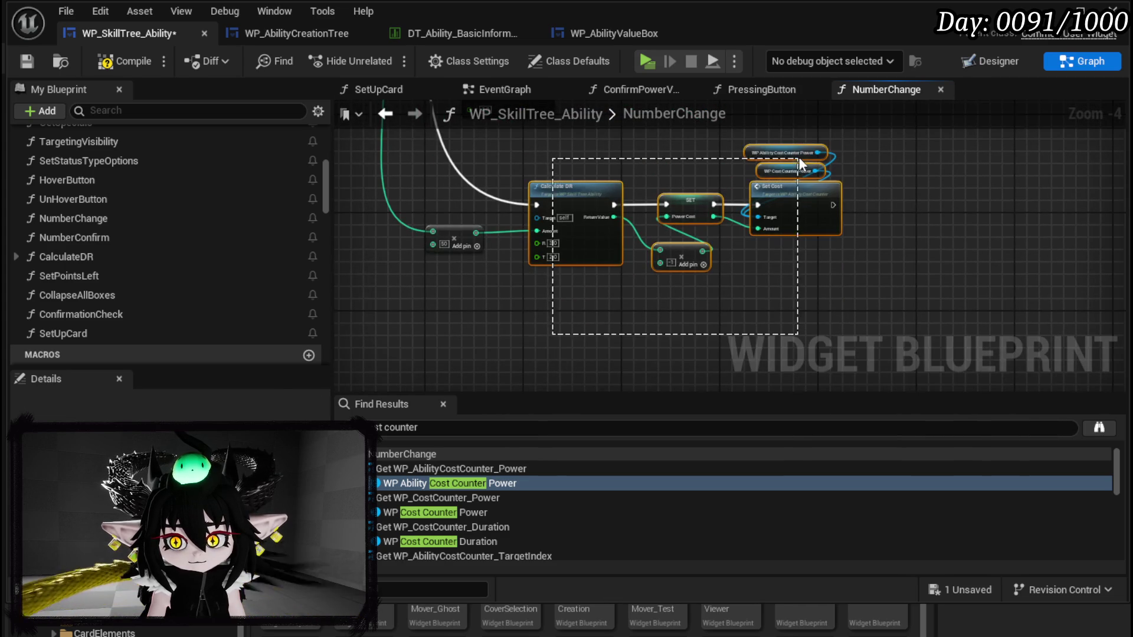
key(ctrl+c)
key(ctrl+v)
Step: Place the pasted chain below the original and feed the ×50 value into its Amount
drag(681, 323, 699, 323)
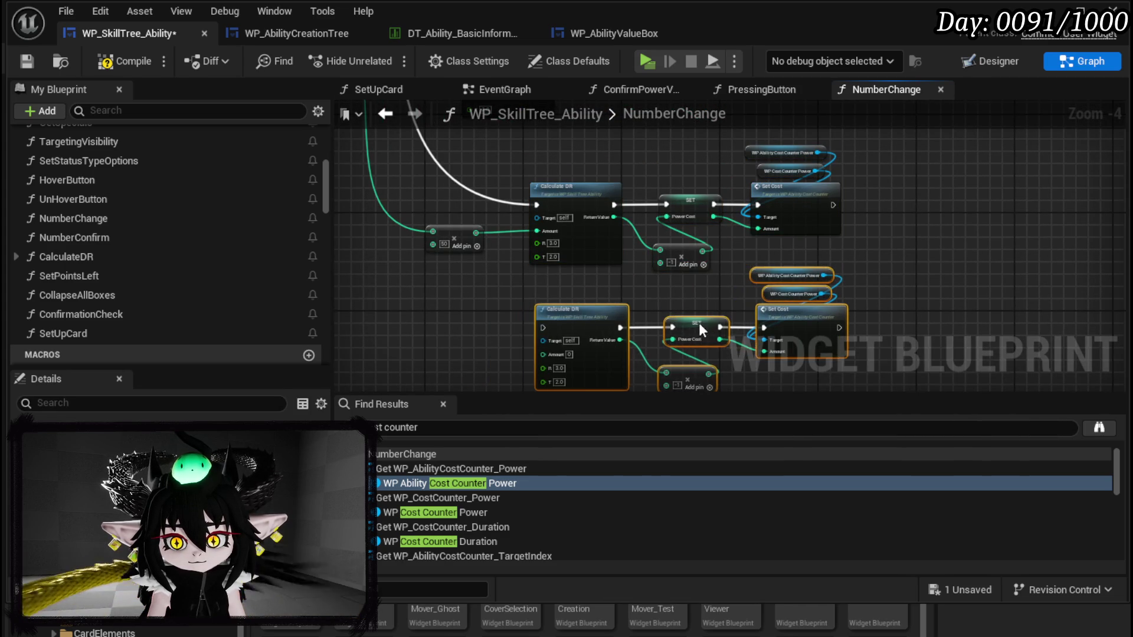
mouse_move(558, 275)
mouse_down()
mouse_move(607, 260)
mouse_move(570, 251)
mouse_up()
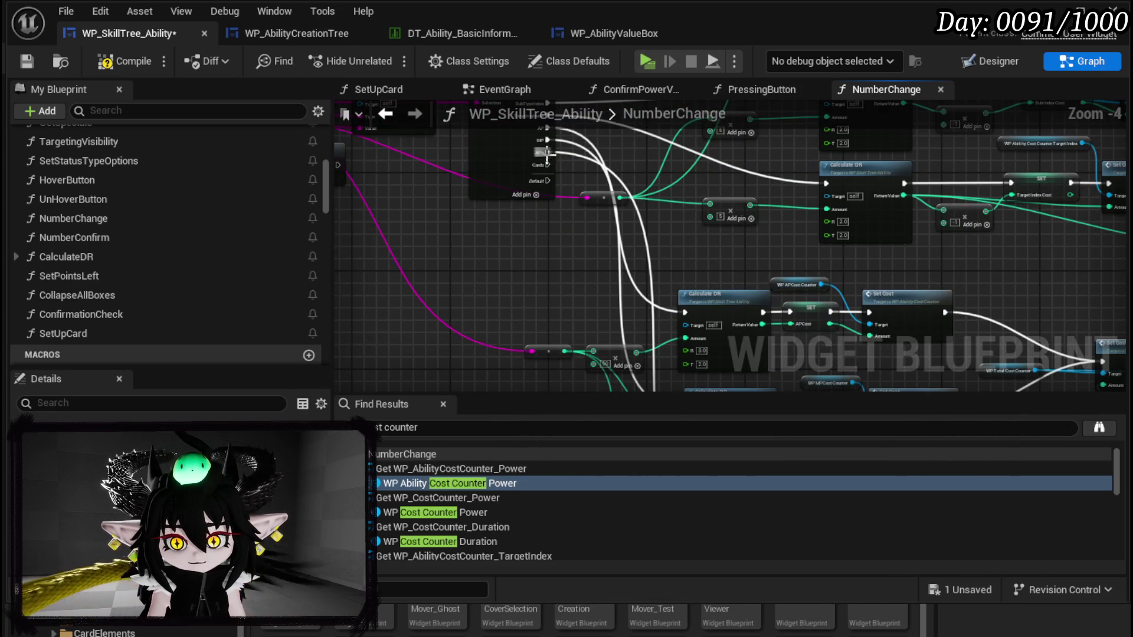
drag(549, 165, 678, 307)
mouse_move(767, 221)
mouse_down()
mouse_move(513, 266)
mouse_move(511, 300)
mouse_up()
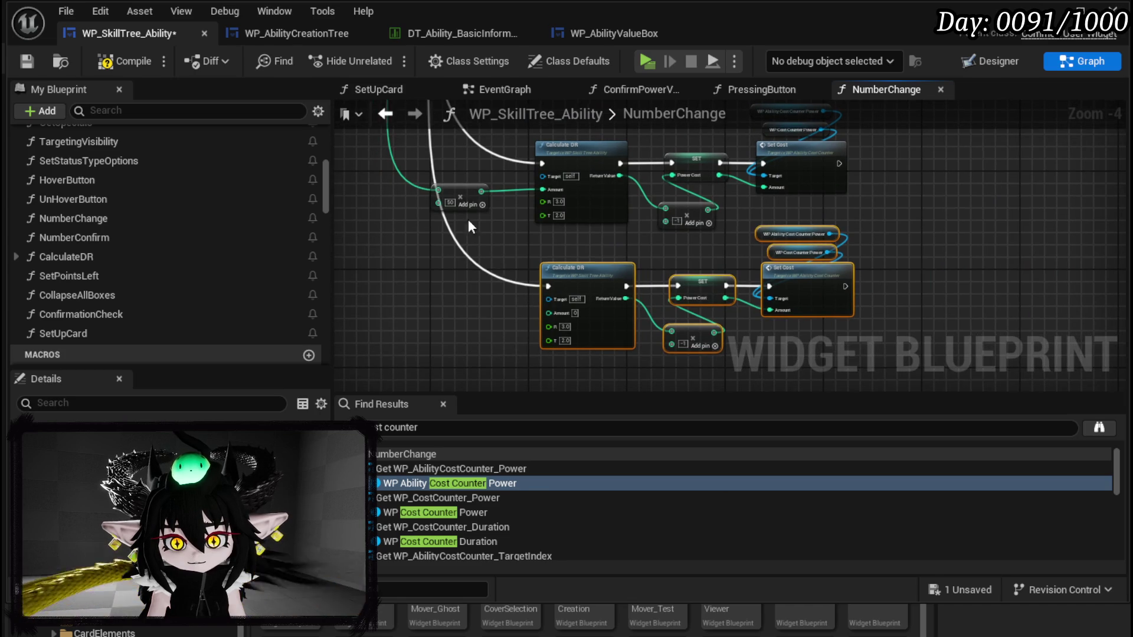
drag(438, 190, 555, 314)
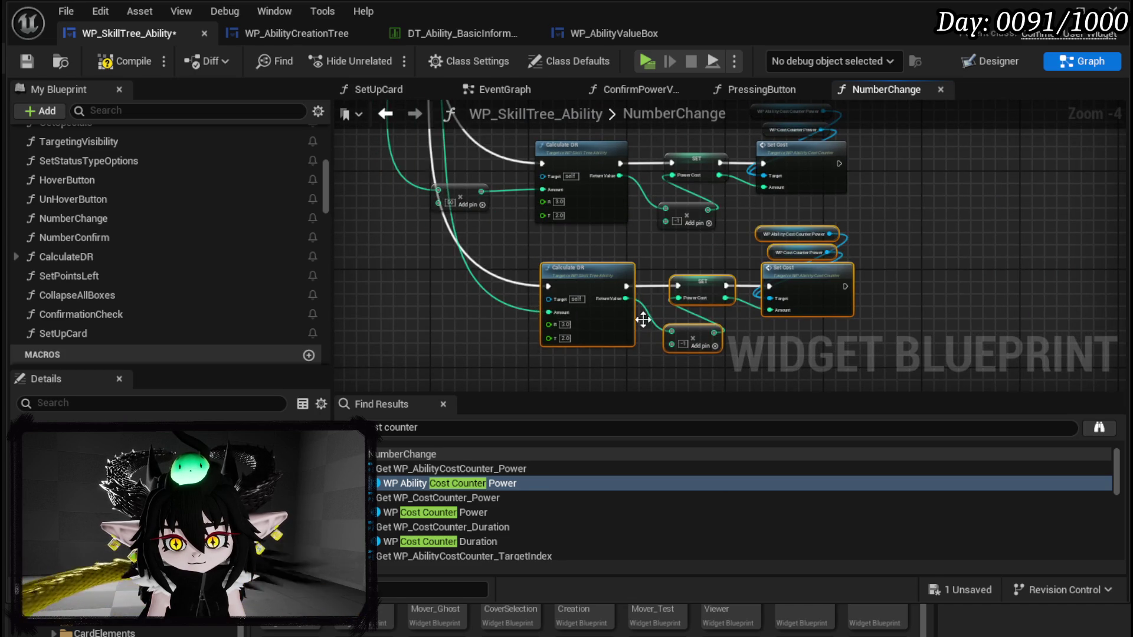
Step: Compile and save WP_SkillTree_Ability
scroll(714, 327, up, 2)
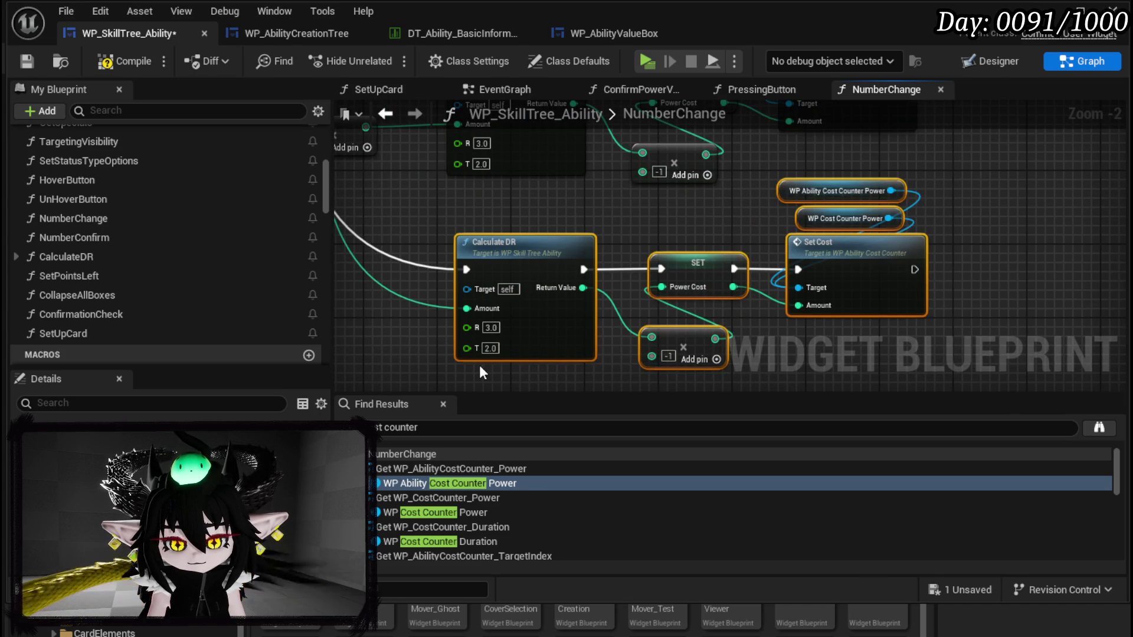
click(627, 342)
scroll(605, 376, down, 4)
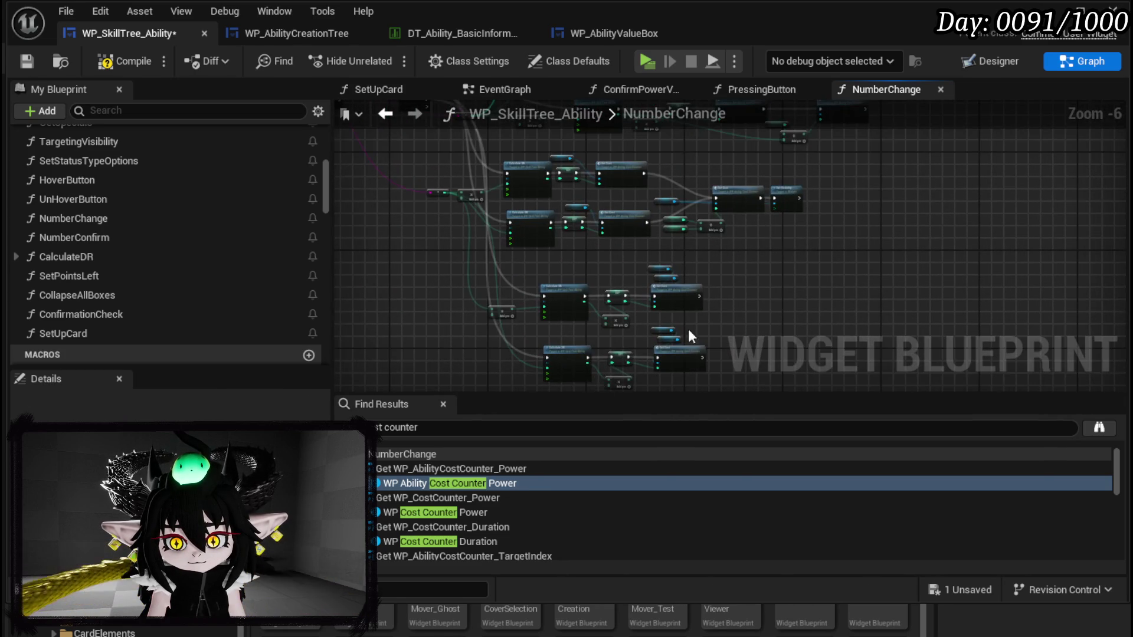
scroll(688, 331, down, 2)
scroll(700, 314, up, 2)
scroll(700, 314, up, 4)
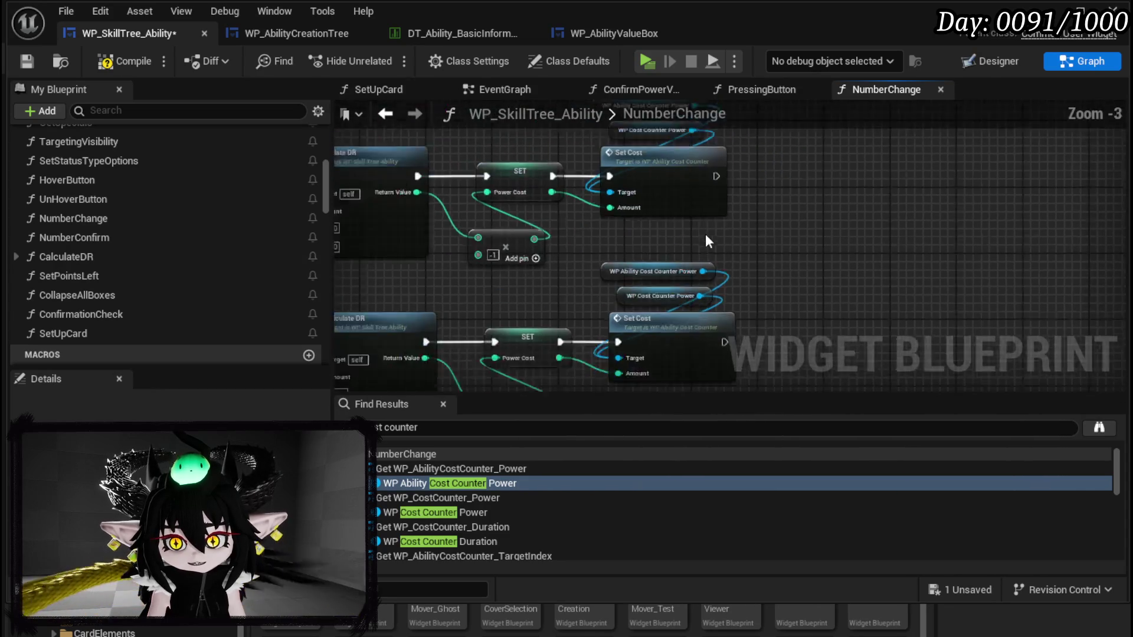
scroll(703, 249, down, 2)
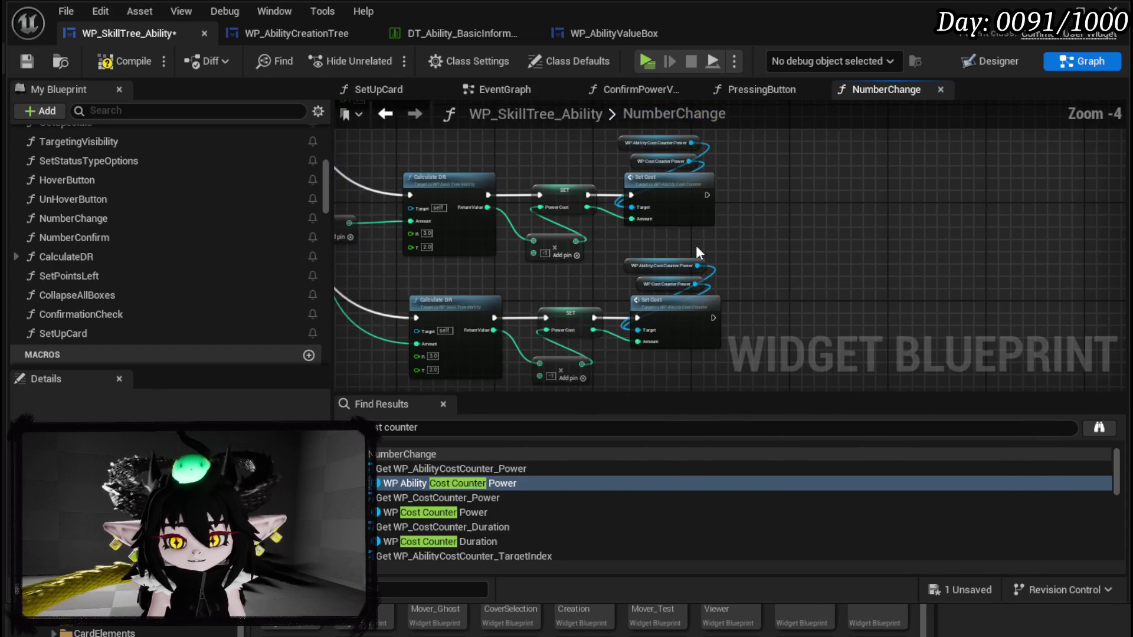
click(28, 60)
scroll(761, 198, down, 3)
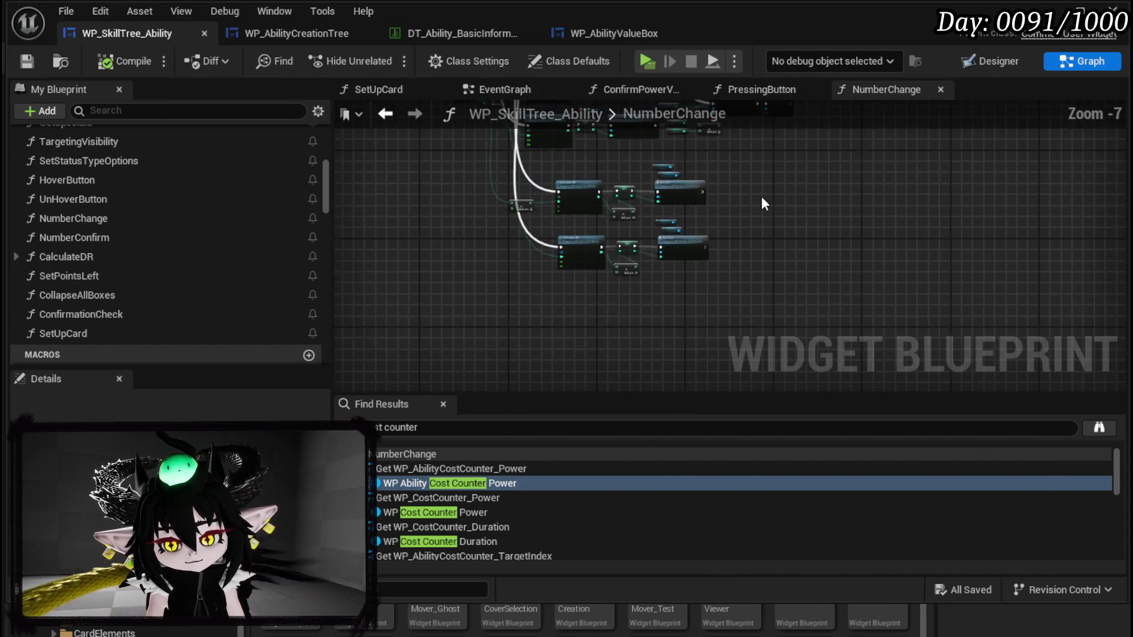
Step: In PressingButton, line up the two SET Type nodes and save the blueprint
scroll(768, 209, up, 1)
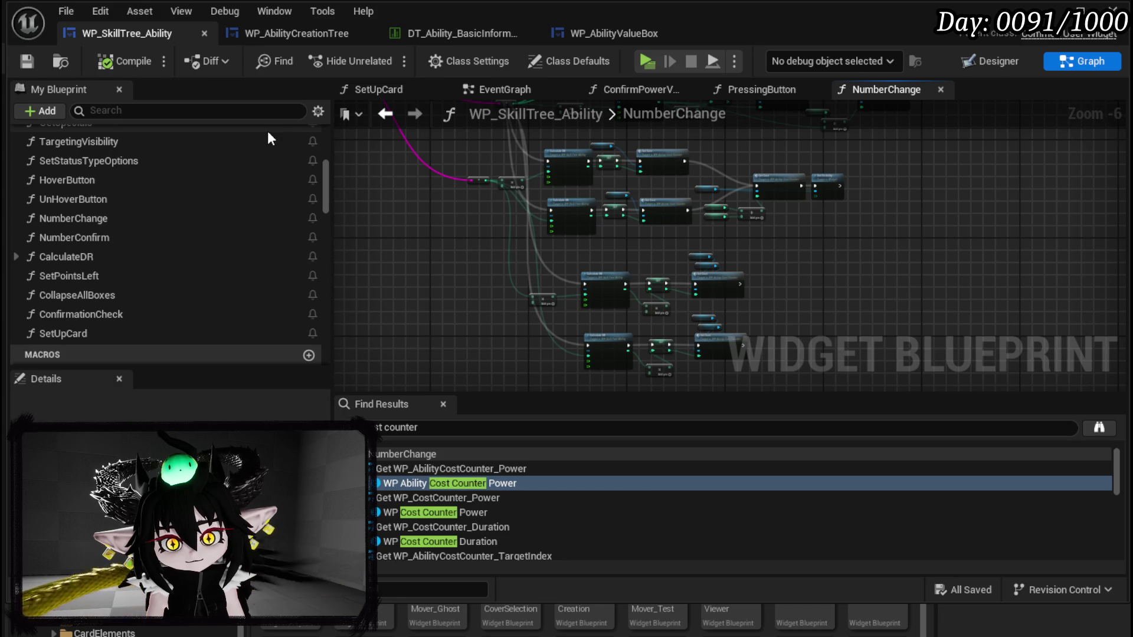
scroll(267, 131, up, 10)
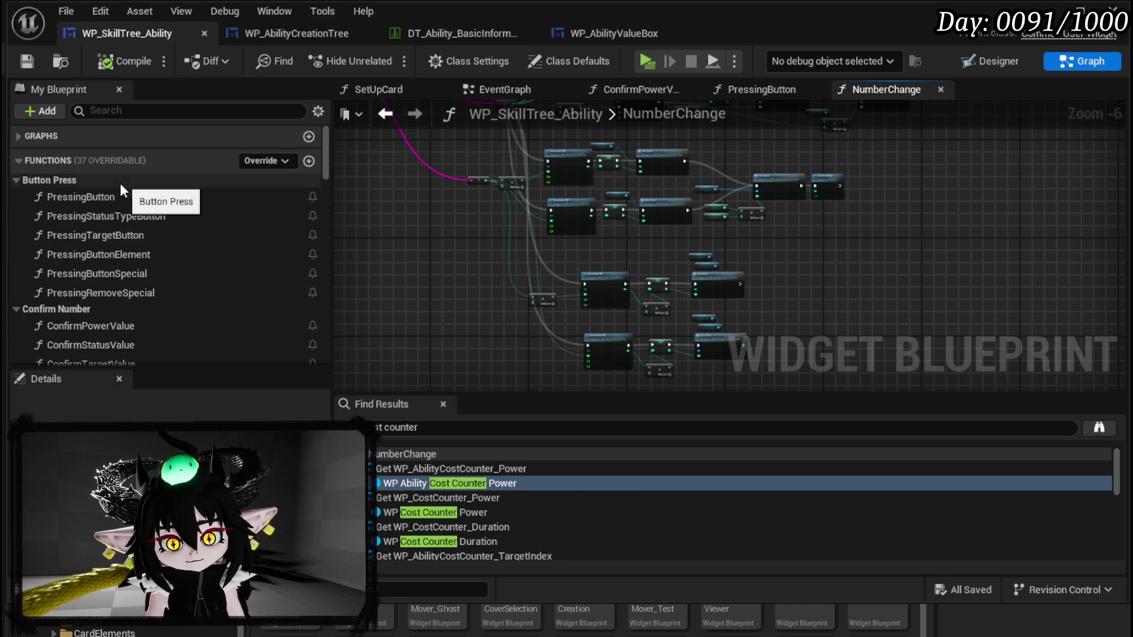
double_click(112, 194)
scroll(528, 279, down, 4)
scroll(458, 243, up, 2)
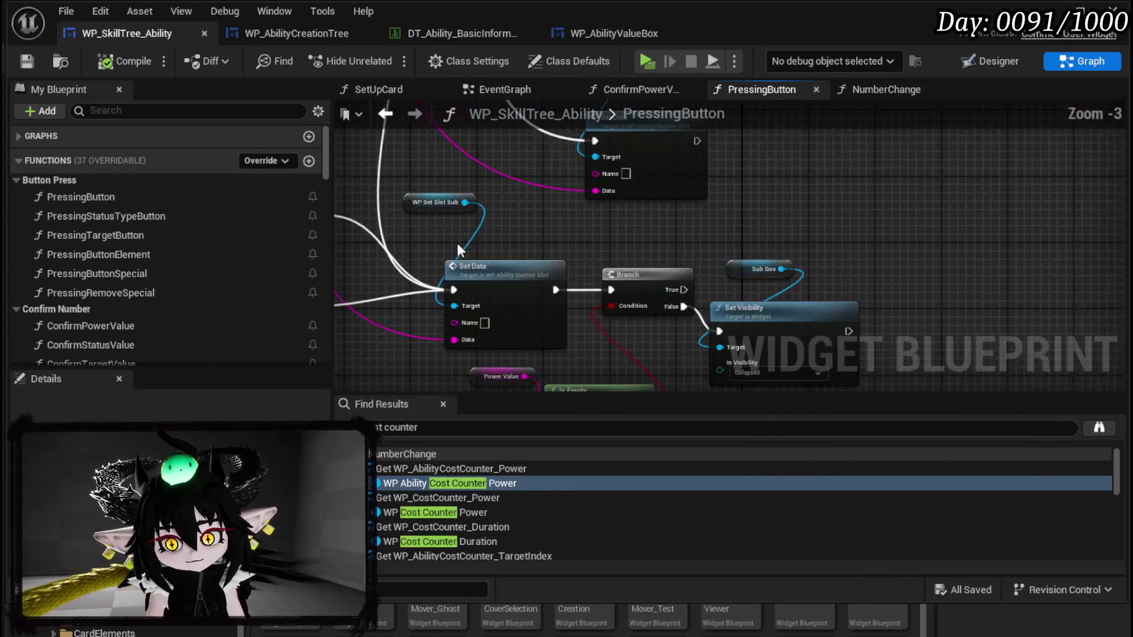
scroll(458, 243, up, 1)
drag(458, 244, 697, 221)
drag(520, 275, 536, 282)
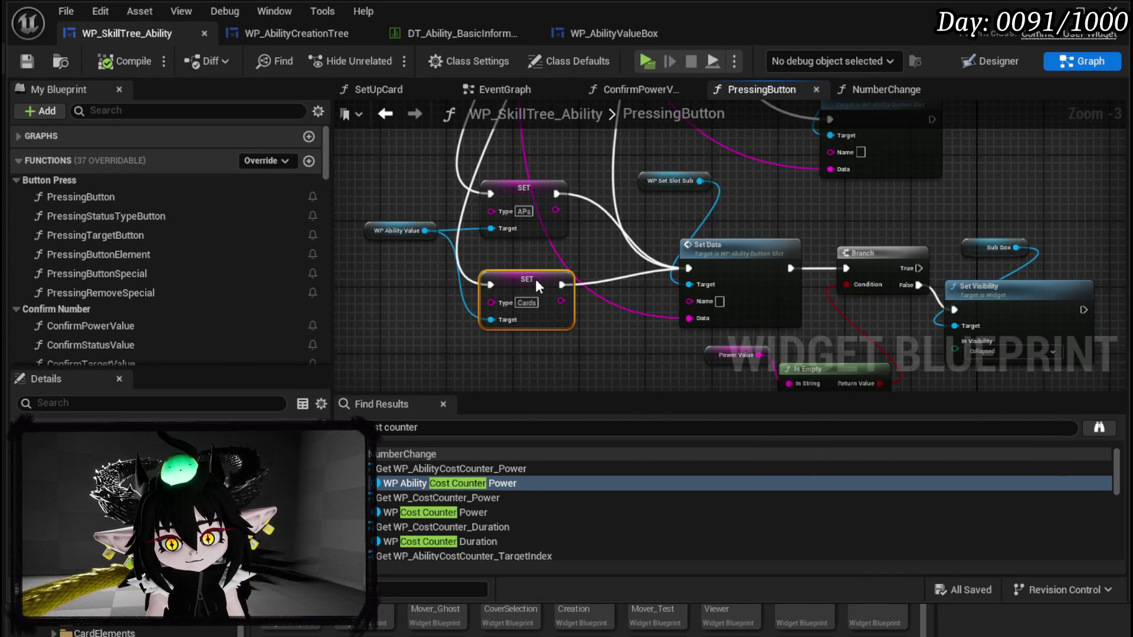
drag(467, 336, 535, 200)
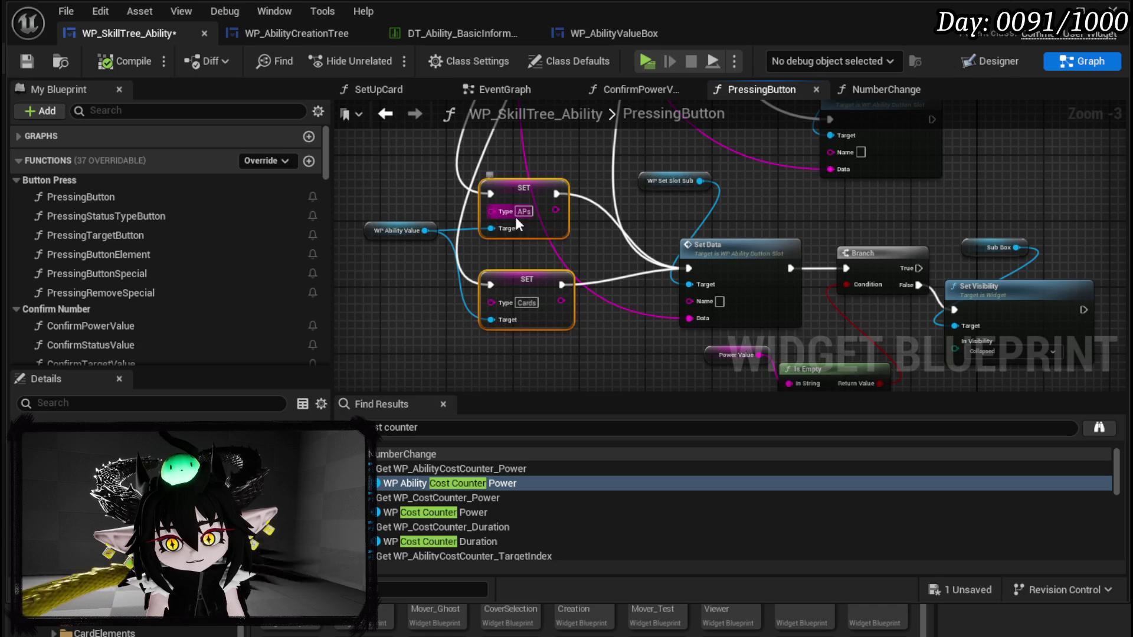
click(420, 296)
click(26, 62)
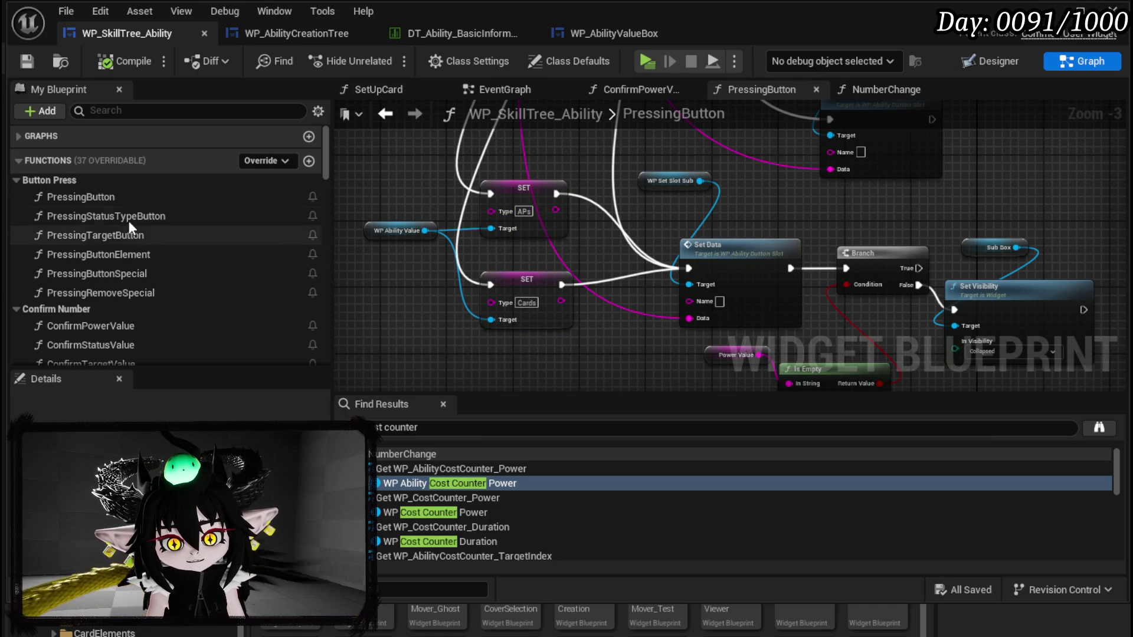
Step: Open NumberChange and bring its Switch on String node into view
scroll(133, 296, down, 3)
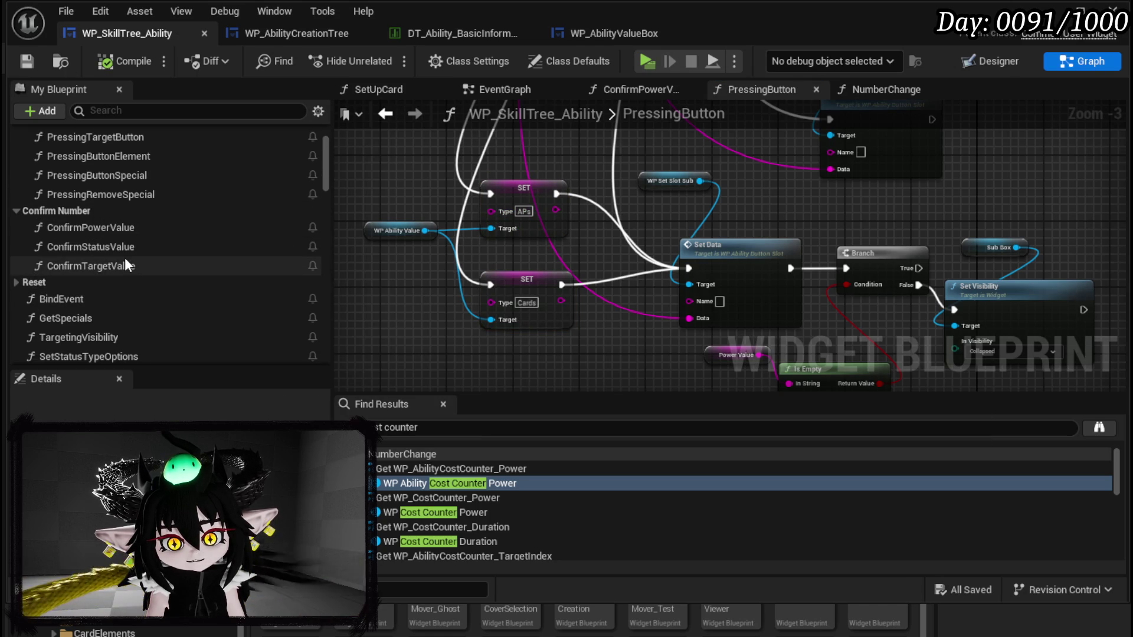
scroll(125, 257, down, 3)
double_click(116, 292)
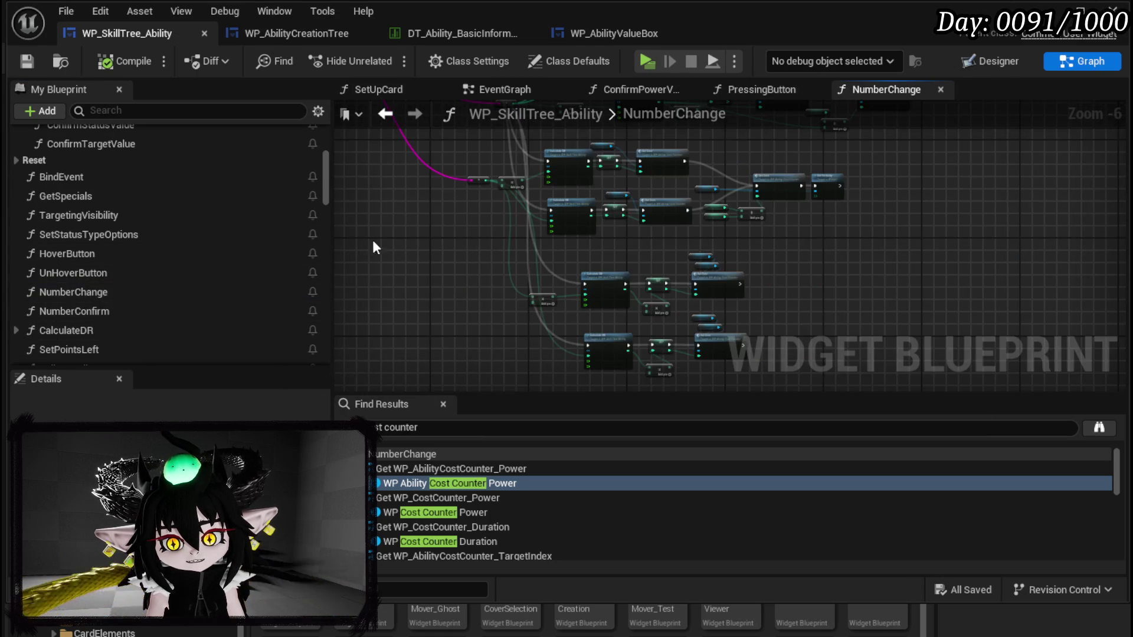
scroll(491, 249, up, 3)
drag(508, 277, 548, 339)
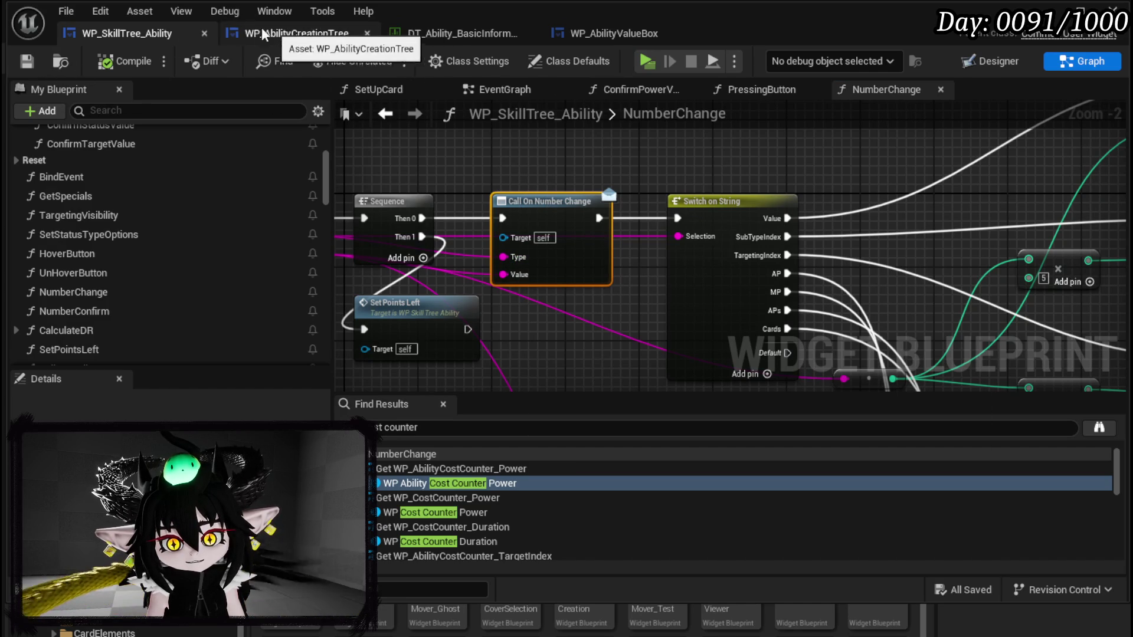
Step: Open WP_AbilityCreationTree's NumberChangeBus graph and select its Switch on String node (AP, MP, CardGainIndex cases)
click(319, 34)
scroll(112, 272, up, 3)
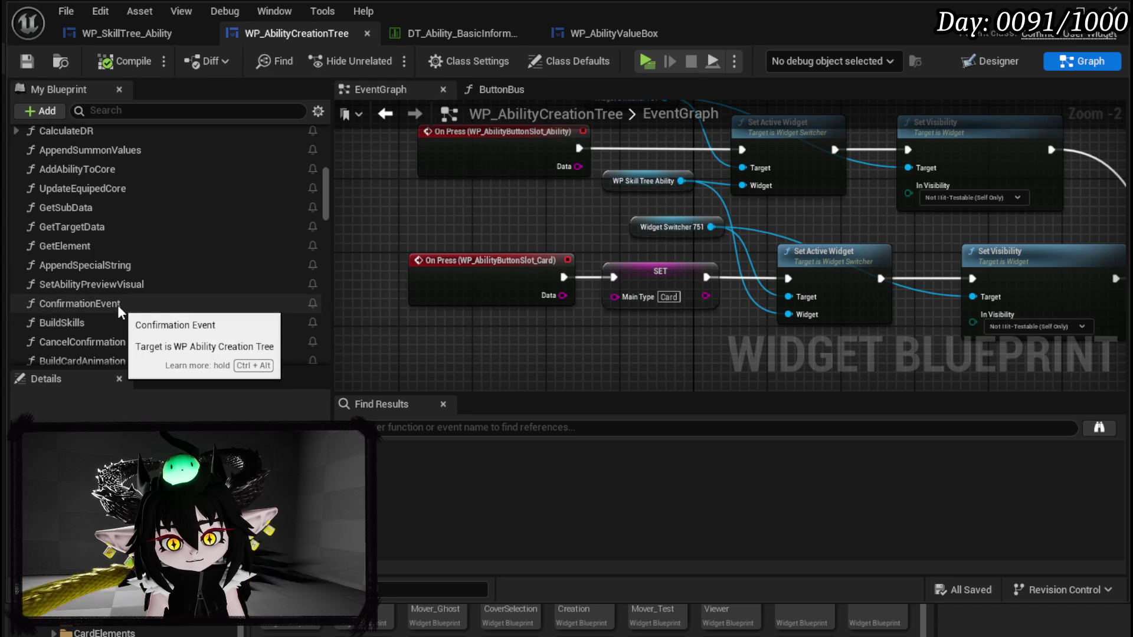
scroll(118, 305, up, 1)
scroll(141, 314, down, 2)
scroll(141, 314, up, 2)
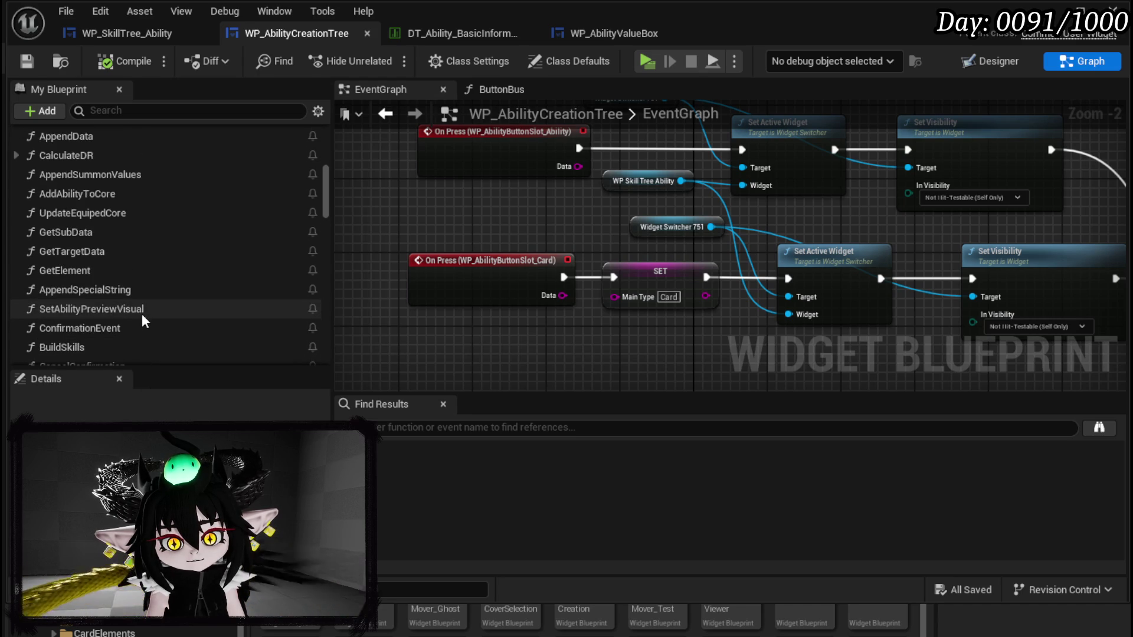
scroll(141, 314, up, 5)
scroll(142, 313, up, 5)
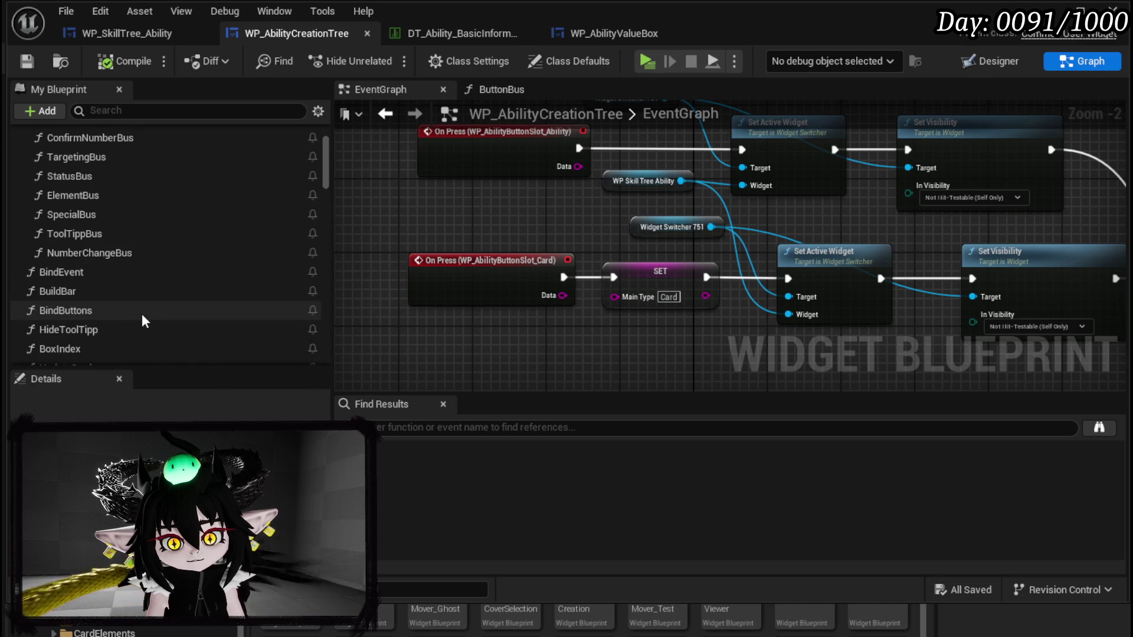
double_click(126, 254)
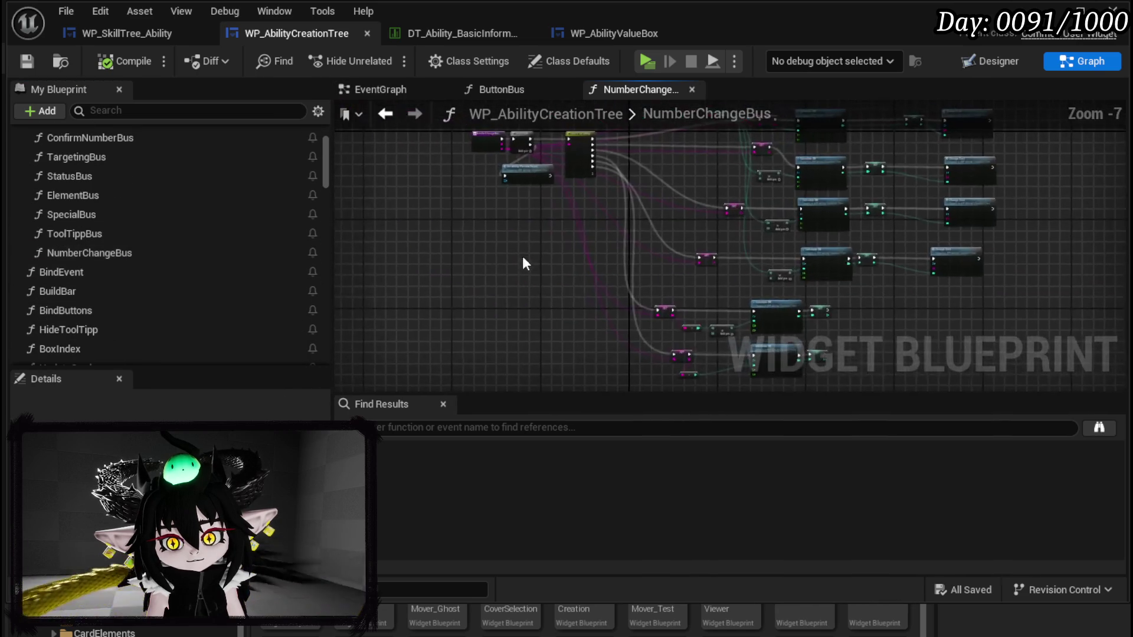
scroll(502, 277, up, 5)
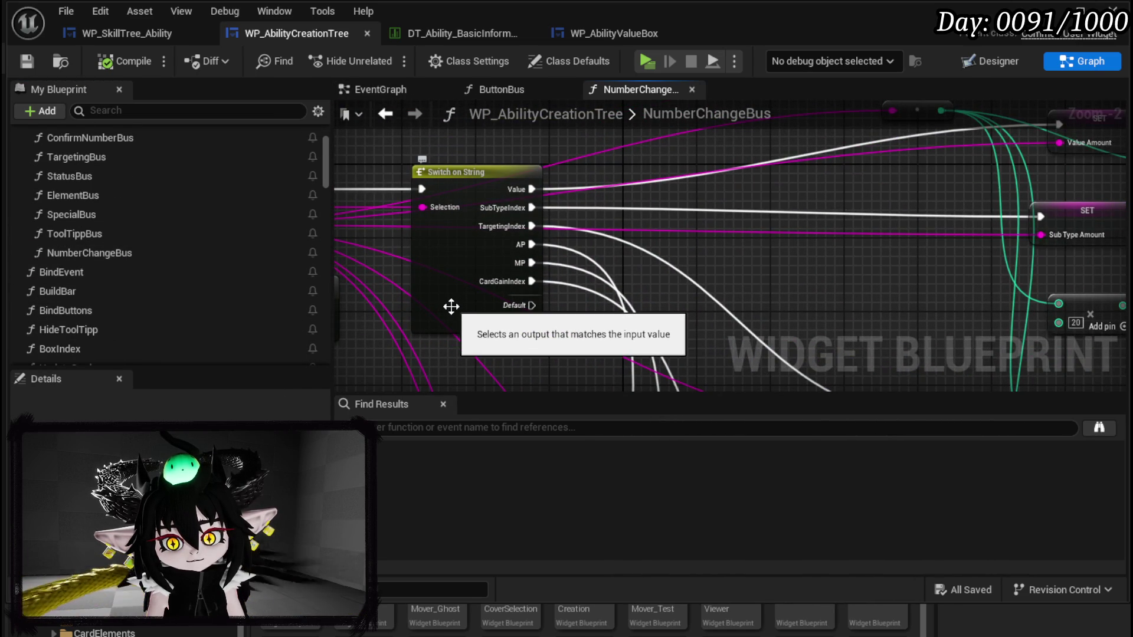
click(451, 307)
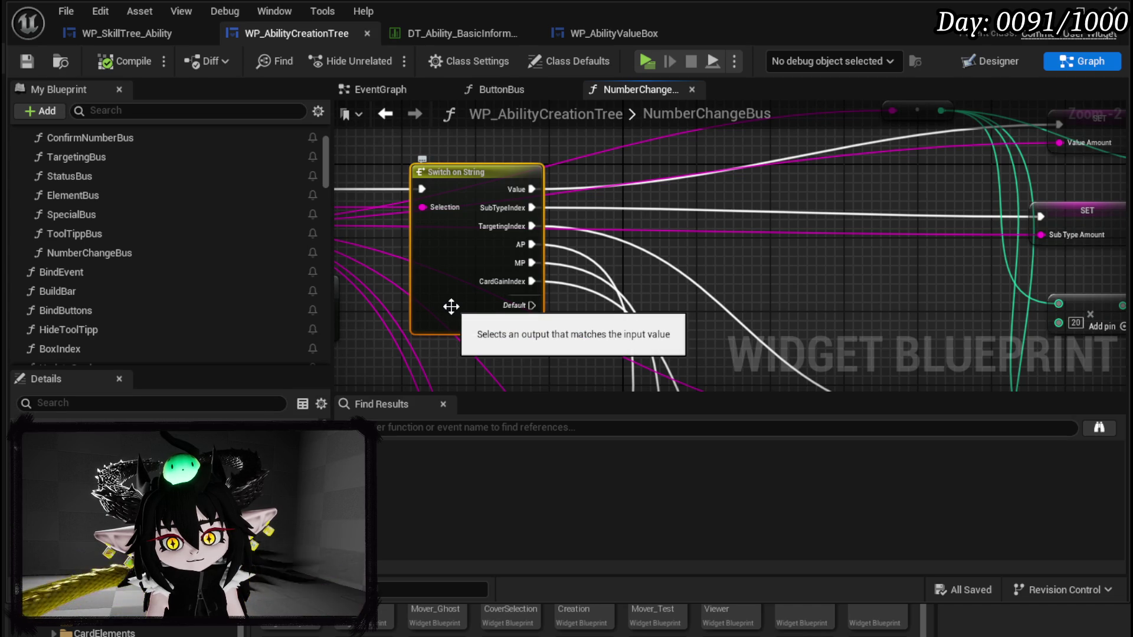
Step: Add a new case pin to the Switch on String and rename it APs
mouse_move(451, 306)
mouse_down()
mouse_move(458, 265)
mouse_move(660, 282)
mouse_move(432, 250)
mouse_move(424, 109)
mouse_up()
scroll(622, 232, down, 3)
mouse_move(562, 246)
mouse_down()
mouse_move(484, 271)
mouse_move(514, 313)
mouse_move(551, 321)
mouse_up()
scroll(482, 300, up, 4)
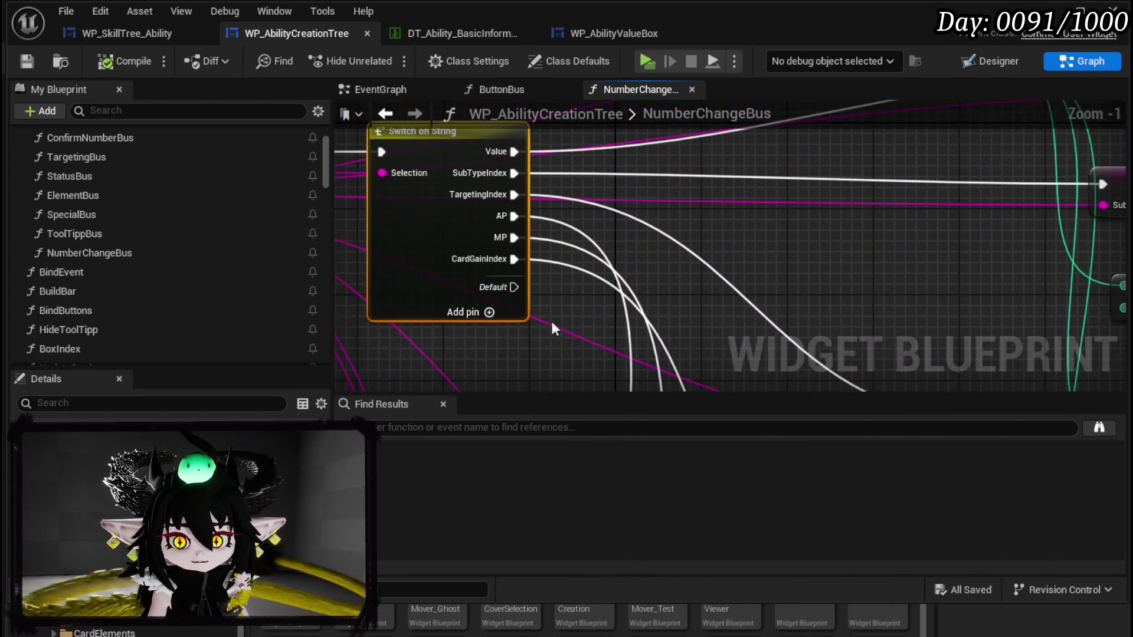
click(485, 312)
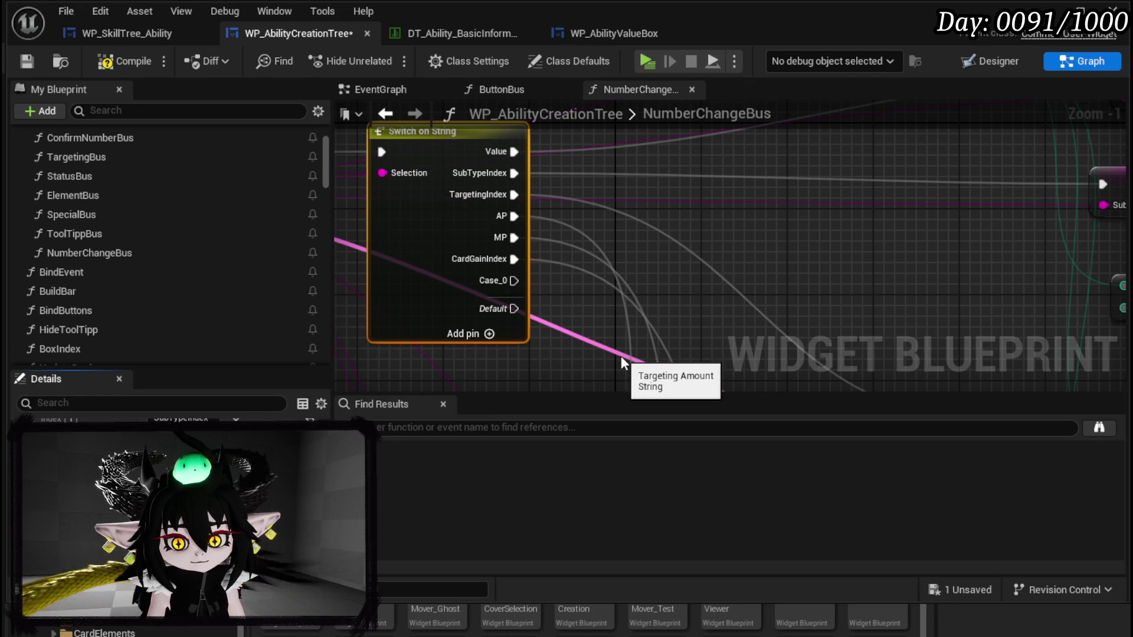
key(Return)
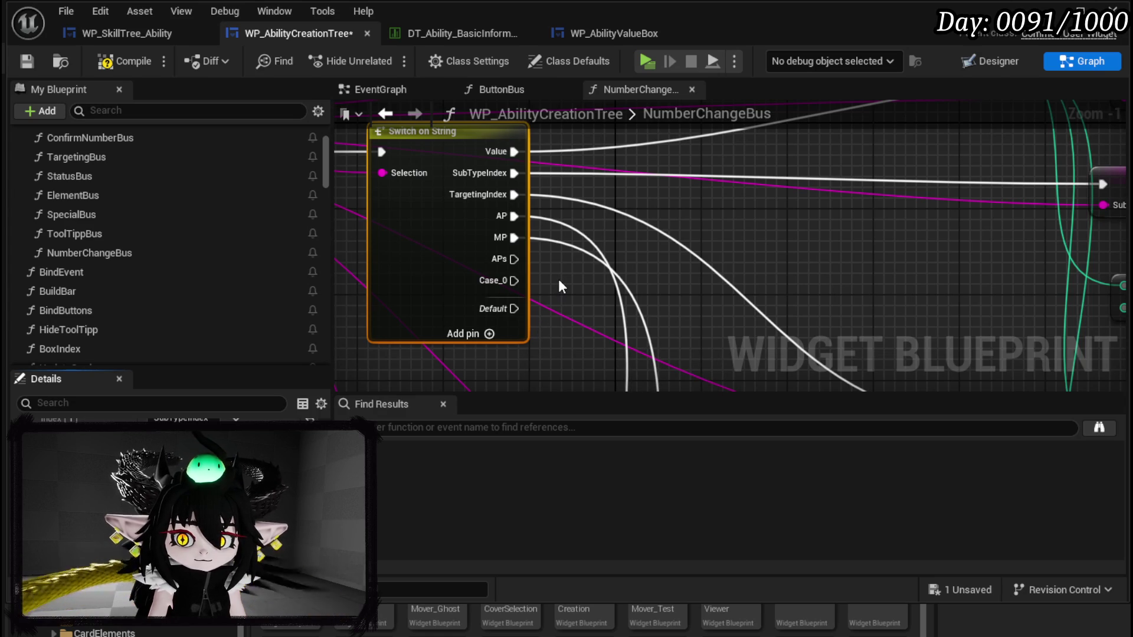
Step: Wire the APs case to the Targeting Amount setter and the Cards case to the Sub Type Amount setter
mouse_move(562, 281)
mouse_down()
mouse_move(531, 255)
mouse_move(539, 321)
mouse_up()
scroll(539, 321, down, 2)
mouse_move(693, 345)
mouse_down()
mouse_move(555, 265)
mouse_move(543, 238)
mouse_move(544, 137)
mouse_move(523, 258)
mouse_move(531, 233)
mouse_move(579, 362)
mouse_move(607, 362)
mouse_move(467, 223)
mouse_up()
scroll(590, 278, down, 1)
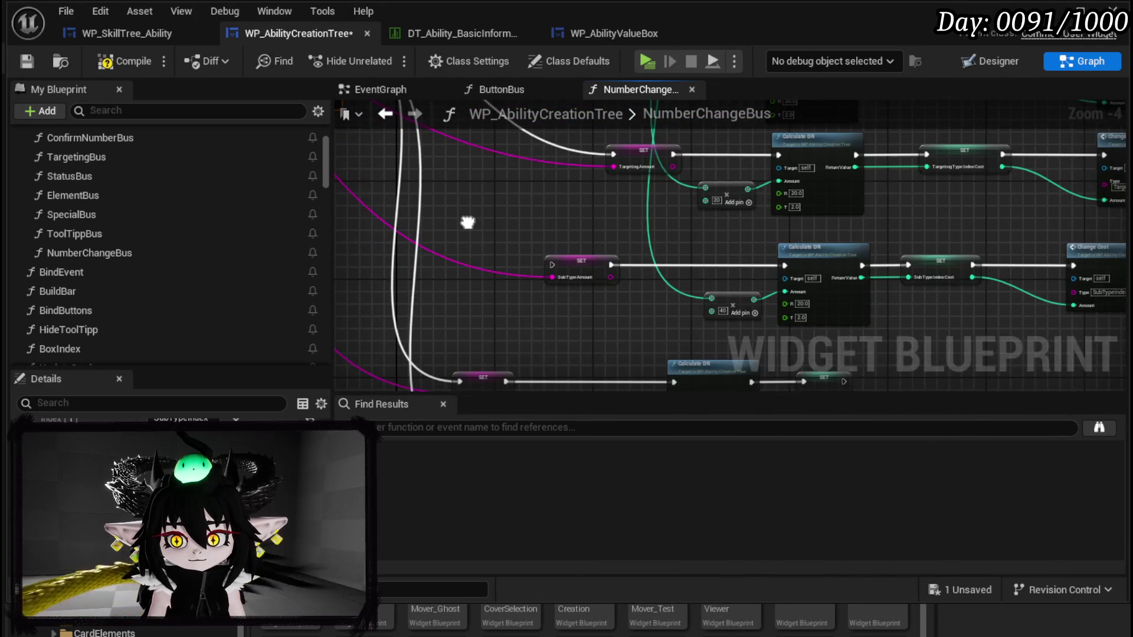
scroll(562, 242, up, 3)
drag(700, 259, 499, 171)
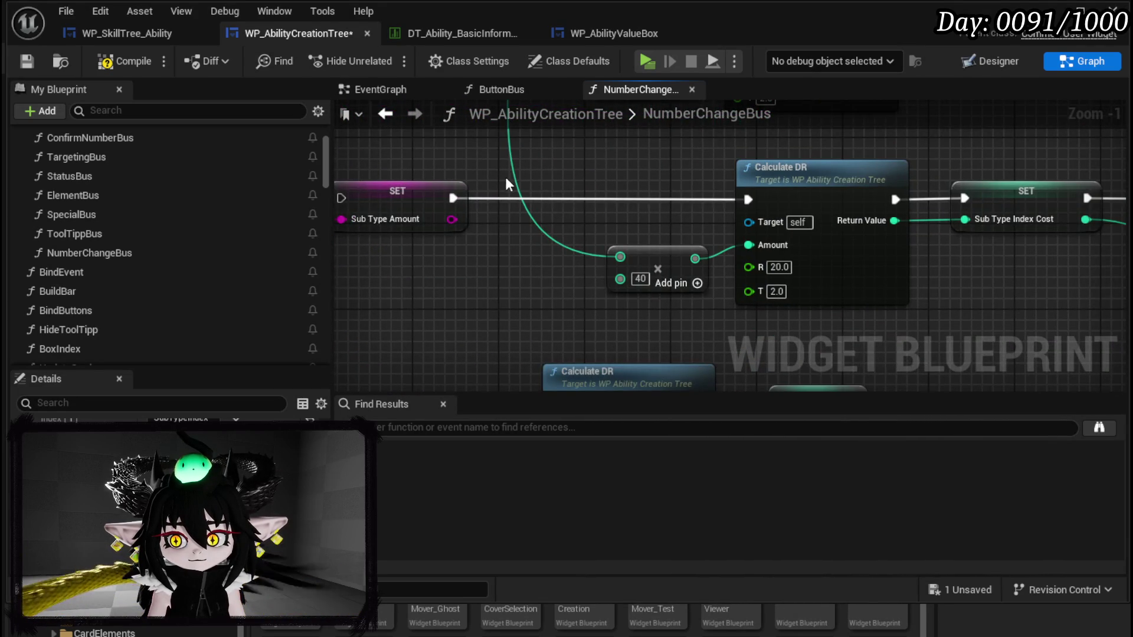
scroll(505, 176, down, 2)
mouse_move(463, 235)
mouse_down()
mouse_move(359, 237)
mouse_move(733, 309)
mouse_move(614, 266)
mouse_move(522, 254)
mouse_move(585, 272)
mouse_move(776, 286)
mouse_up()
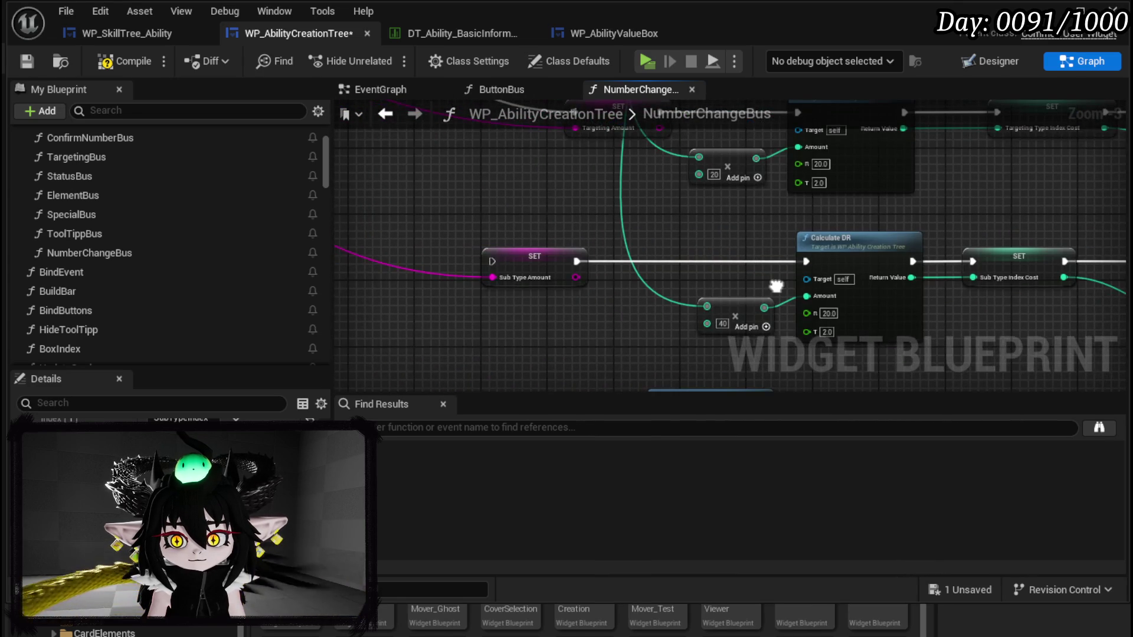
scroll(567, 233, down, 2)
scroll(507, 226, up, 3)
mouse_move(409, 177)
mouse_down()
mouse_move(716, 285)
mouse_move(737, 267)
mouse_up()
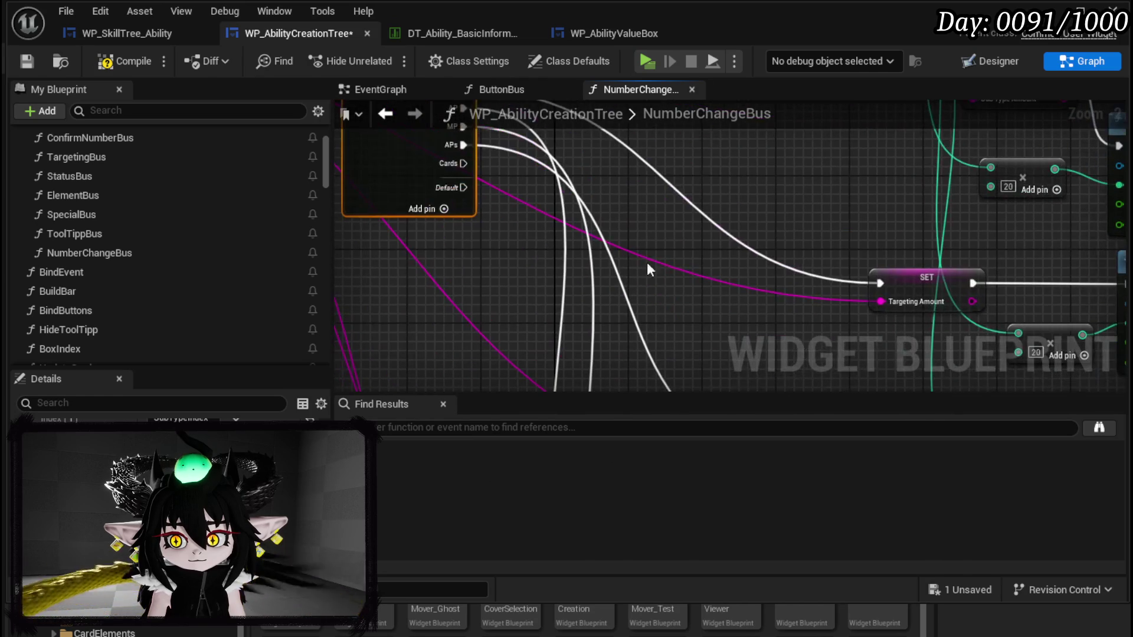
mouse_move(458, 161)
mouse_down()
mouse_move(743, 315)
mouse_move(765, 171)
mouse_move(788, 181)
mouse_up()
scroll(826, 248, down, 5)
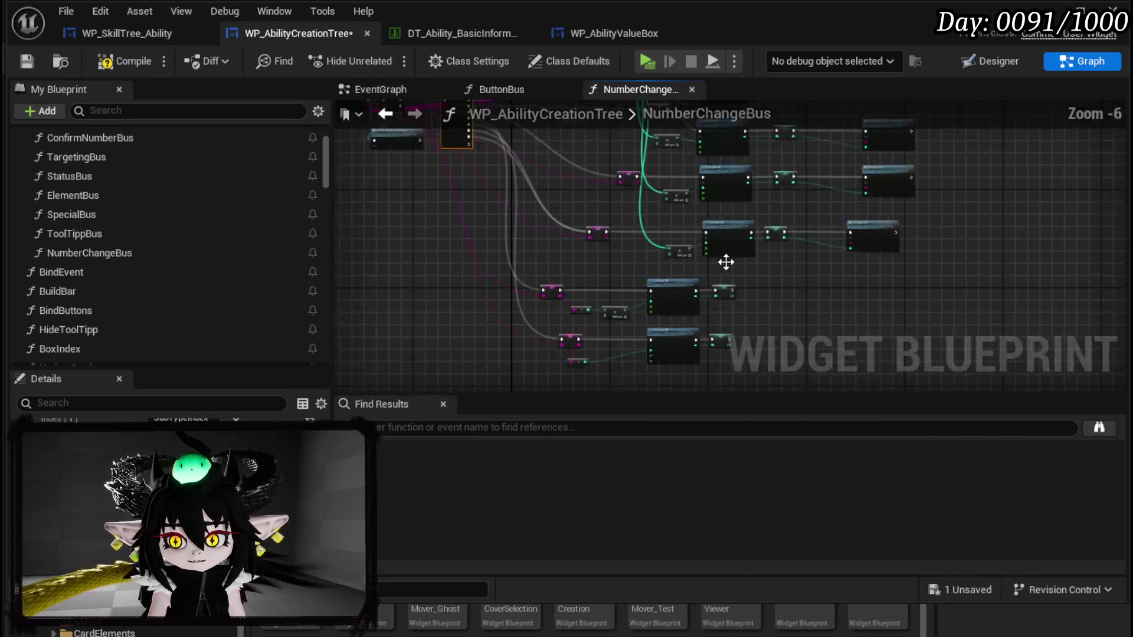
scroll(591, 269, up, 5)
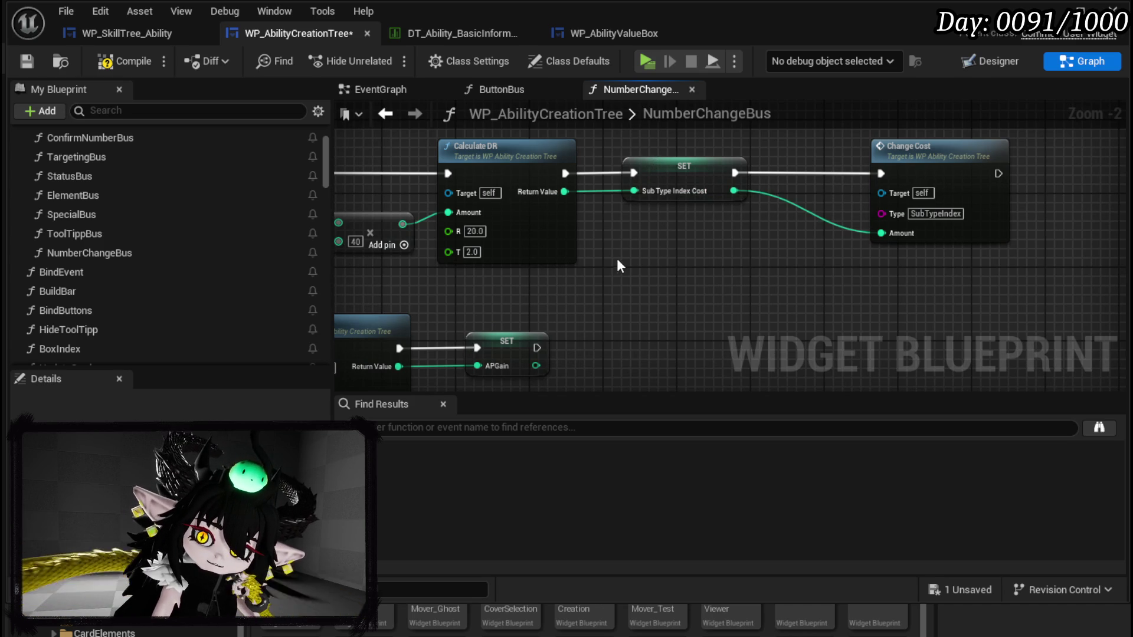
Step: Save and compile, disconnecting the Sub Type Amount setter from Calculate DR
click(26, 60)
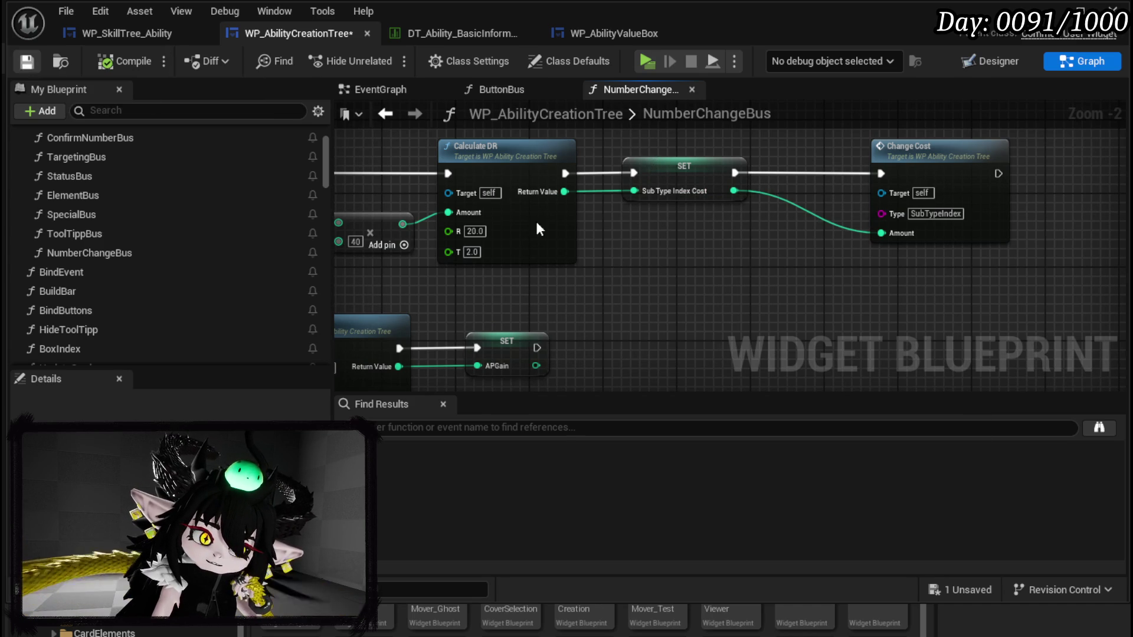
alt+click(478, 225)
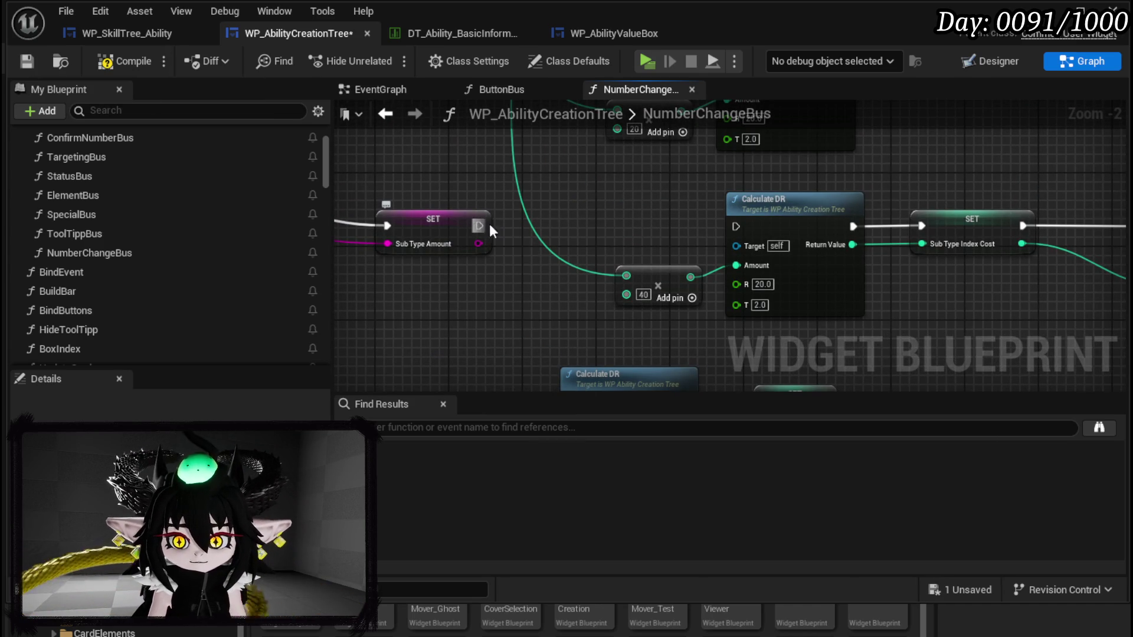
click(26, 60)
scroll(497, 155, down, 3)
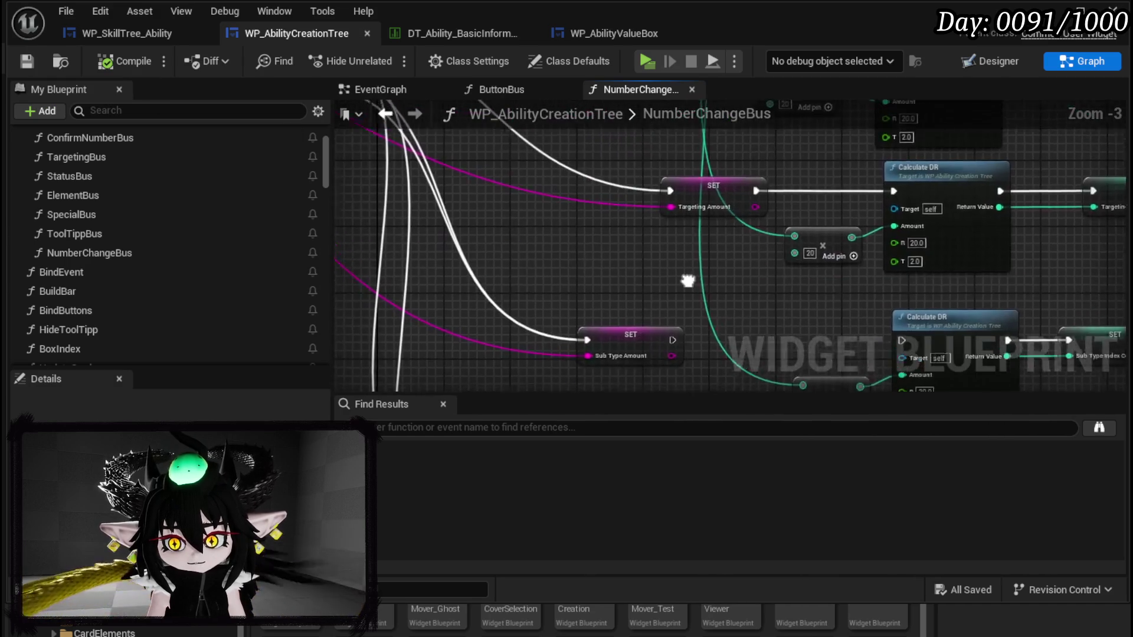
drag(694, 278, 690, 305)
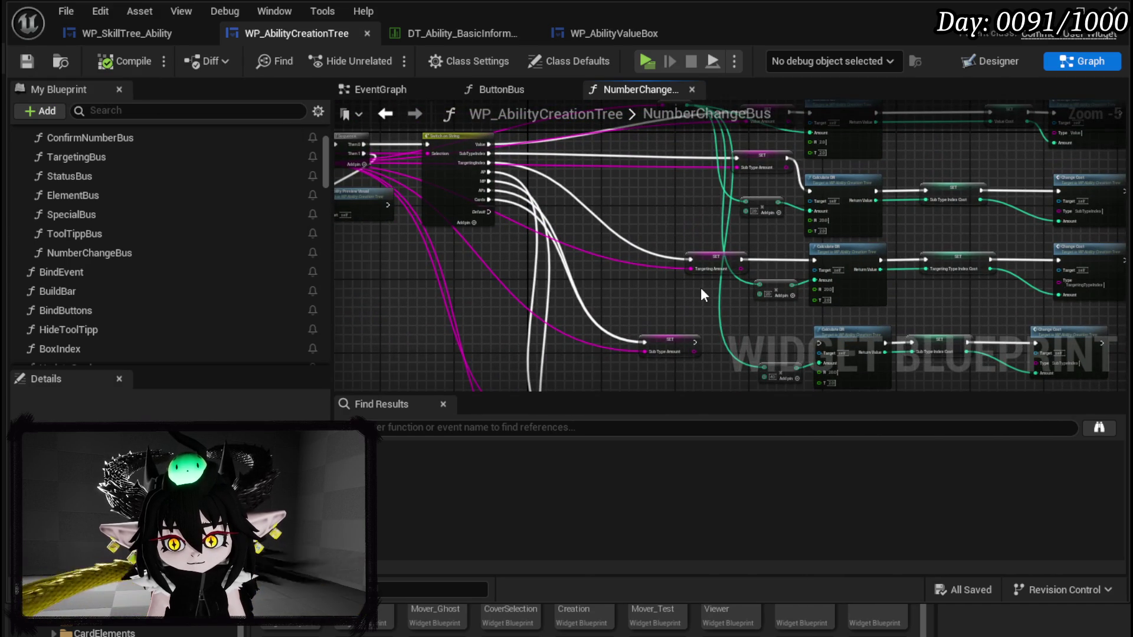
scroll(700, 288, up, 2)
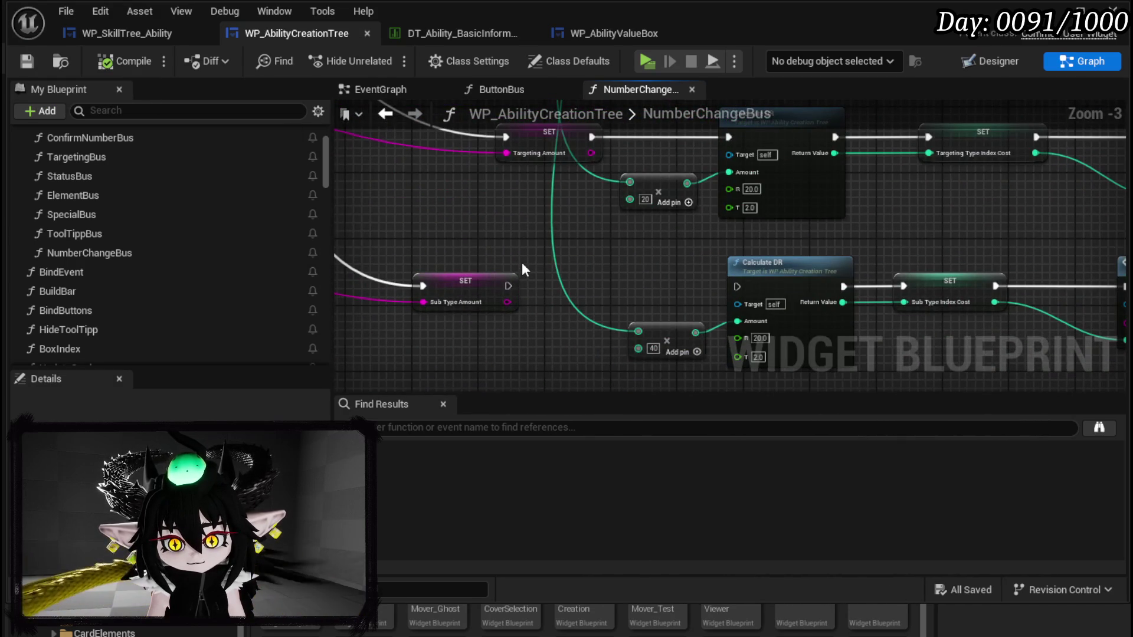
mouse_move(522, 262)
mouse_down()
mouse_move(708, 330)
mouse_move(827, 354)
mouse_up()
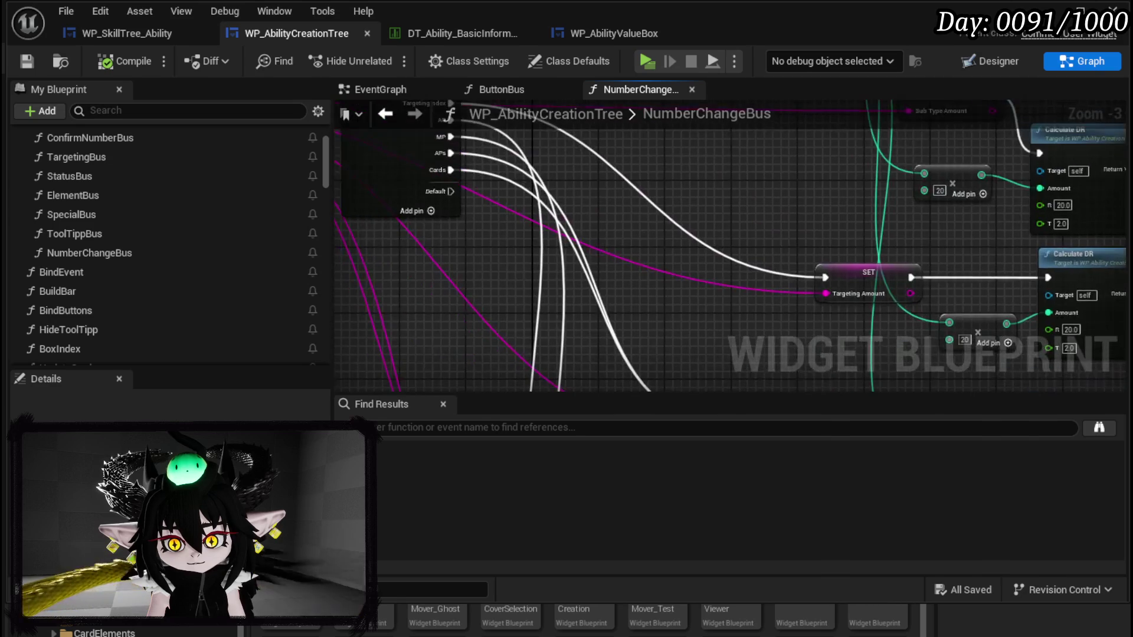
scroll(598, 266, down, 2)
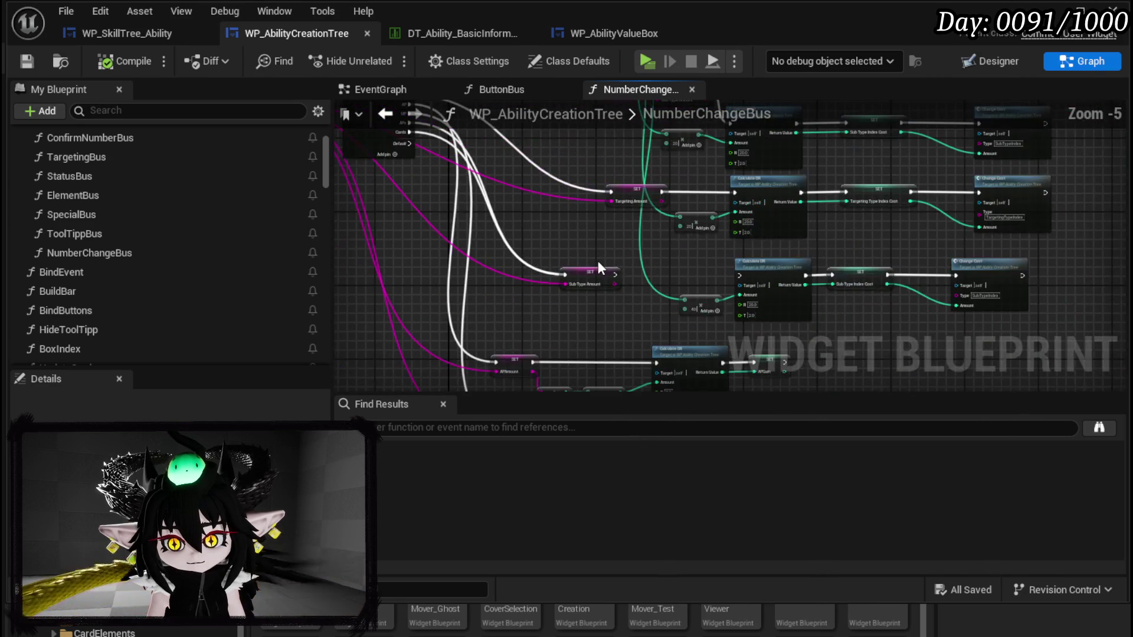
mouse_move(583, 264)
mouse_down()
mouse_move(593, 313)
mouse_move(573, 334)
mouse_move(535, 319)
mouse_move(591, 340)
mouse_move(433, 257)
mouse_move(608, 350)
mouse_up()
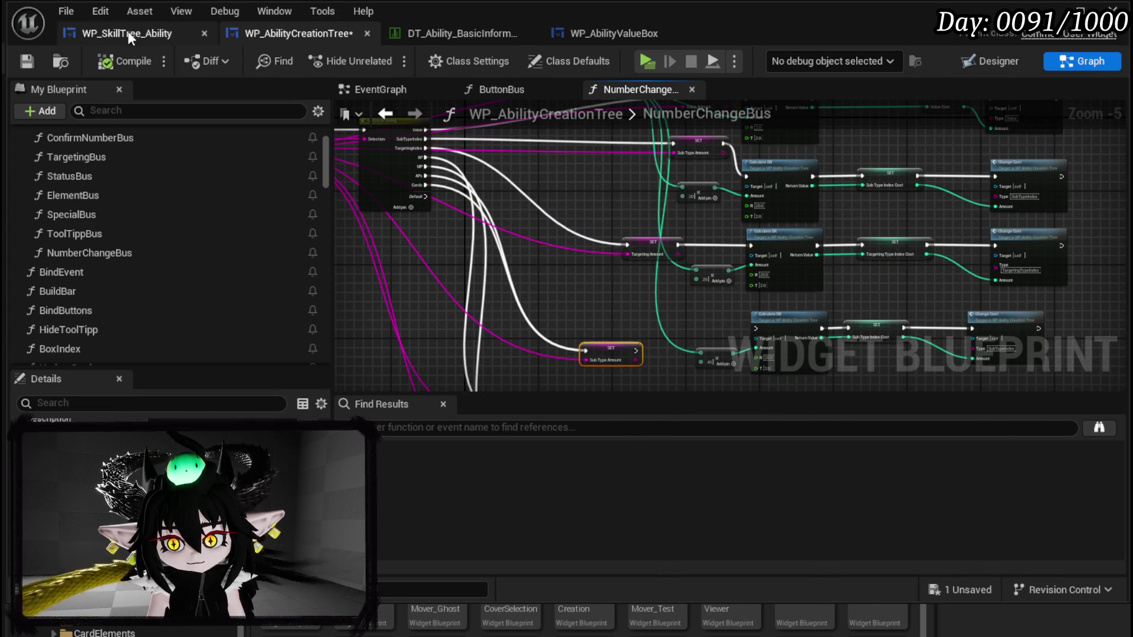
click(27, 61)
Step: Return to the running play test and choose Gain as the main type
key(ctrl+Tab)
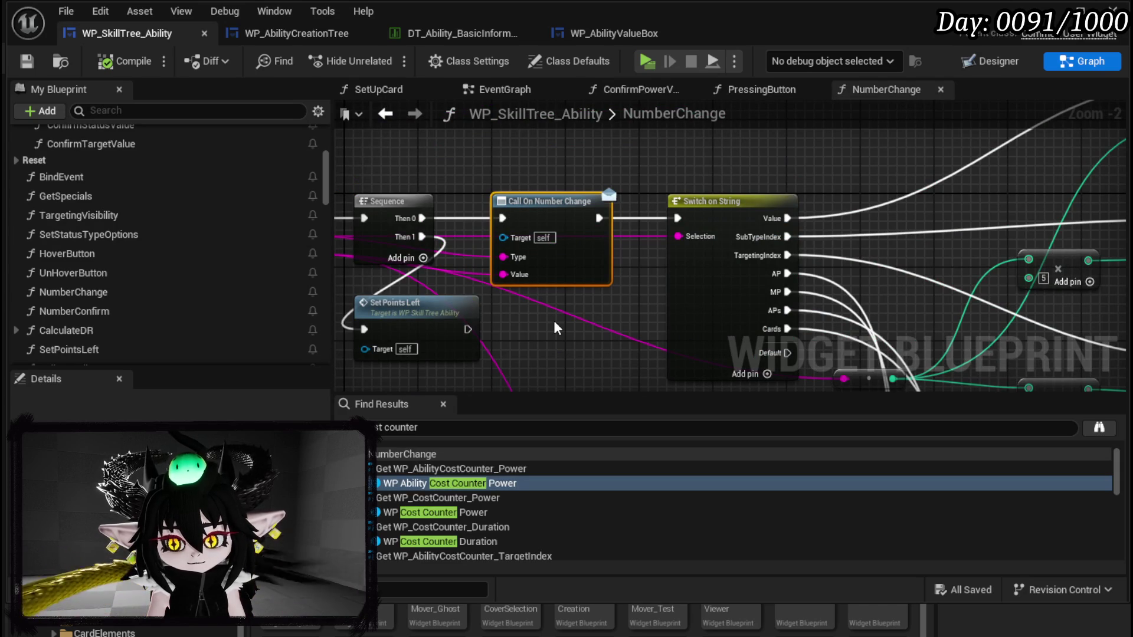
key(alt+Tab)
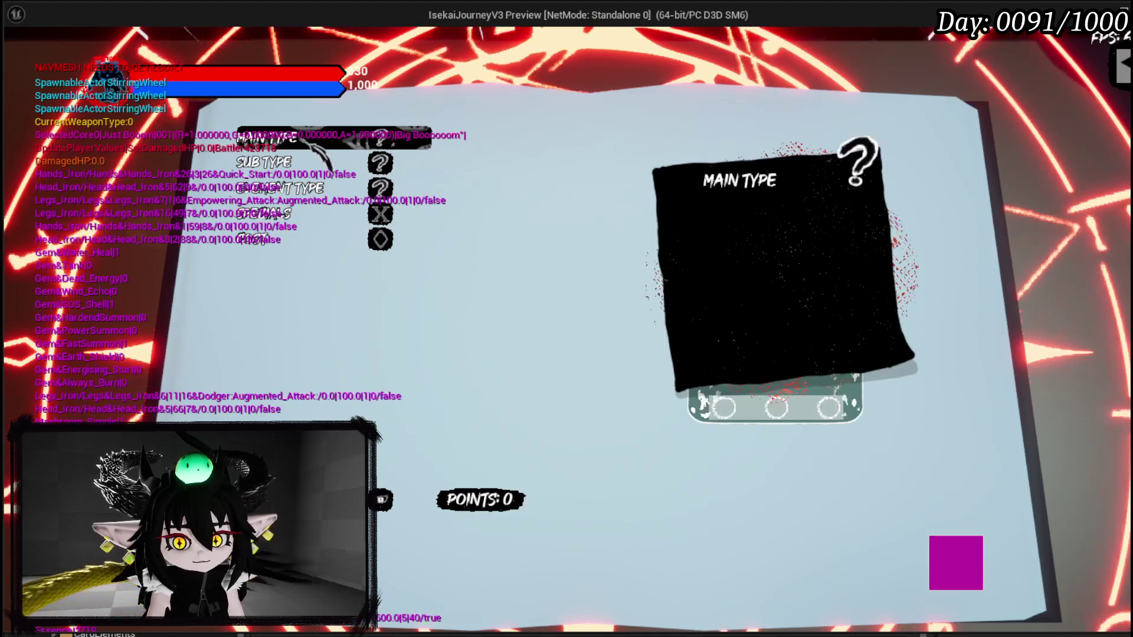
click(331, 138)
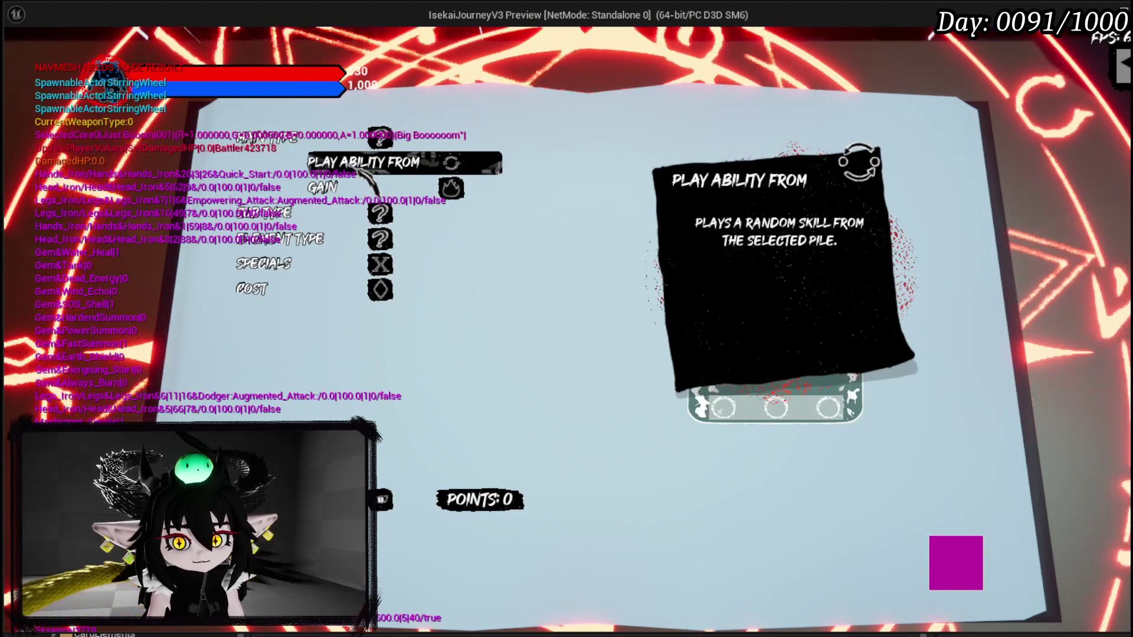
click(373, 188)
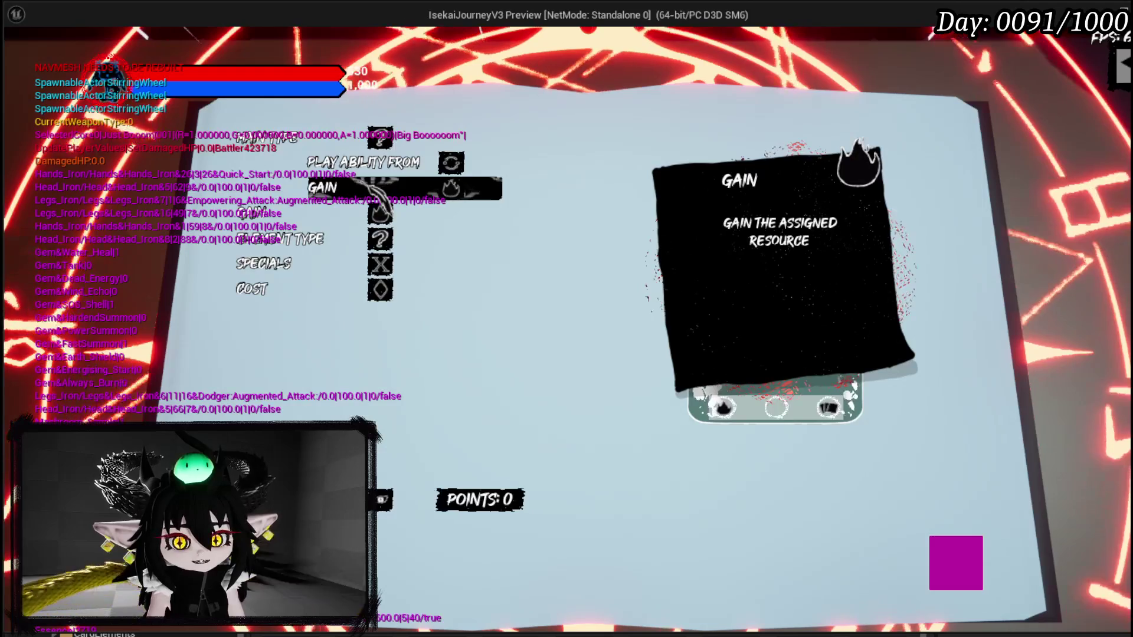
Step: Select Gain in the Play Ability From list, then stop the preview
click(363, 163)
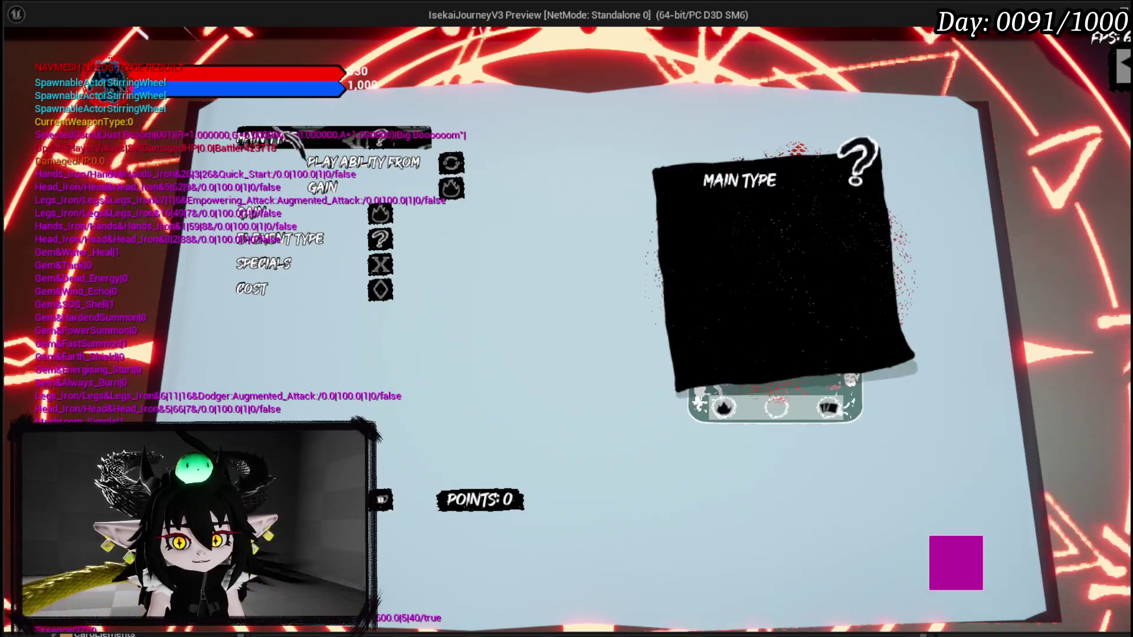
scroll(378, 177, down, 1)
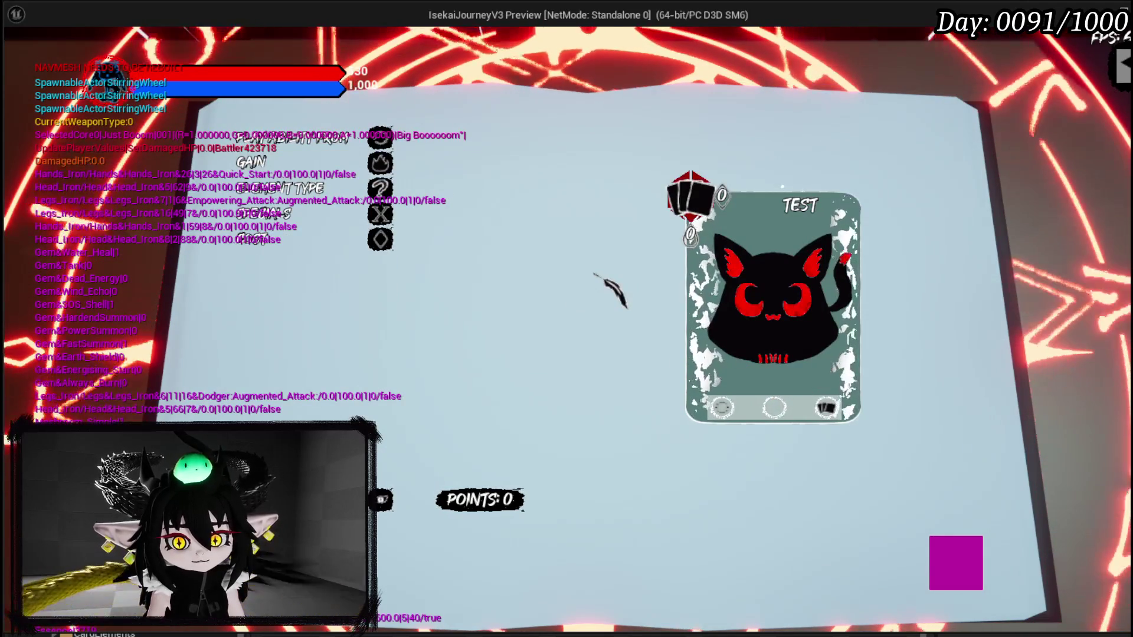
click(383, 214)
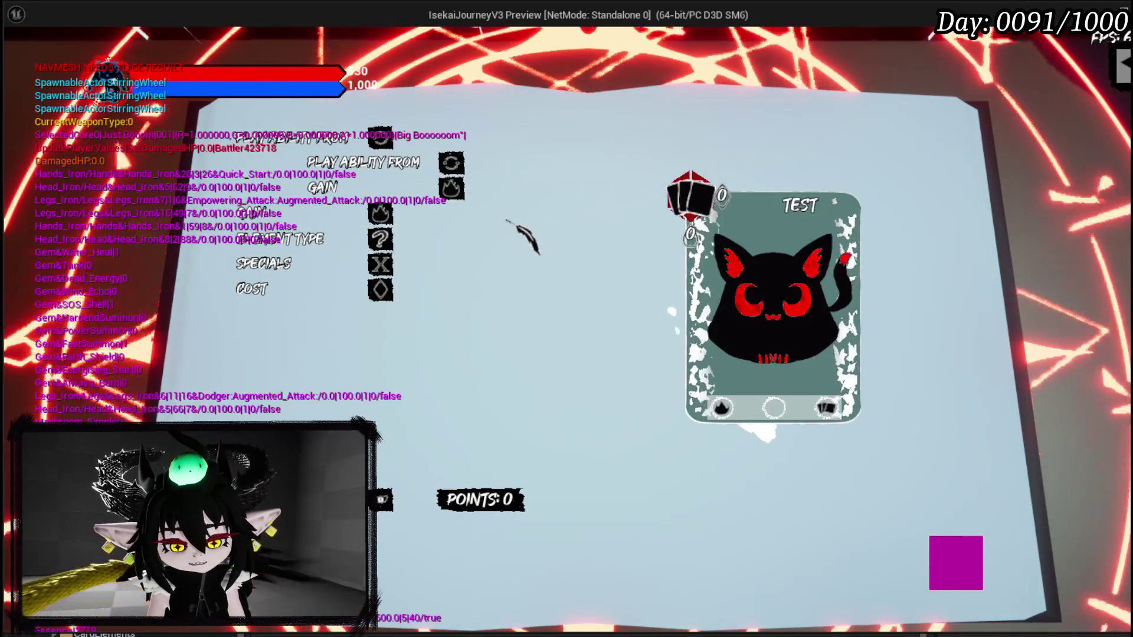
key(Escape)
key(ctrl+s)
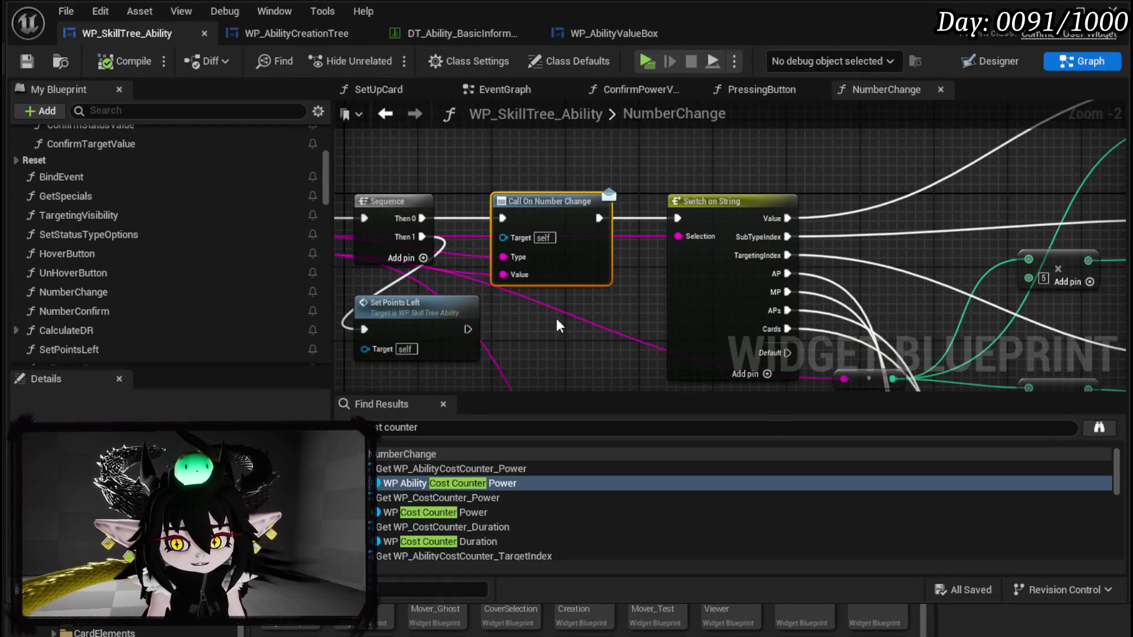
Step: Open the PressingButton graph and move the Set Slot Sub and Set Data nodes right
scroll(561, 330, down, 1)
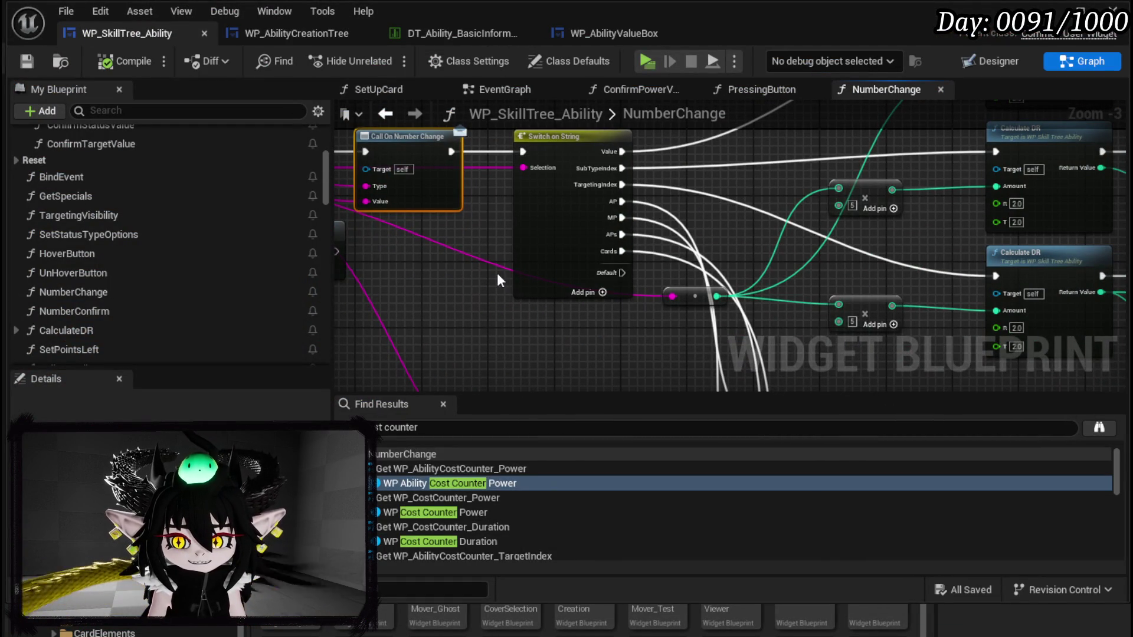
scroll(94, 203, up, 5)
double_click(101, 196)
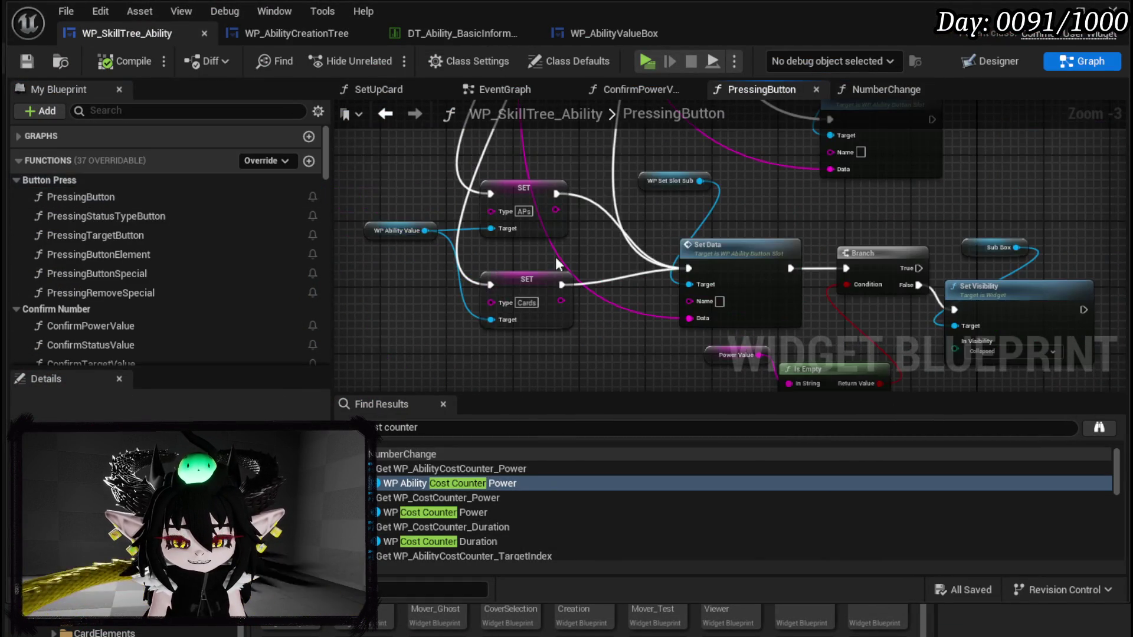
scroll(528, 307, up, 4)
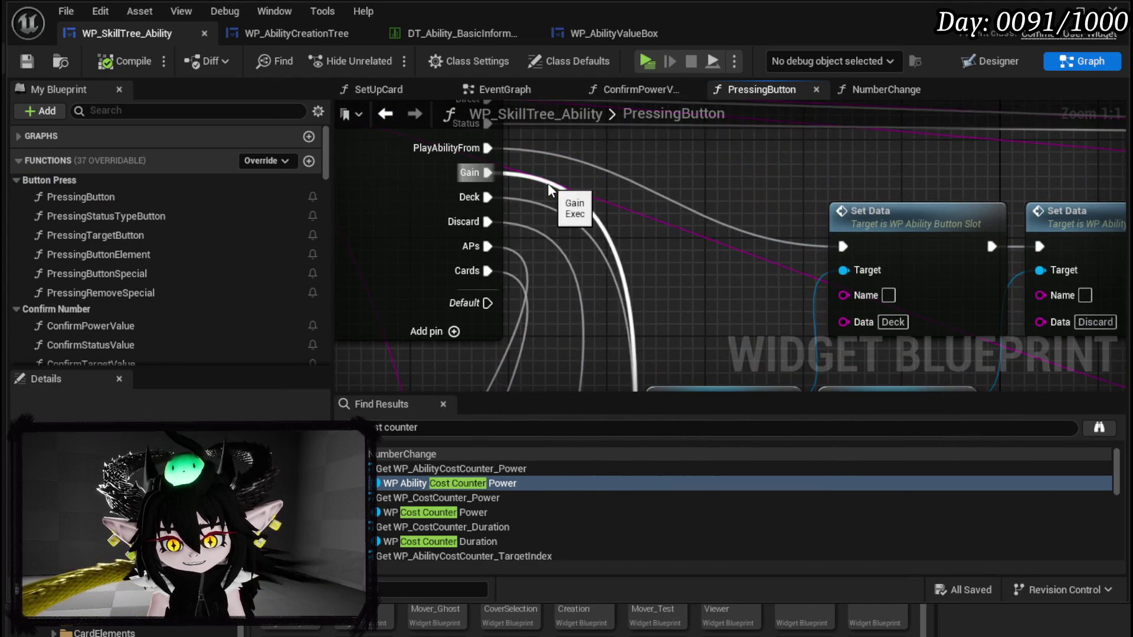
scroll(613, 239, down, 2)
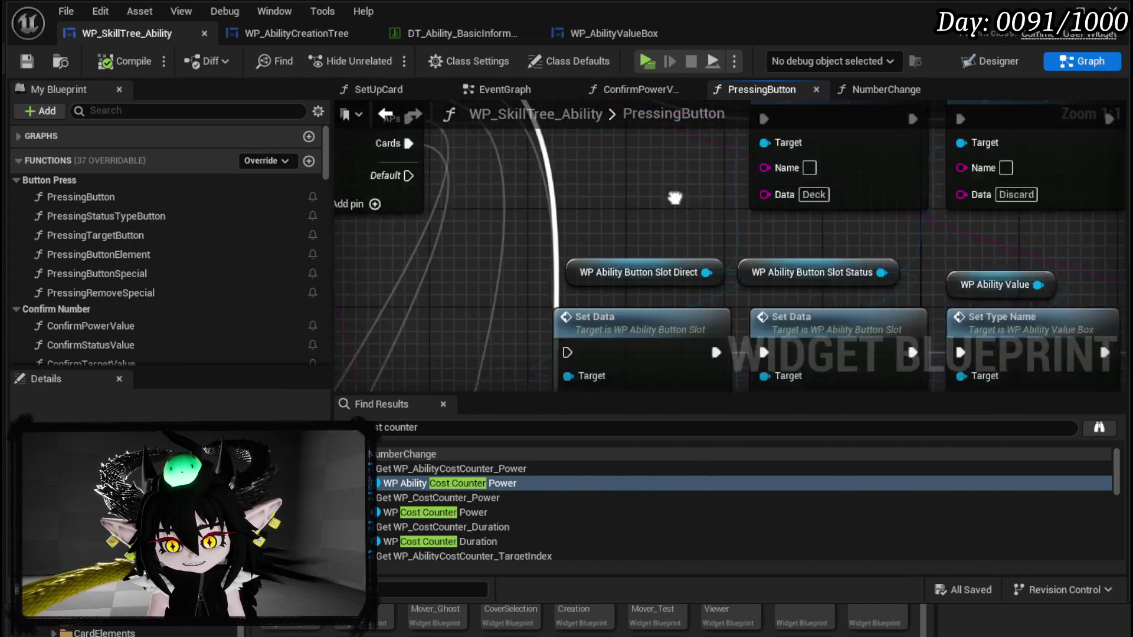
scroll(615, 239, down, 1)
drag(615, 240, 596, 218)
mouse_move(463, 225)
mouse_down()
mouse_move(586, 321)
mouse_move(708, 321)
mouse_up()
mouse_move(648, 215)
mouse_down()
mouse_move(660, 324)
mouse_move(643, 313)
mouse_move(650, 321)
mouse_move(599, 169)
mouse_move(483, 204)
mouse_up()
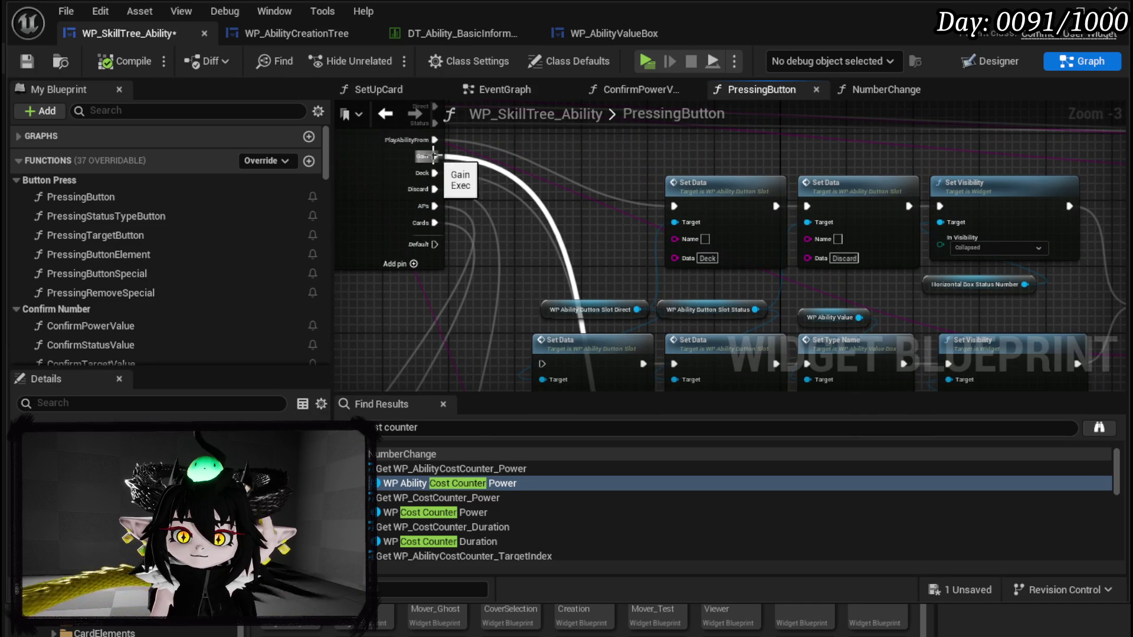
Step: Connect the Gain branch to a Set Data node, then compile and save
drag(547, 364, 545, 363)
mouse_move(622, 272)
mouse_down()
mouse_move(584, 236)
mouse_move(640, 151)
mouse_up()
mouse_move(650, 248)
mouse_down()
mouse_move(602, 307)
mouse_move(676, 292)
mouse_move(530, 113)
mouse_up()
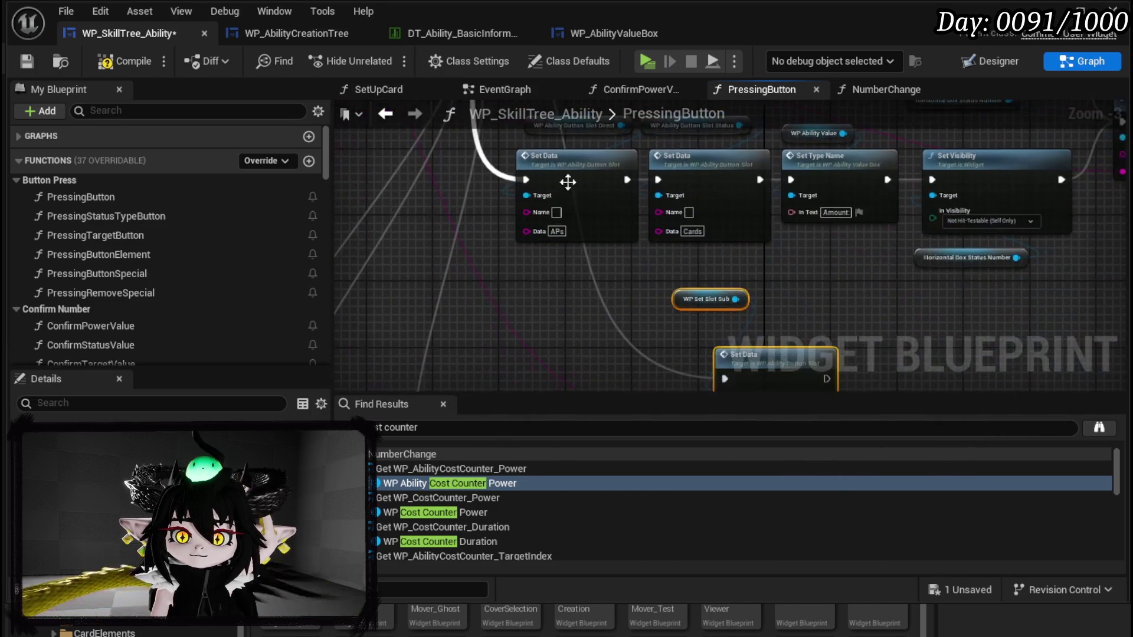
mouse_move(751, 331)
mouse_down()
mouse_move(603, 315)
mouse_move(529, 331)
mouse_up()
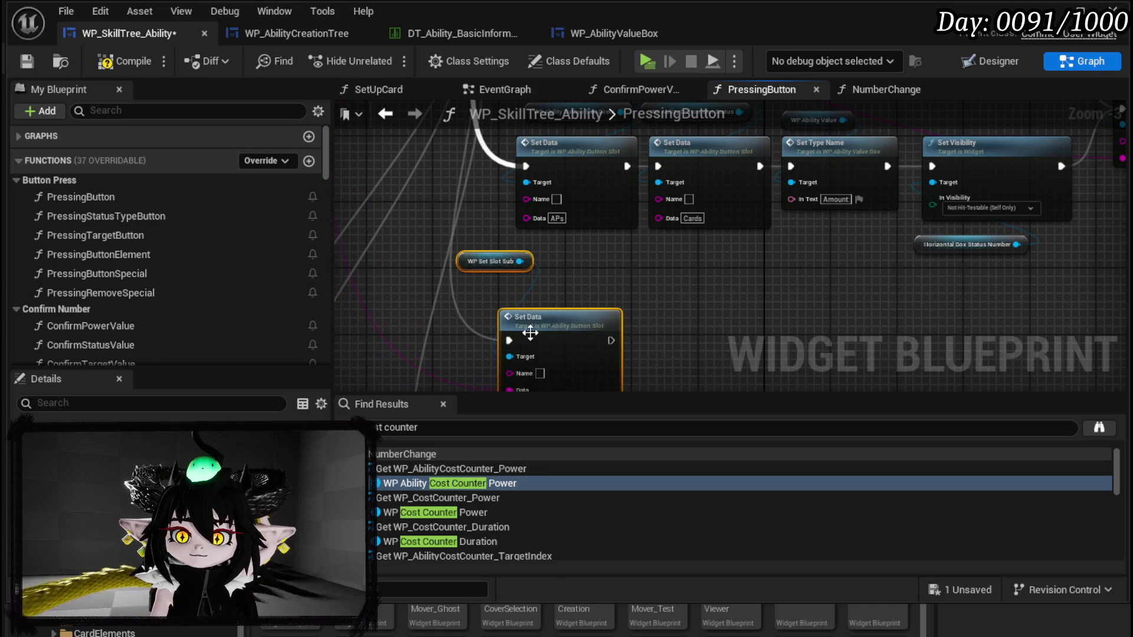
mouse_move(649, 303)
mouse_down()
mouse_move(658, 167)
mouse_move(729, 293)
mouse_up()
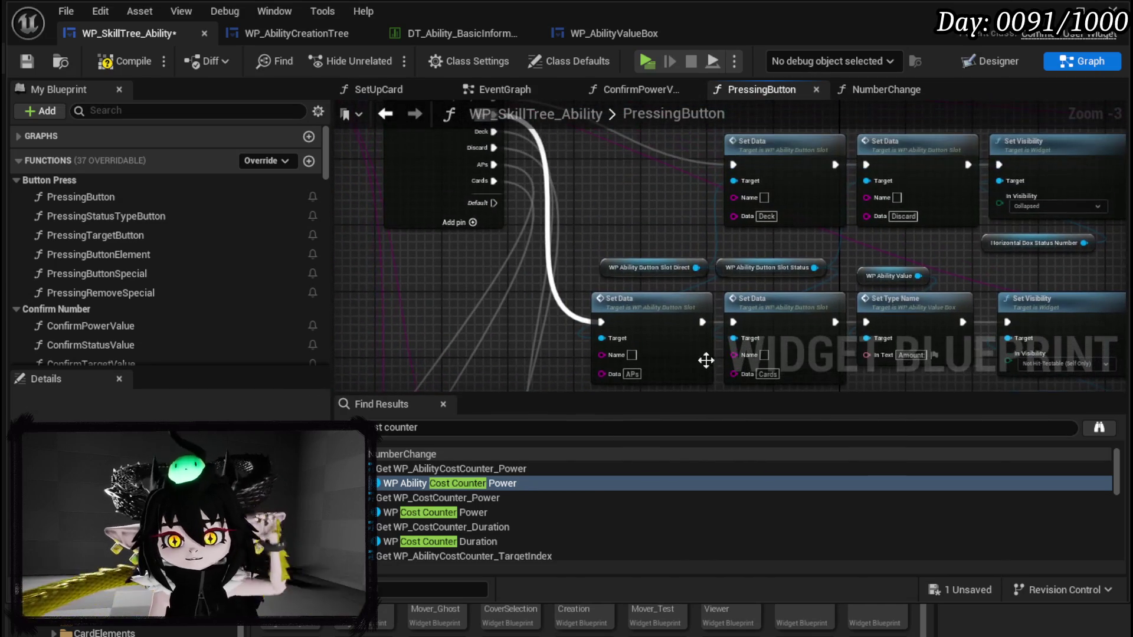
click(133, 61)
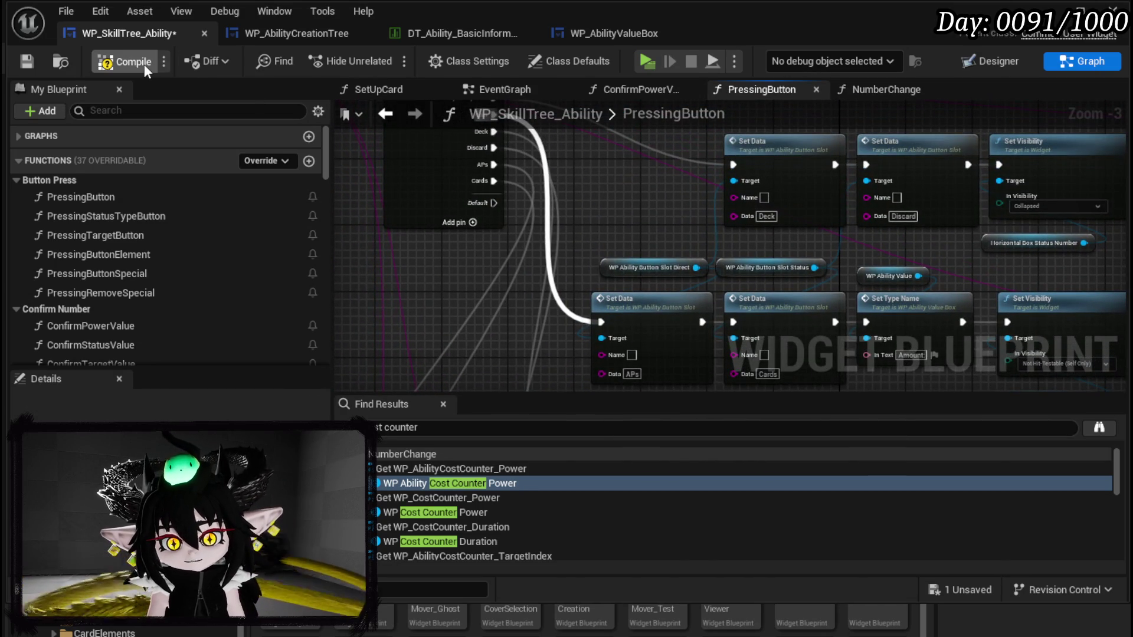
click(26, 62)
Step: Connect the Discard branch to the sub-slot Set Data node and save
mouse_move(589, 197)
mouse_down()
mouse_move(586, 304)
mouse_move(549, 324)
mouse_up()
mouse_move(500, 154)
mouse_down()
mouse_move(498, 412)
mouse_move(596, 296)
mouse_up()
mouse_move(689, 229)
mouse_down()
mouse_move(659, 390)
mouse_move(637, 232)
mouse_up()
mouse_move(502, 265)
mouse_down()
mouse_move(566, 175)
mouse_move(528, 137)
mouse_move(525, 193)
mouse_up()
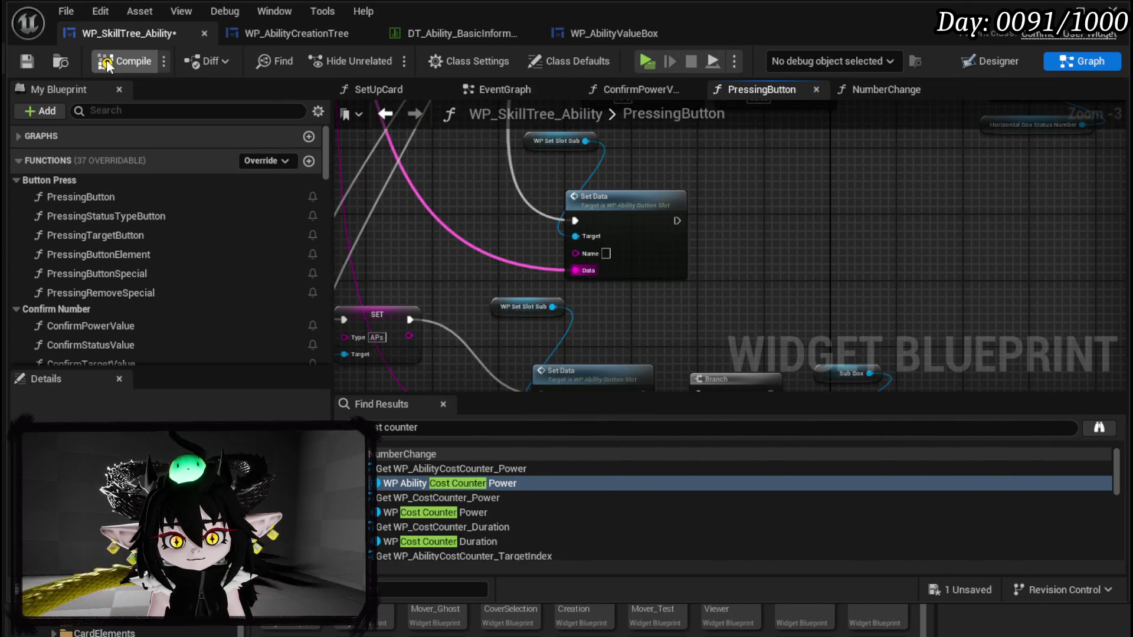
click(32, 58)
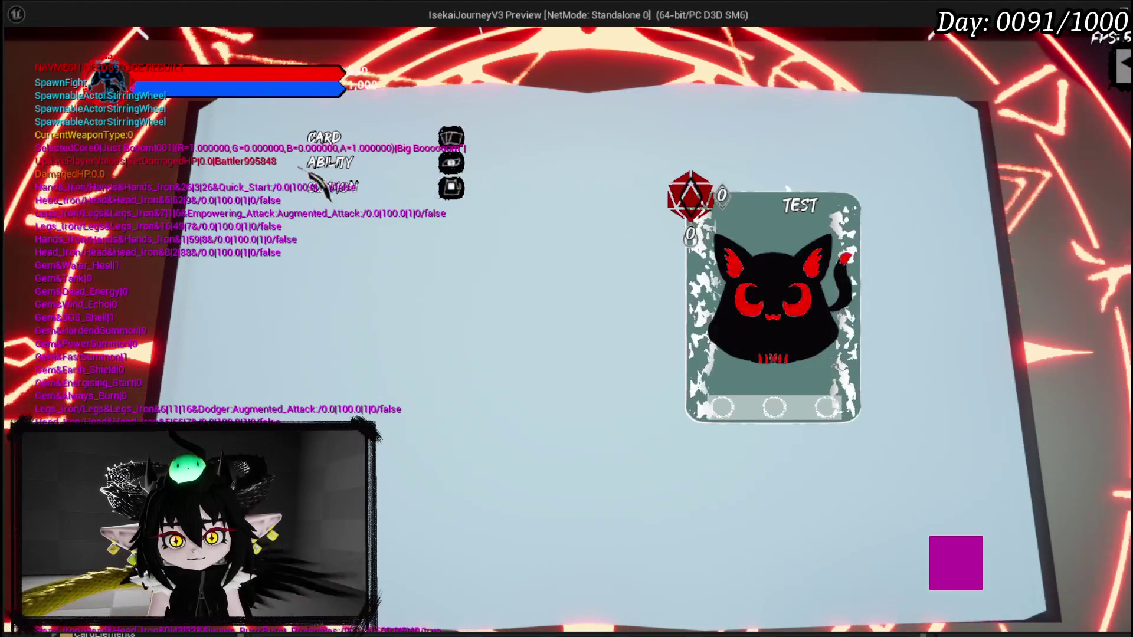
Step: Pick GAIN main type, ACTION POINTS sub type, amount 3, and open the Element Type choices
click(277, 138)
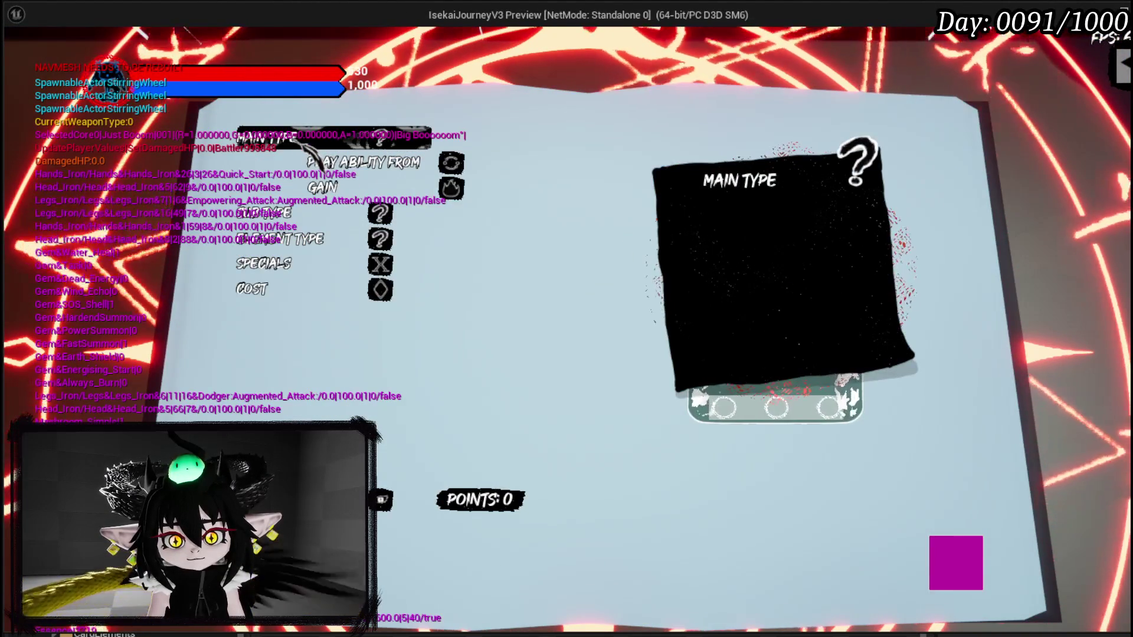
click(333, 189)
click(266, 162)
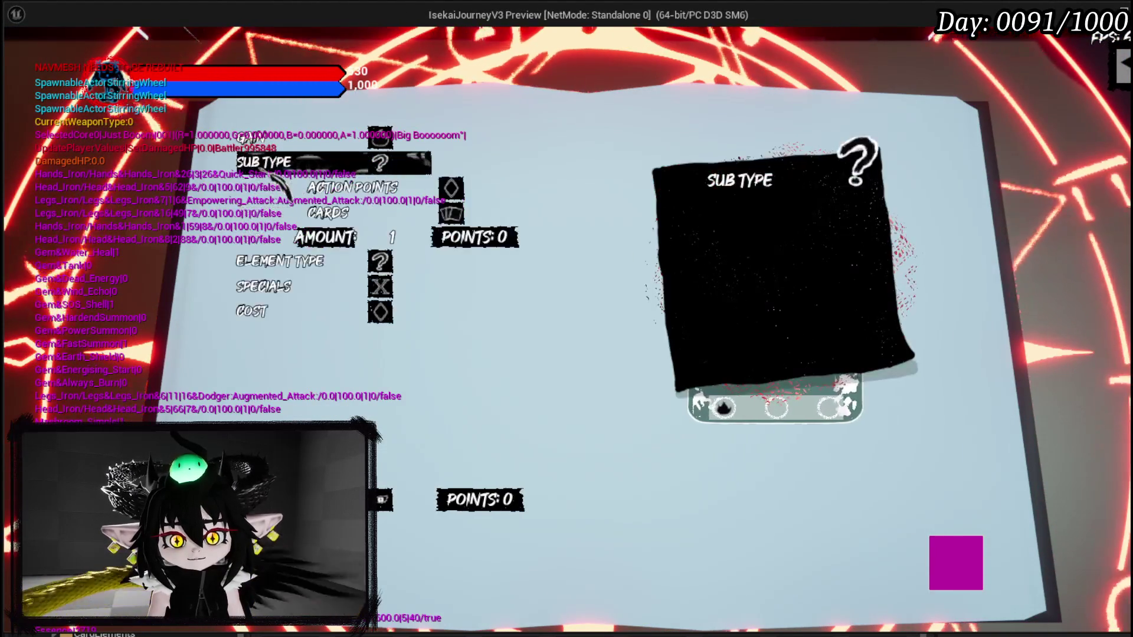
click(352, 187)
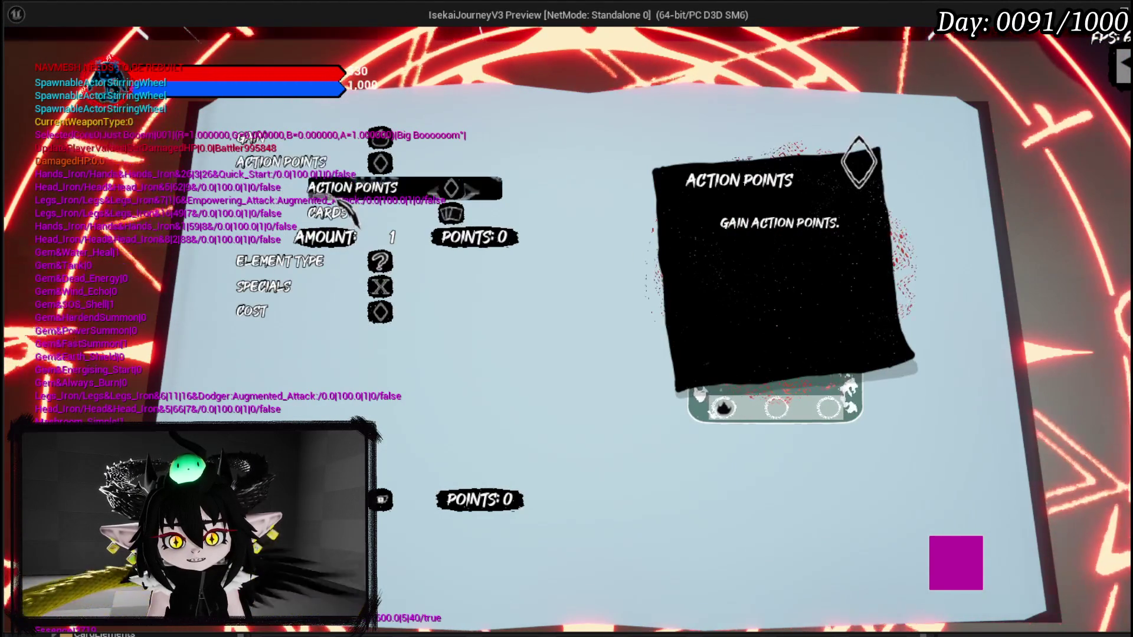
click(392, 237)
text(3)
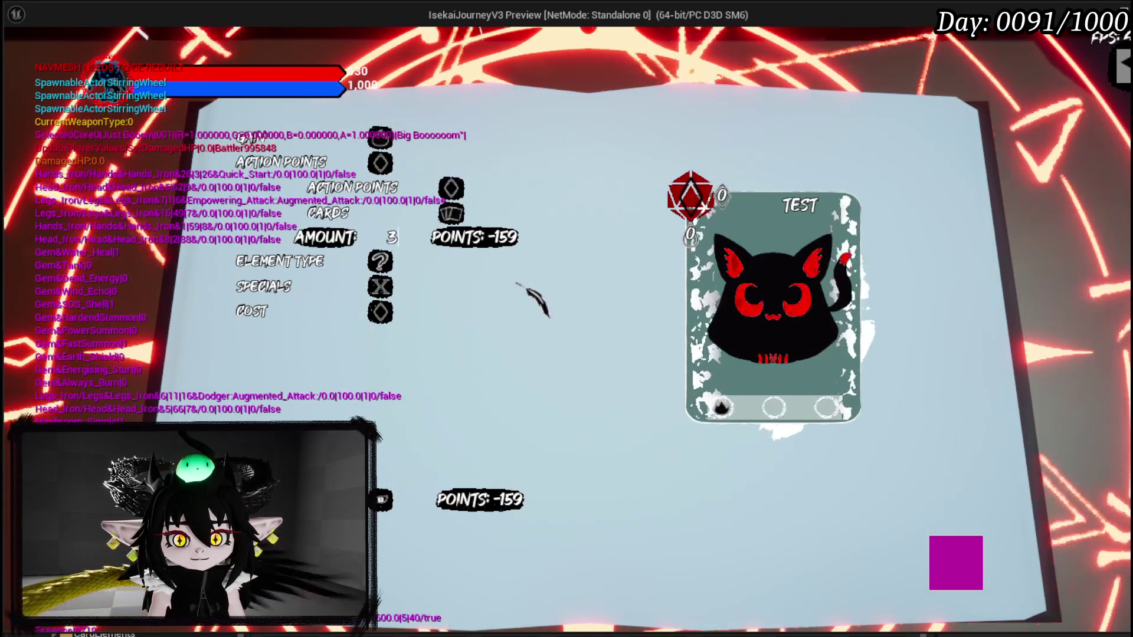
click(354, 264)
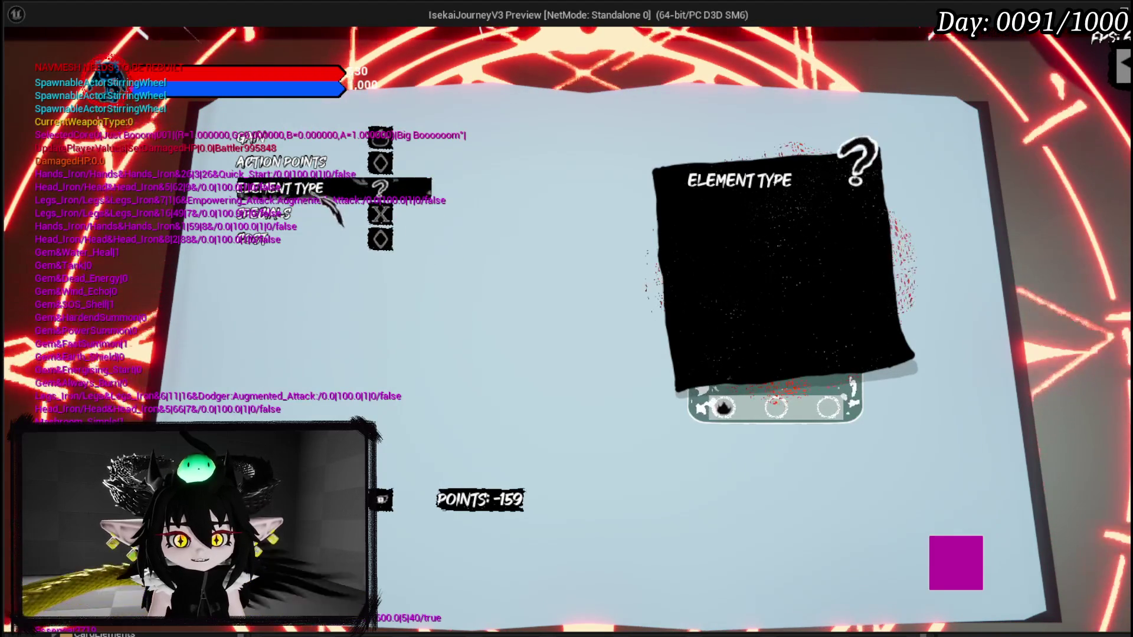
Step: Leave the game preview and stop the play session
key(alt+Tab)
key(Escape)
click(26, 56)
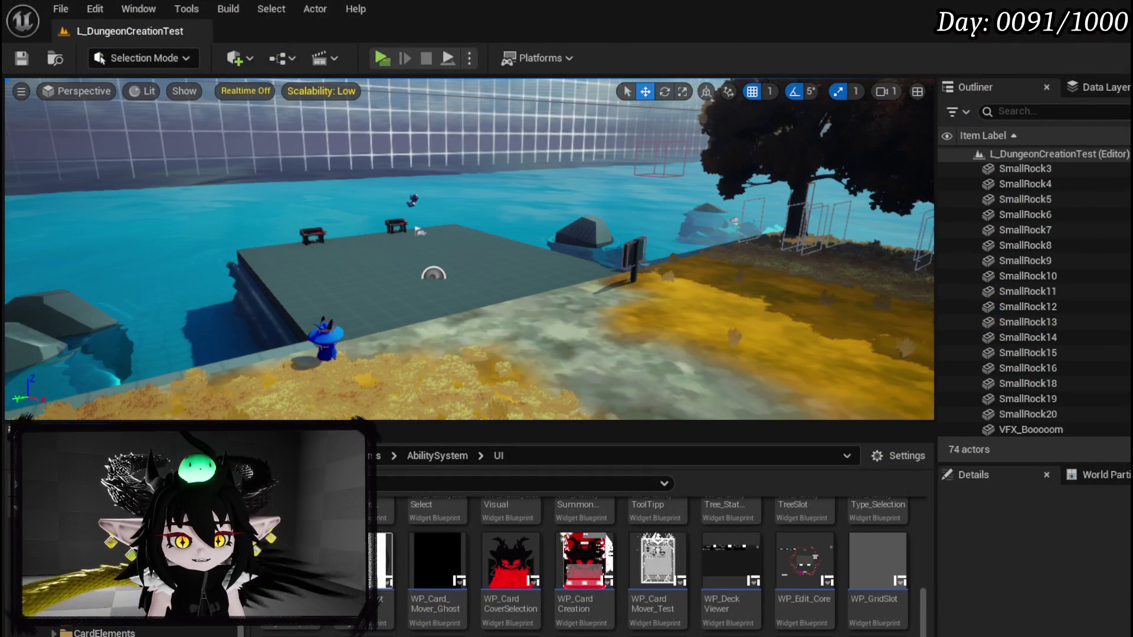
Step: Go to WP_SkillTree_Ability's EventGraph and select the Set Up Card node in the pre-construct chain
key(alt+Tab)
scroll(519, 342, down, 5)
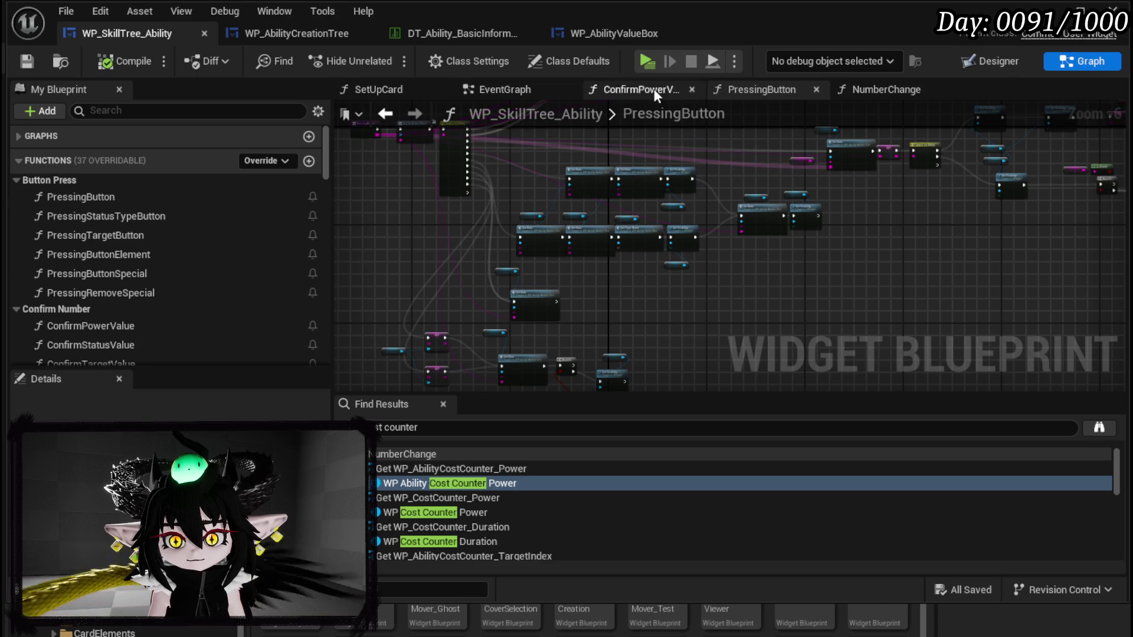
click(489, 93)
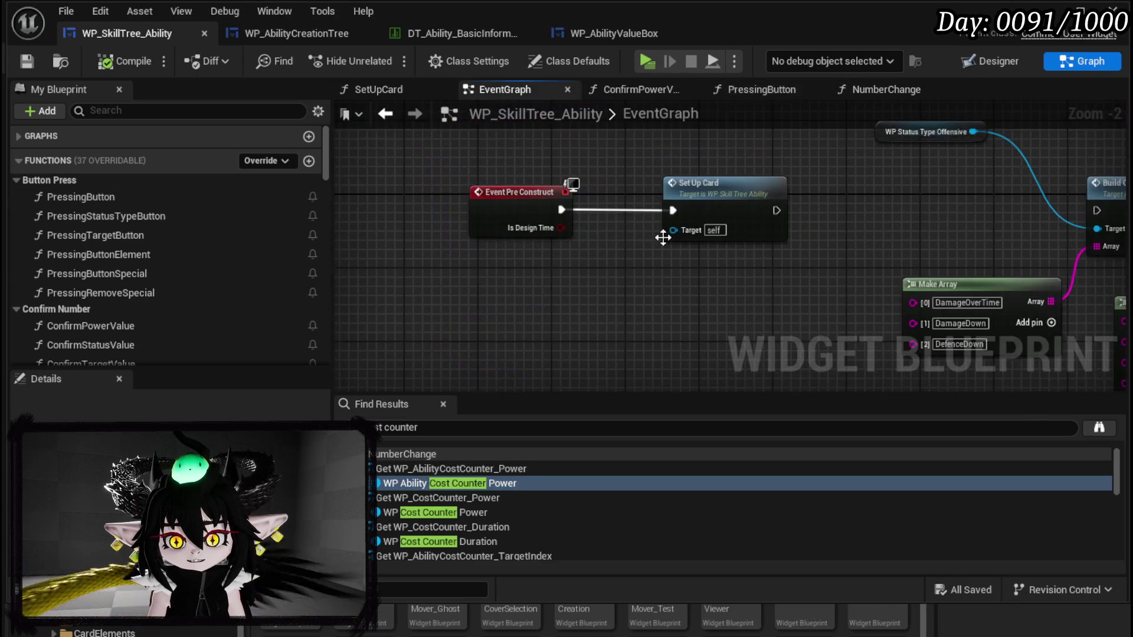
scroll(662, 236, down, 6)
scroll(626, 215, up, 3)
drag(627, 215, 857, 199)
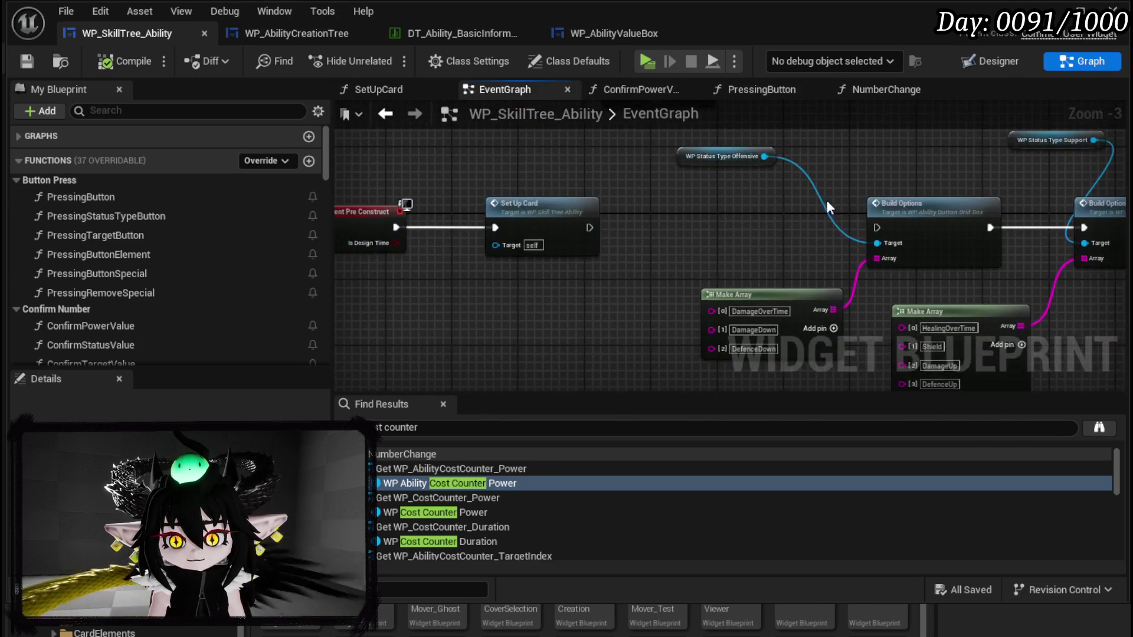
click(537, 206)
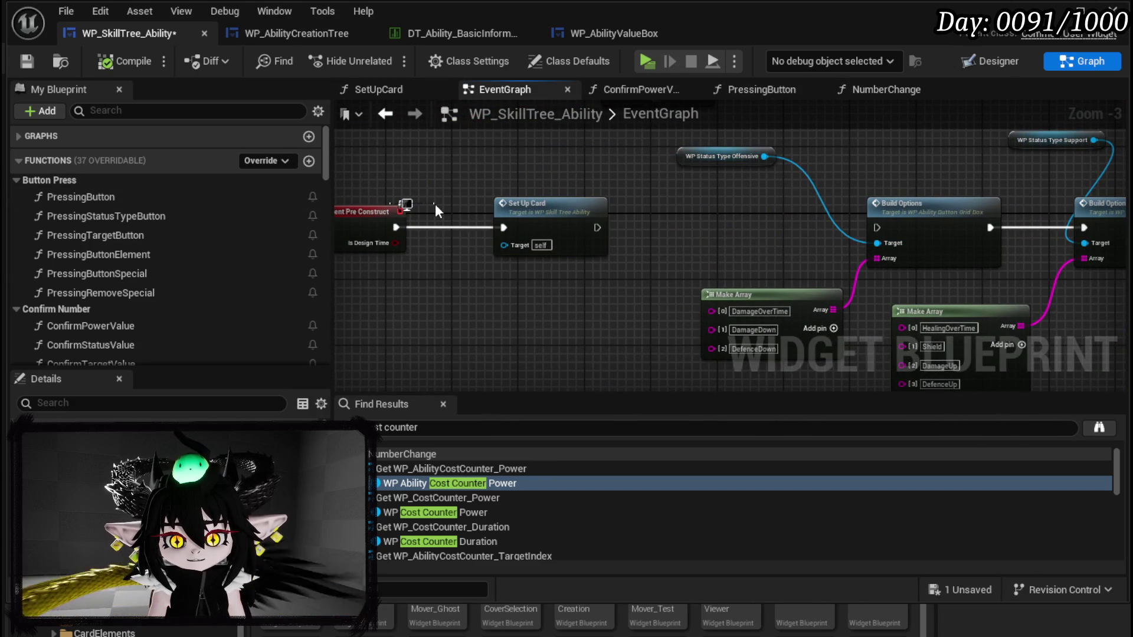
Step: Link Event Pre Construct directly to Build Options, move Set Up Card aside, and save
drag(400, 214, 435, 220)
drag(598, 227, 877, 228)
mouse_move(536, 279)
mouse_down()
mouse_move(645, 199)
mouse_move(602, 182)
mouse_move(729, 230)
mouse_up()
drag(552, 230, 519, 162)
mouse_move(670, 282)
mouse_down()
mouse_move(295, 207)
mouse_move(425, 243)
mouse_move(534, 250)
mouse_up()
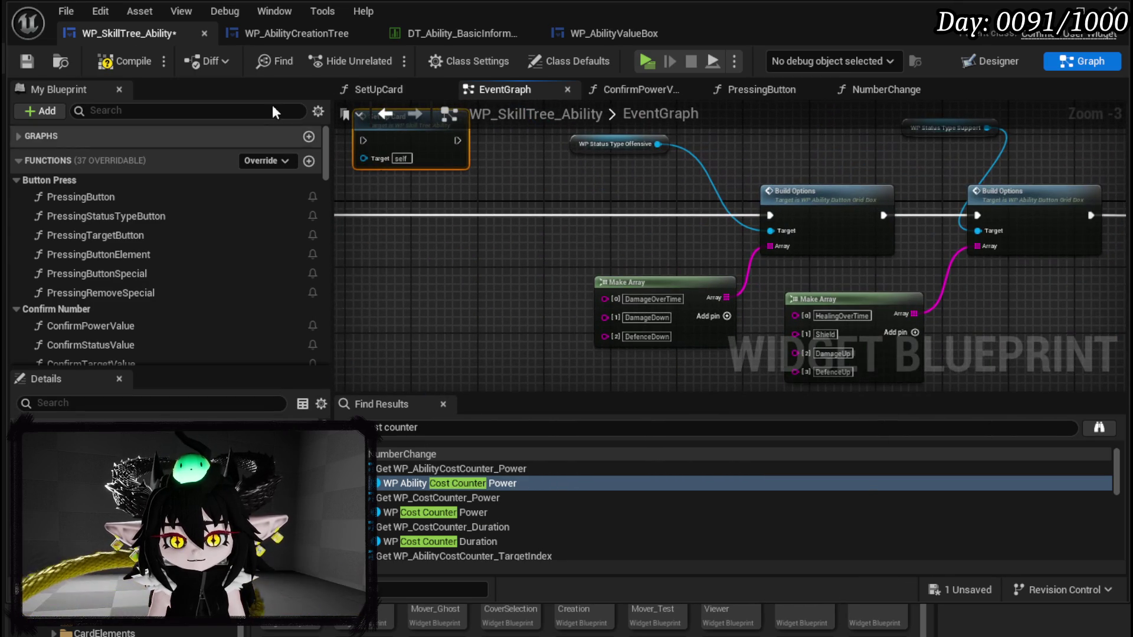
click(26, 60)
drag(488, 165, 570, 214)
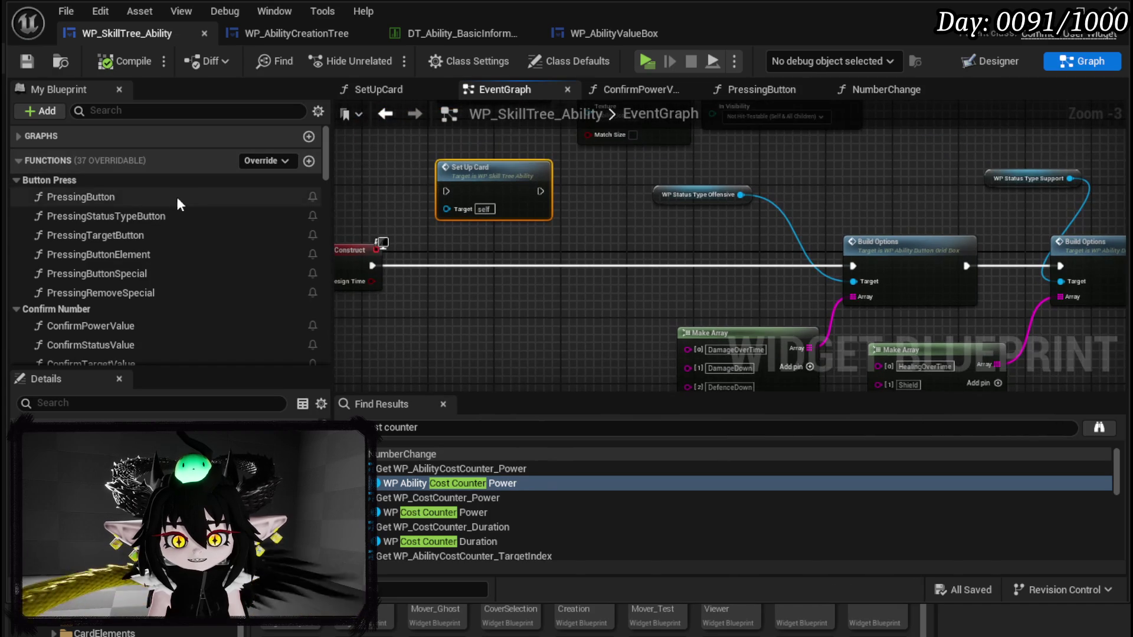
Step: Switch to WP_AbilityCreationTree and bring up its EventGraph
click(272, 35)
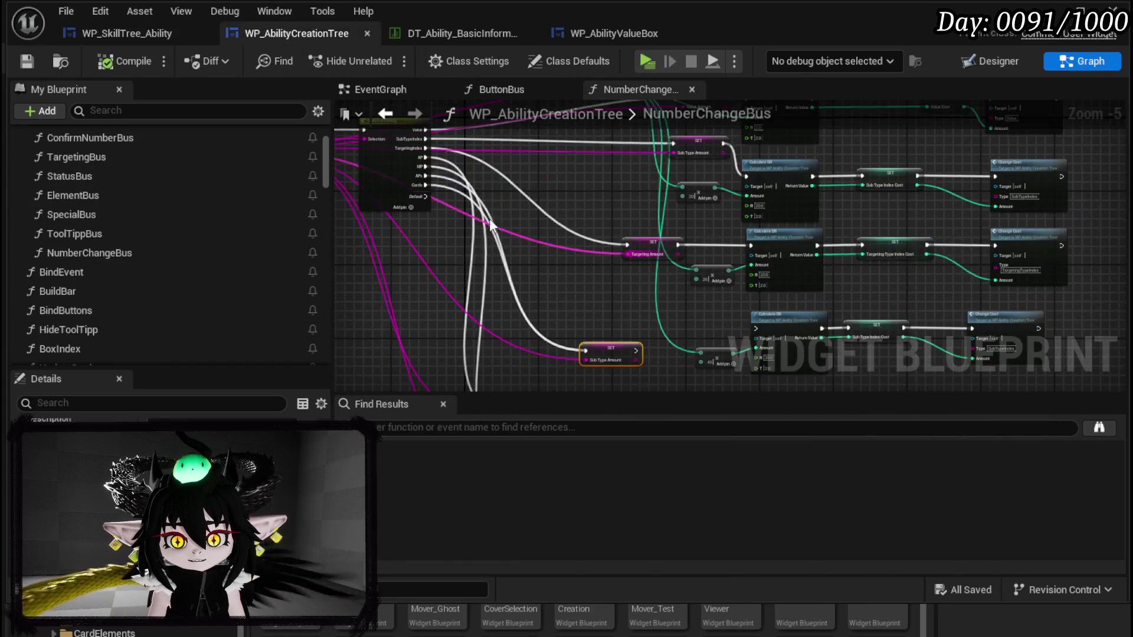
click(981, 58)
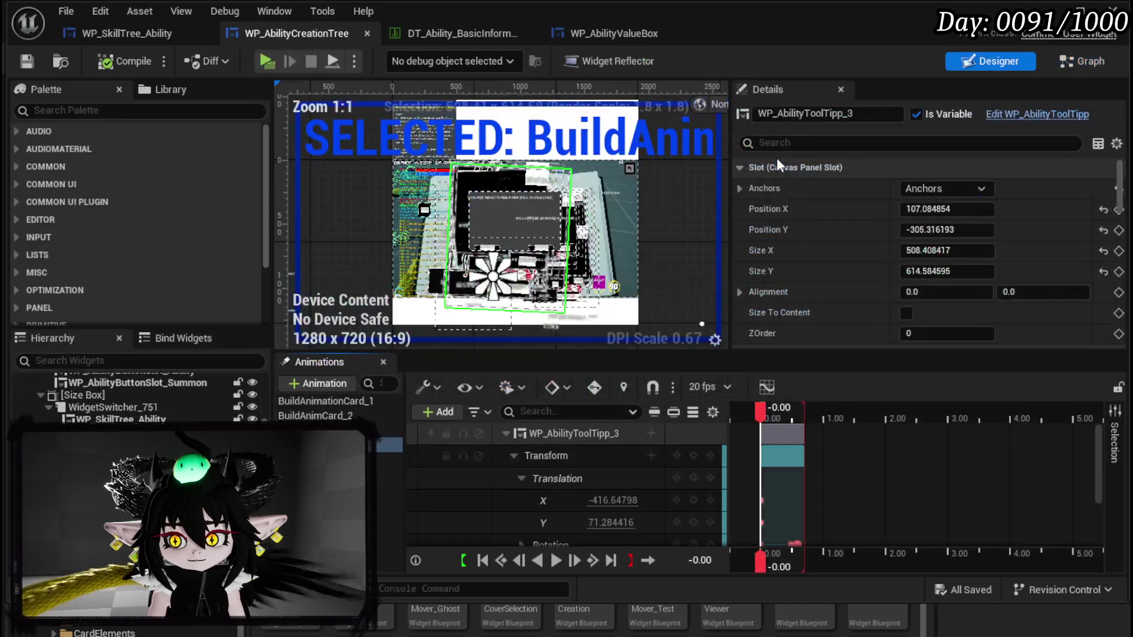
key(ctrl+shift+g)
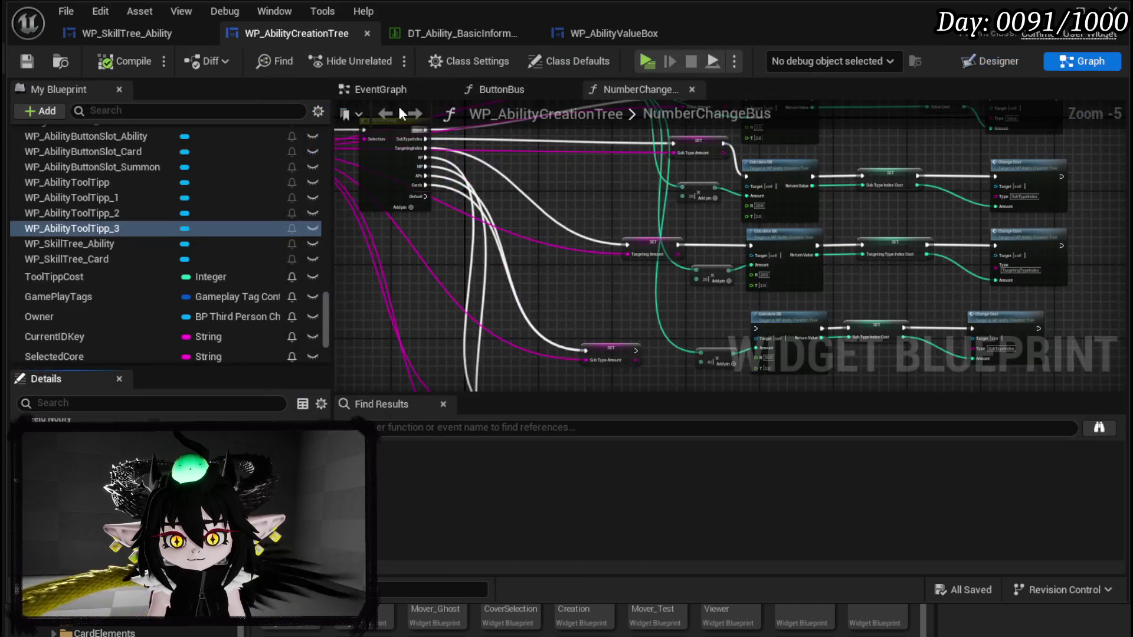
click(385, 91)
drag(592, 209, 450, 164)
Step: Add a Set Up Card call from the WP Skill Tree Ability reference, searching 'Card'
mouse_move(381, 274)
mouse_down()
mouse_move(704, 178)
mouse_move(722, 256)
mouse_up()
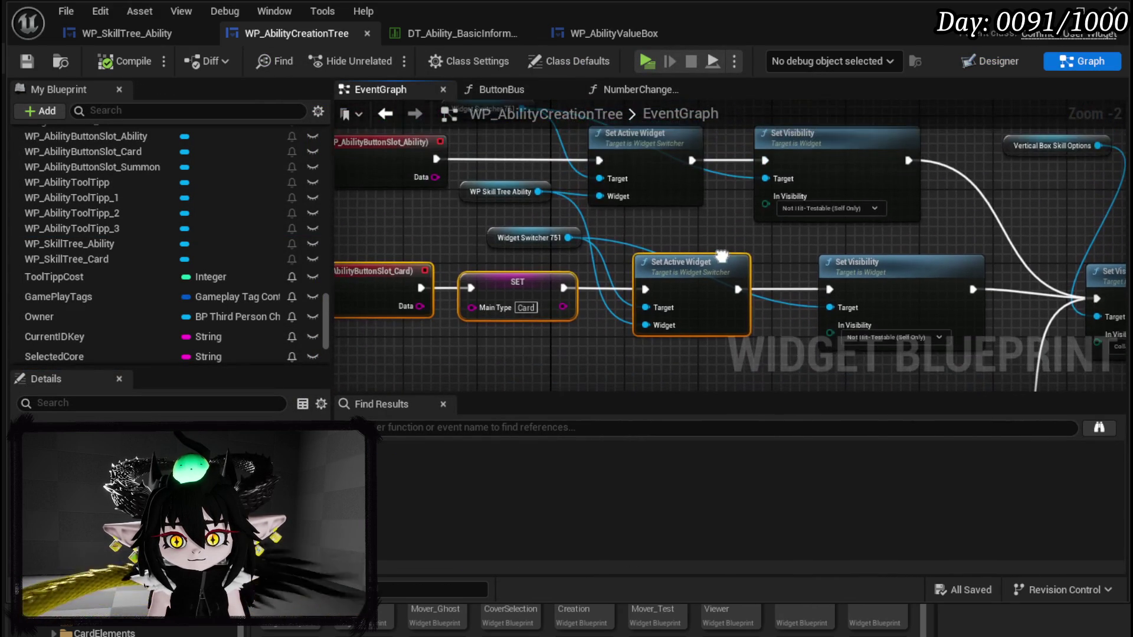
mouse_move(538, 191)
mouse_down()
mouse_move(629, 222)
mouse_move(593, 309)
mouse_move(569, 307)
mouse_move(572, 338)
mouse_up()
text(Card)
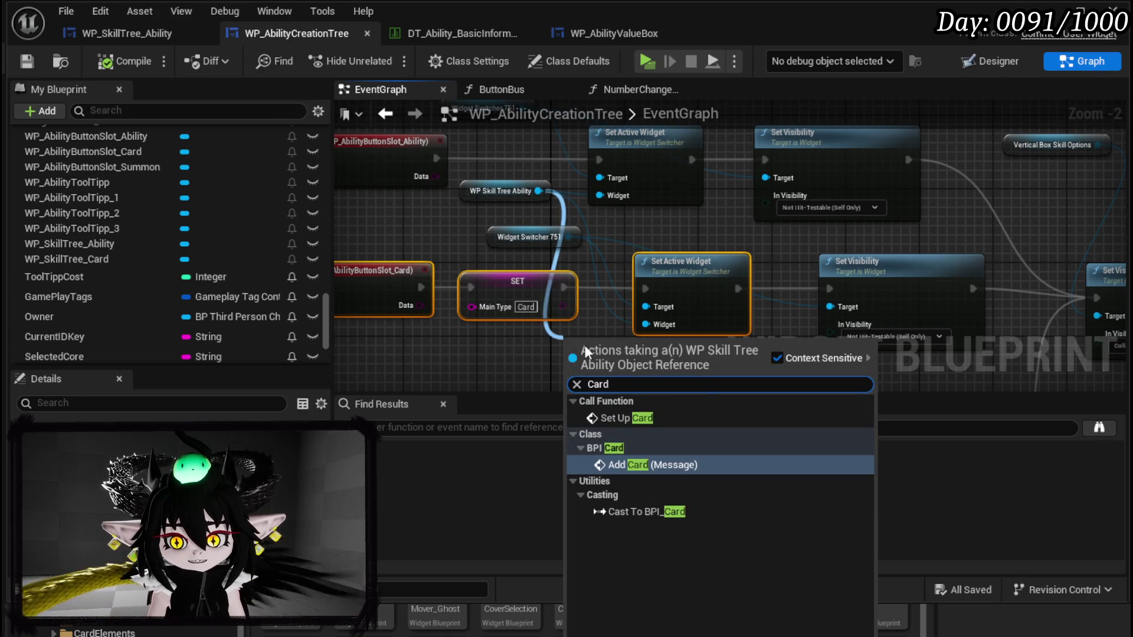
click(614, 418)
Step: Slot Set Up Card between Set Active Widget and Set Visibility, rearranging the nodes
mouse_move(646, 263)
mouse_down()
mouse_move(547, 220)
mouse_move(602, 199)
mouse_up()
drag(588, 290, 655, 298)
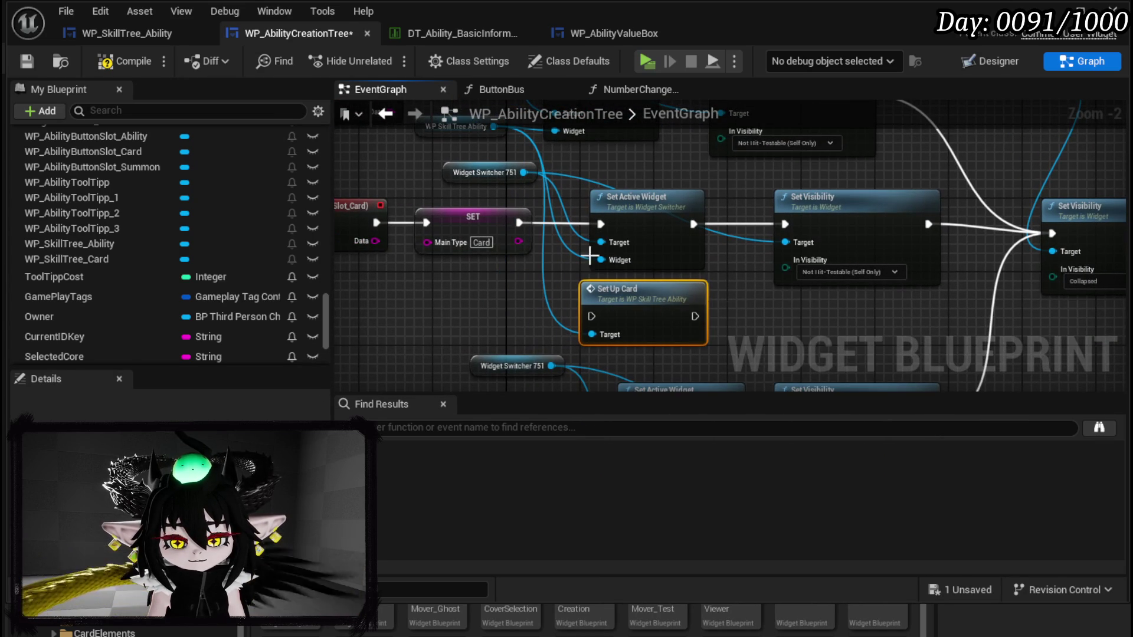
drag(628, 220, 629, 201)
drag(632, 296, 640, 276)
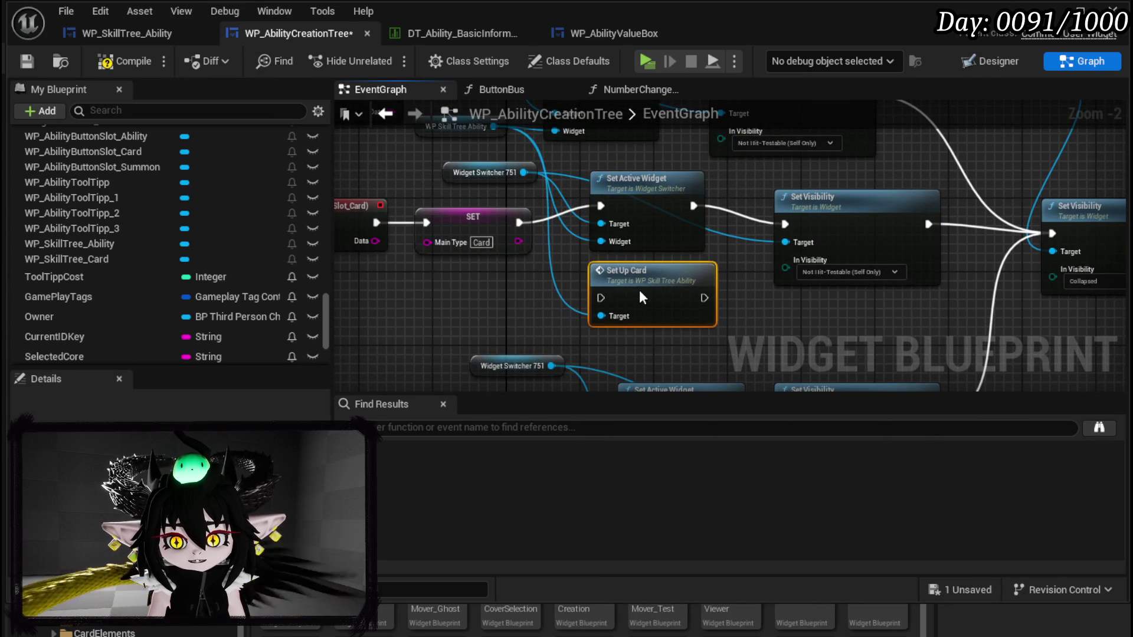
drag(683, 238, 653, 253)
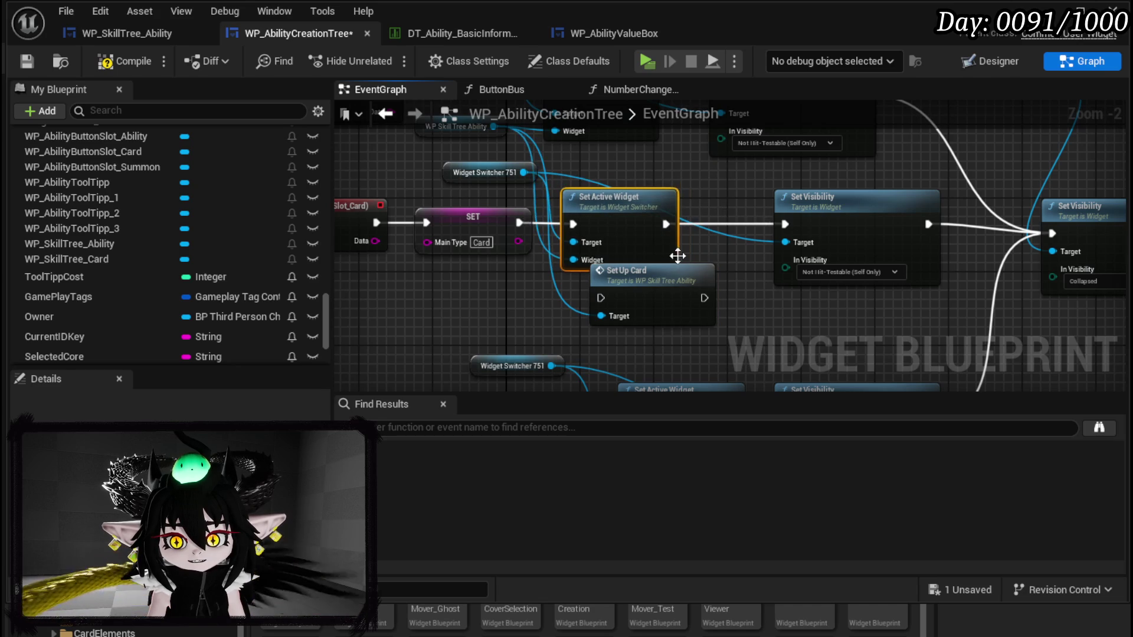
drag(754, 253, 571, 260)
drag(680, 222, 707, 221)
mouse_move(486, 302)
mouse_down()
mouse_move(575, 239)
mouse_move(561, 230)
mouse_move(531, 250)
mouse_move(482, 230)
mouse_up()
mouse_move(667, 221)
mouse_down()
mouse_move(677, 221)
mouse_move(647, 231)
mouse_up()
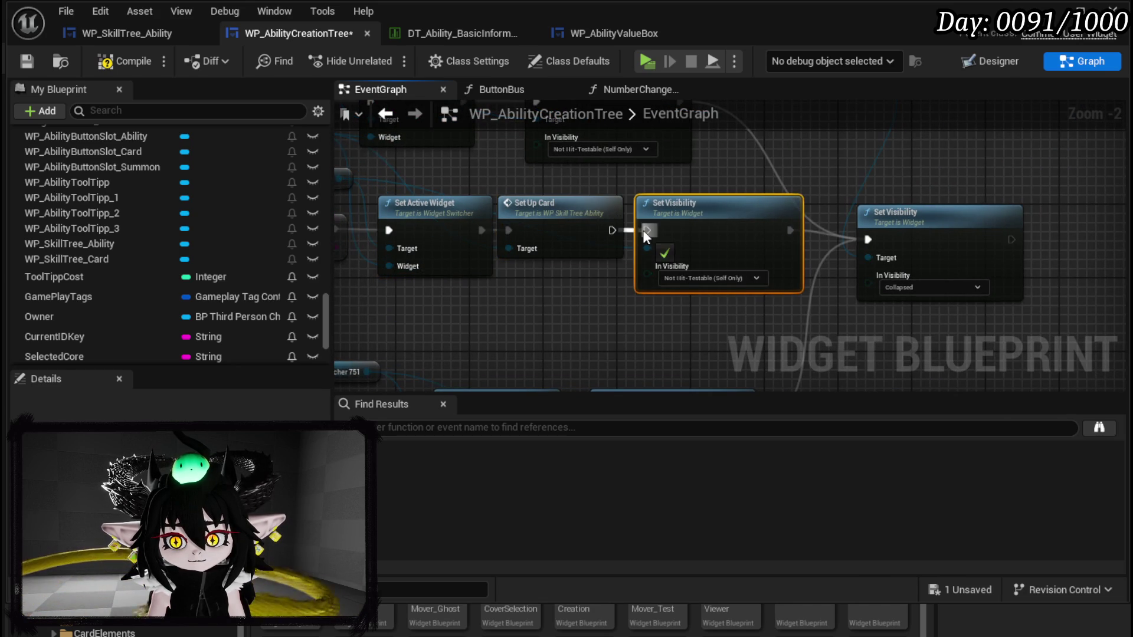
Step: Compile and save the widget blueprint, then minimize the editor to the level
click(124, 65)
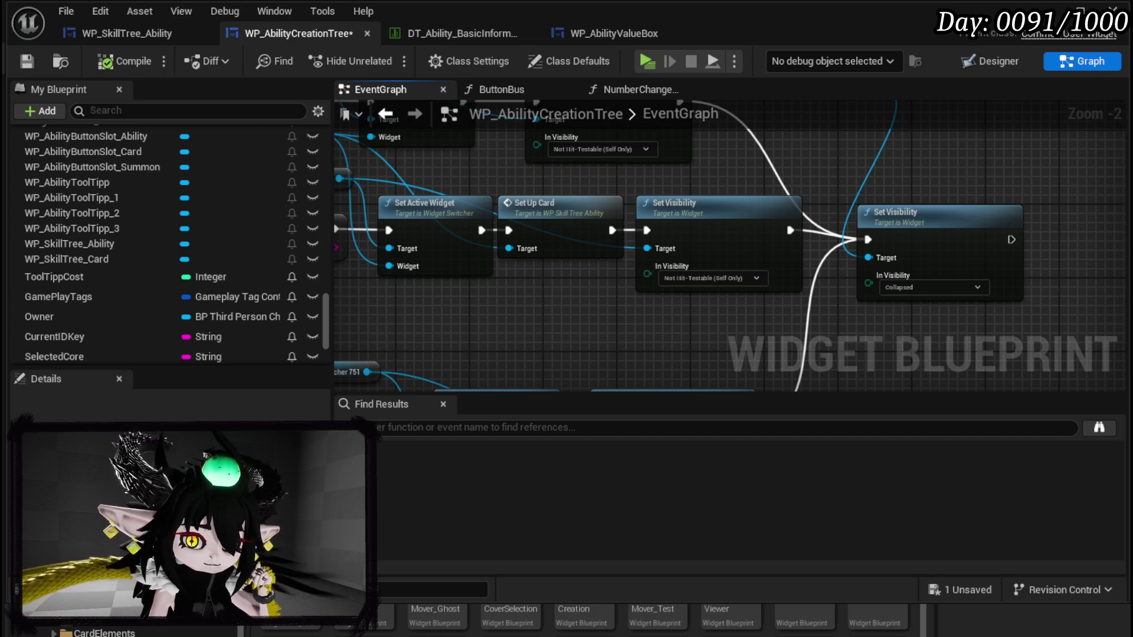
click(33, 60)
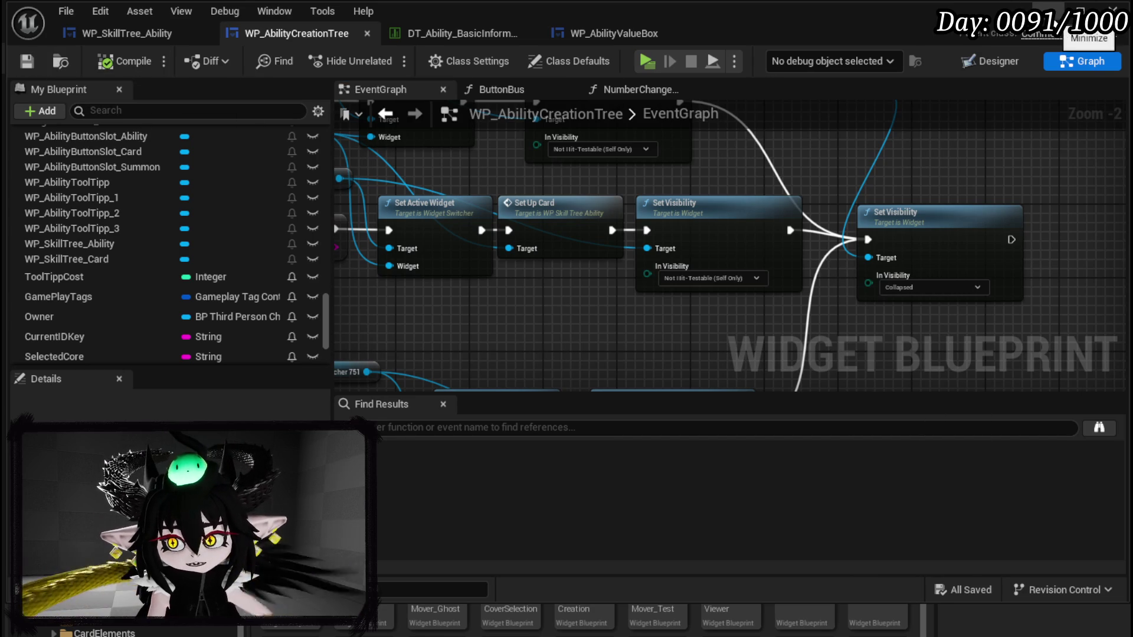
click(1054, 12)
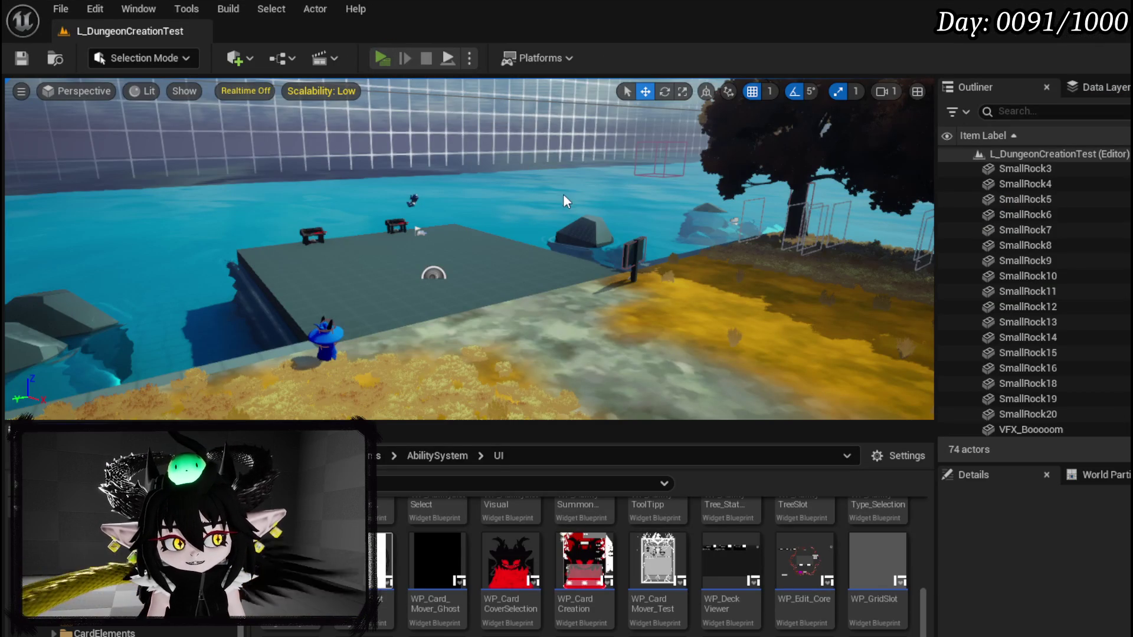
Step: Launch the preview, open the chest book, and create a Gain–Action Points card with amount 3
key(alt+p)
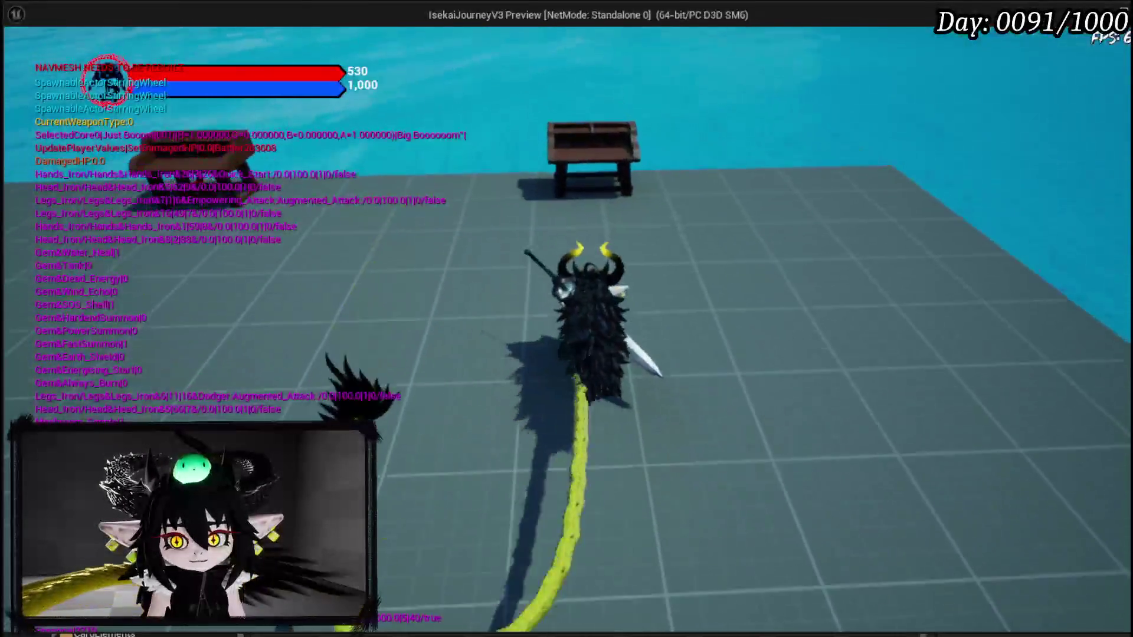
key(e)
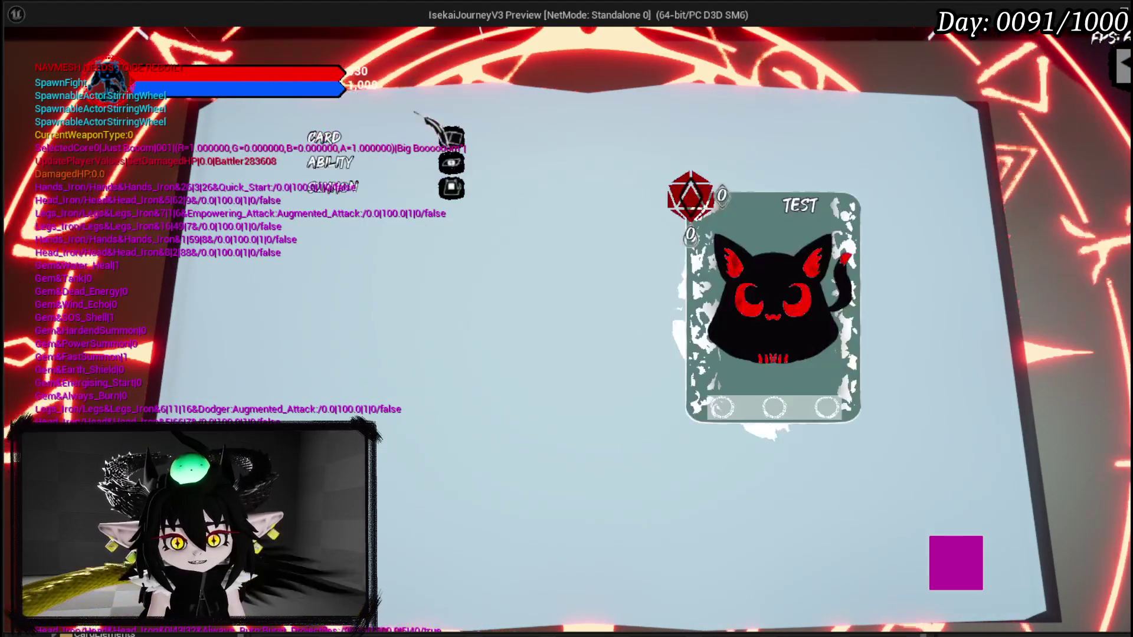
key(Return)
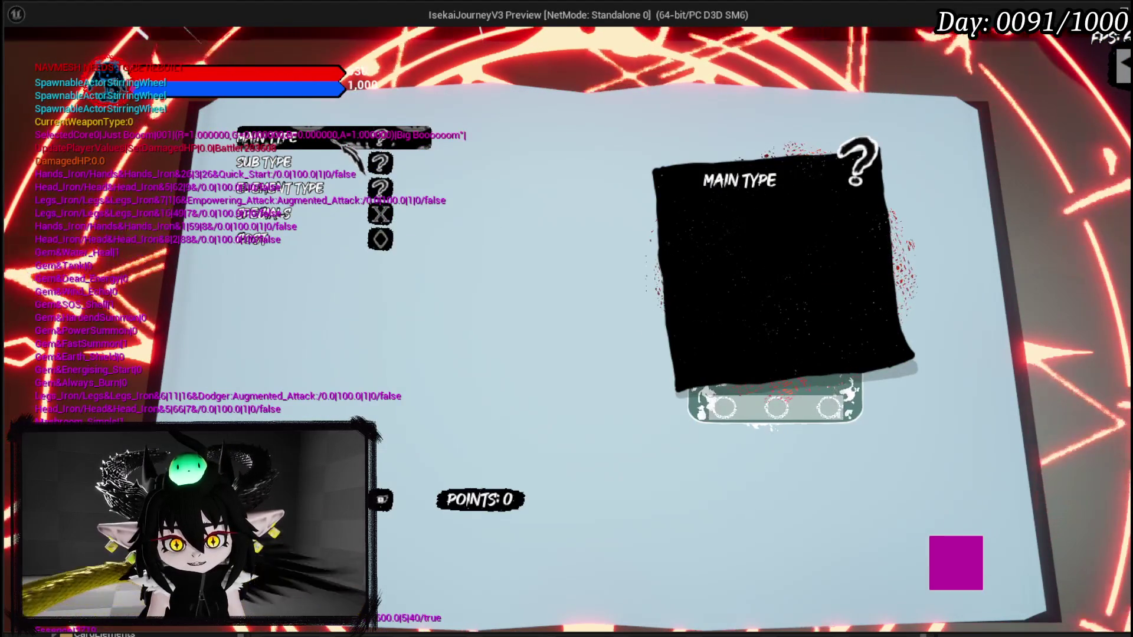
key(Return)
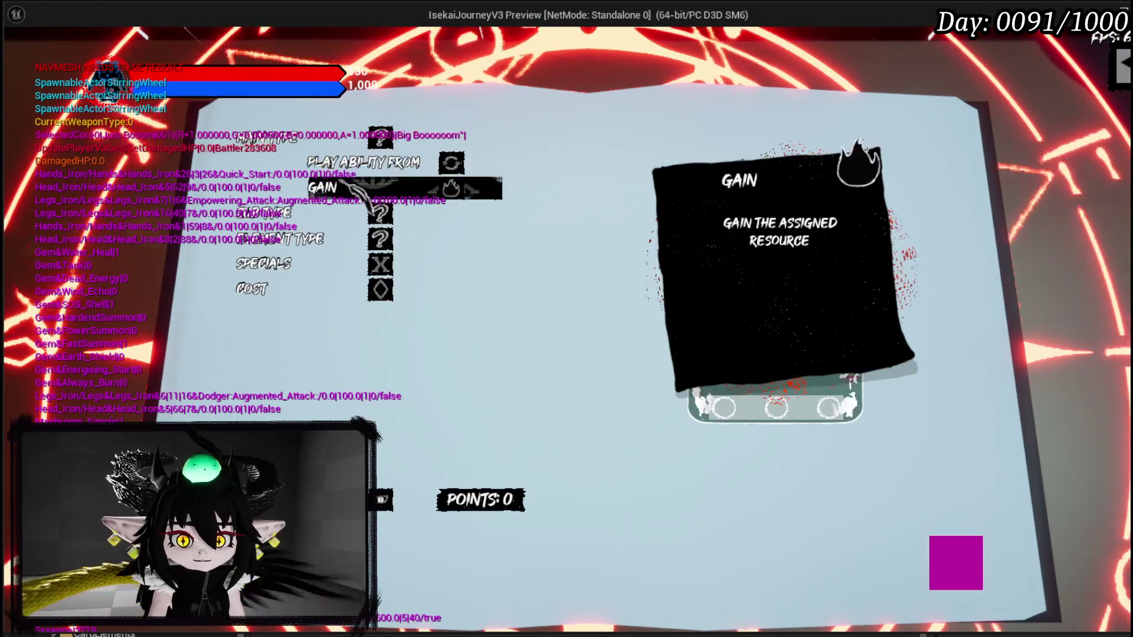
key(Up)
key(Return)
key(Down)
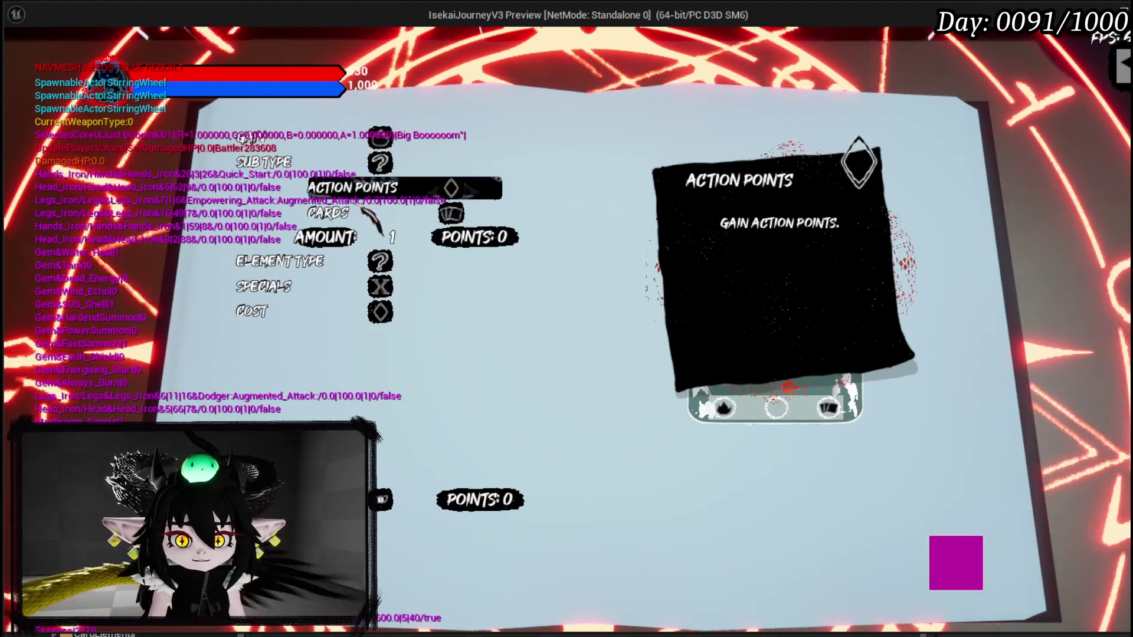
key(Down)
key(Right)
key(Right)
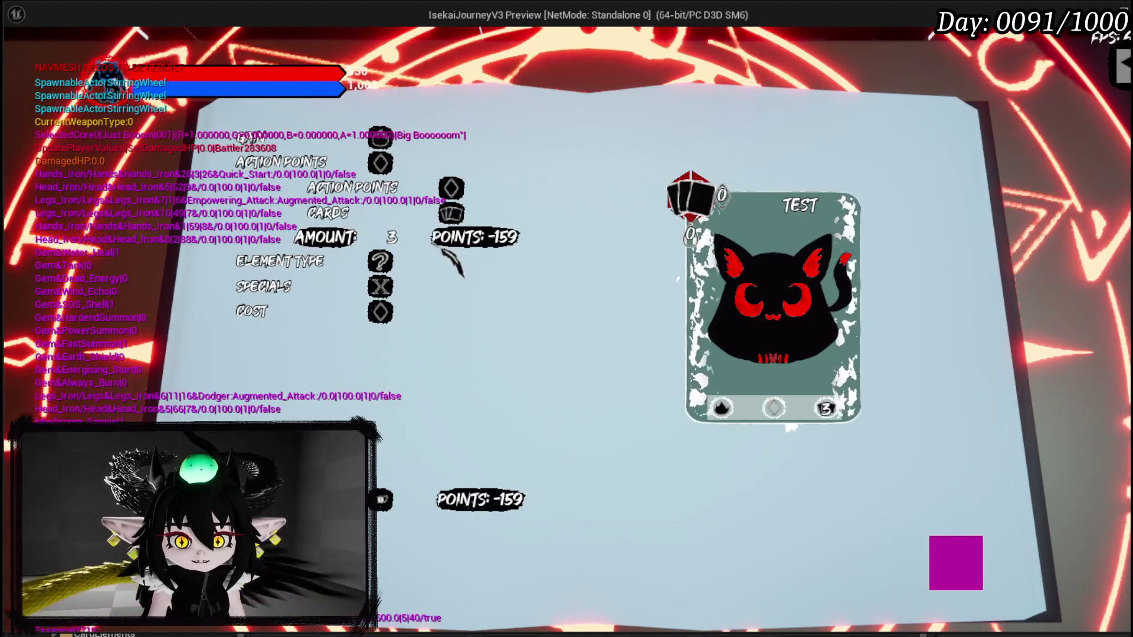
Step: Set the element to Fire and add the Exhaust and Draw specials
key(Down)
key(Return)
key(Up)
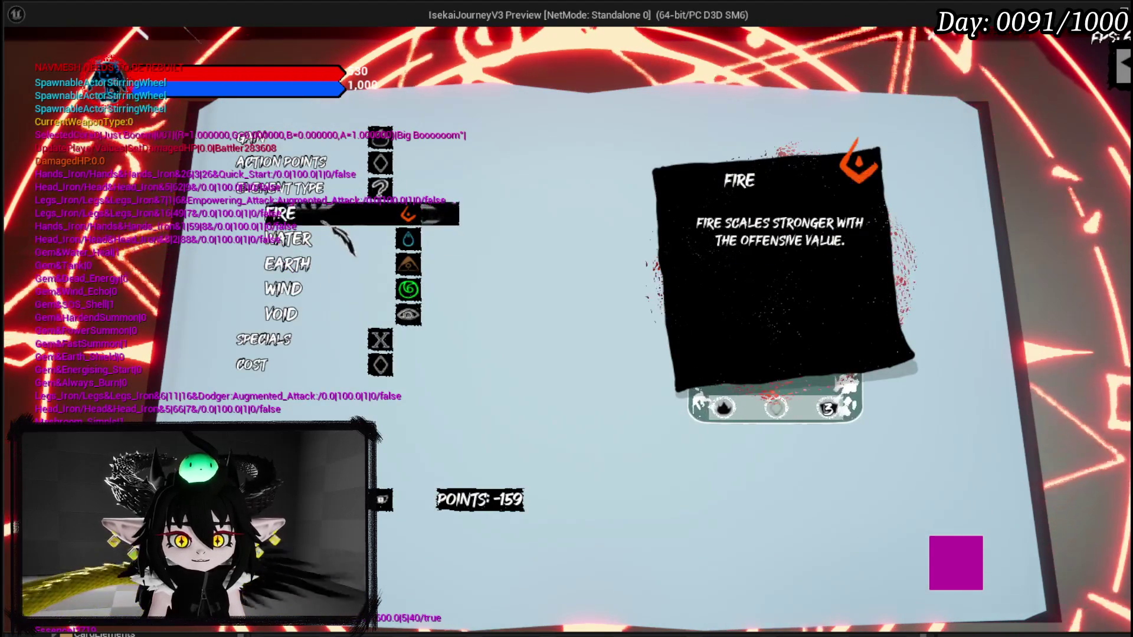
key(Return)
key(Down)
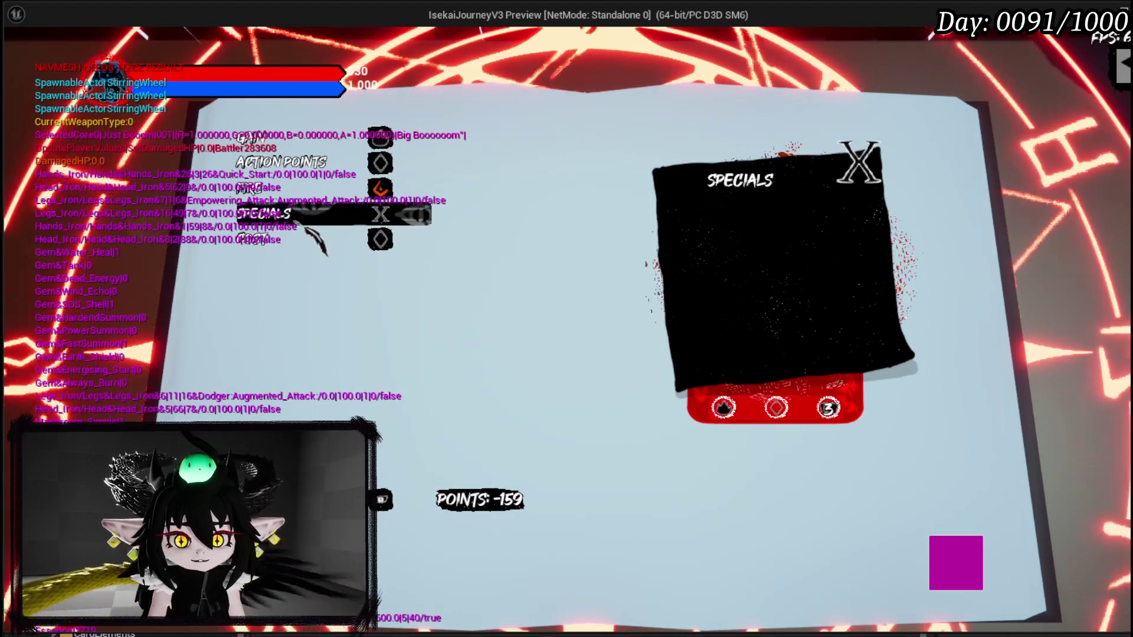
key(Down)
key(Down)
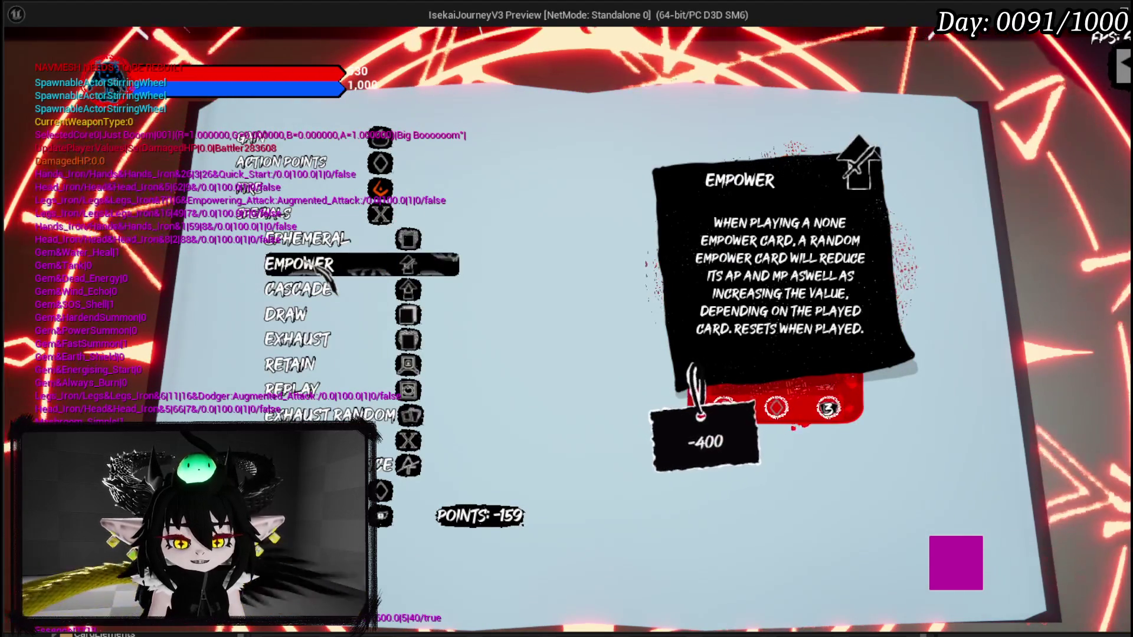
key(Down)
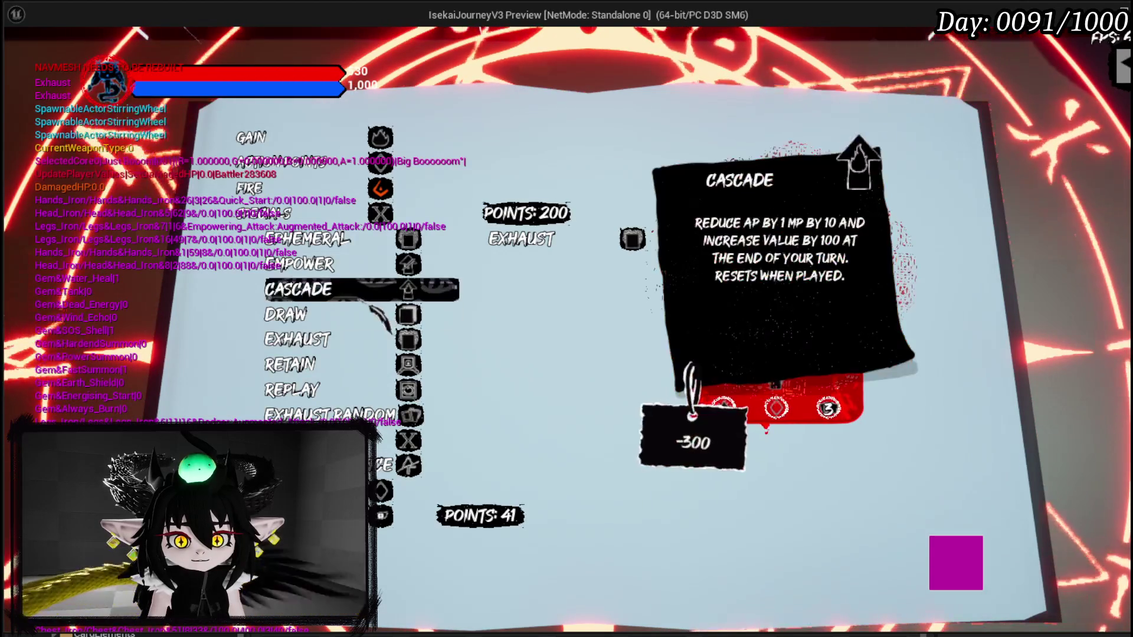
click(355, 312)
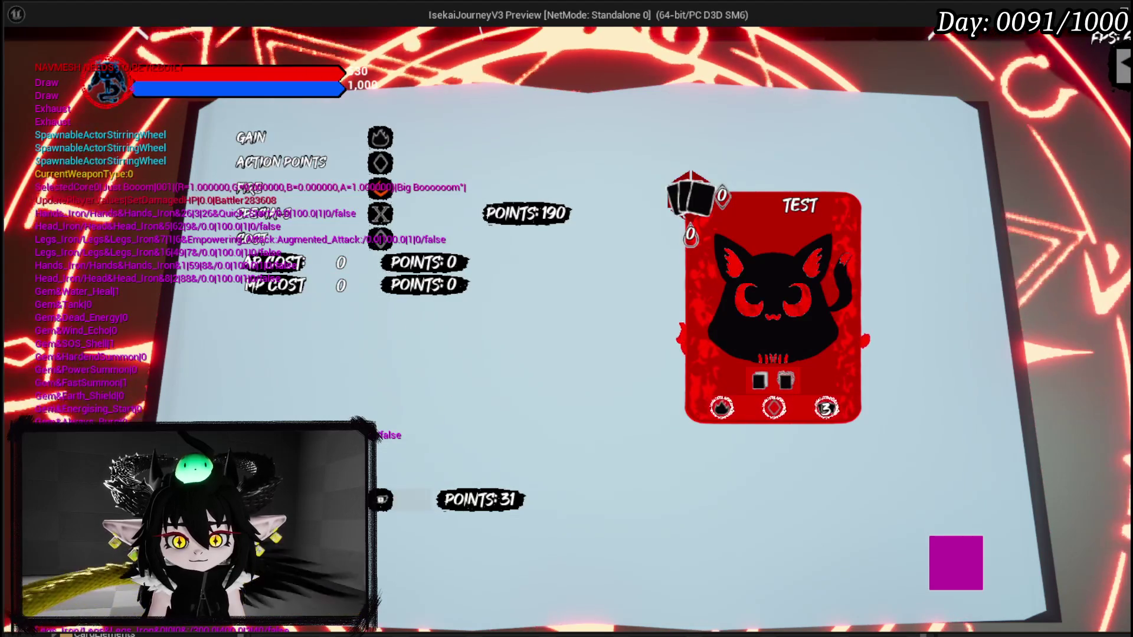
Step: Confirm the ability creation, then stop the game preview
click(955, 565)
click(954, 566)
click(954, 566)
click(955, 565)
click(955, 566)
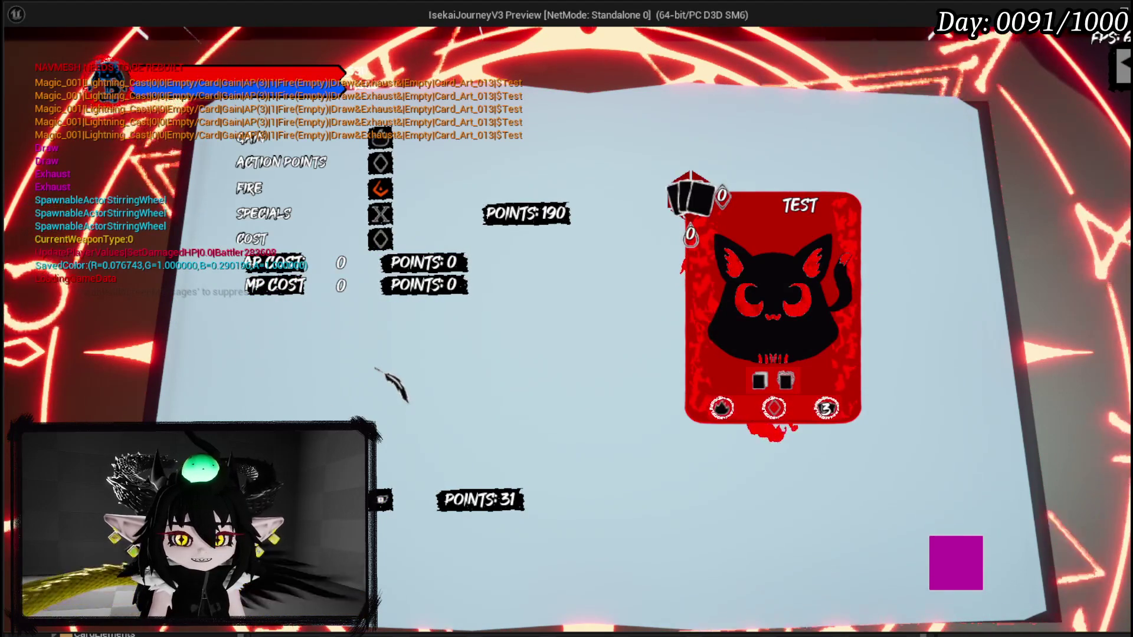
key(Escape)
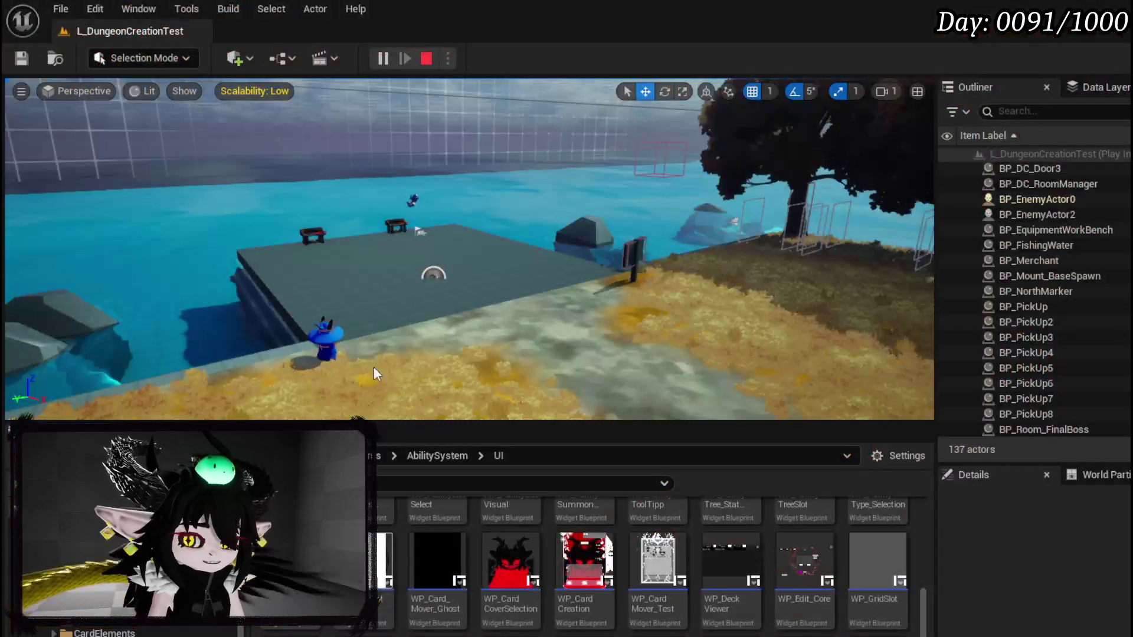
Step: Save the level and pan the EventGraph to the On Press Summon and On Press Card chains
click(21, 58)
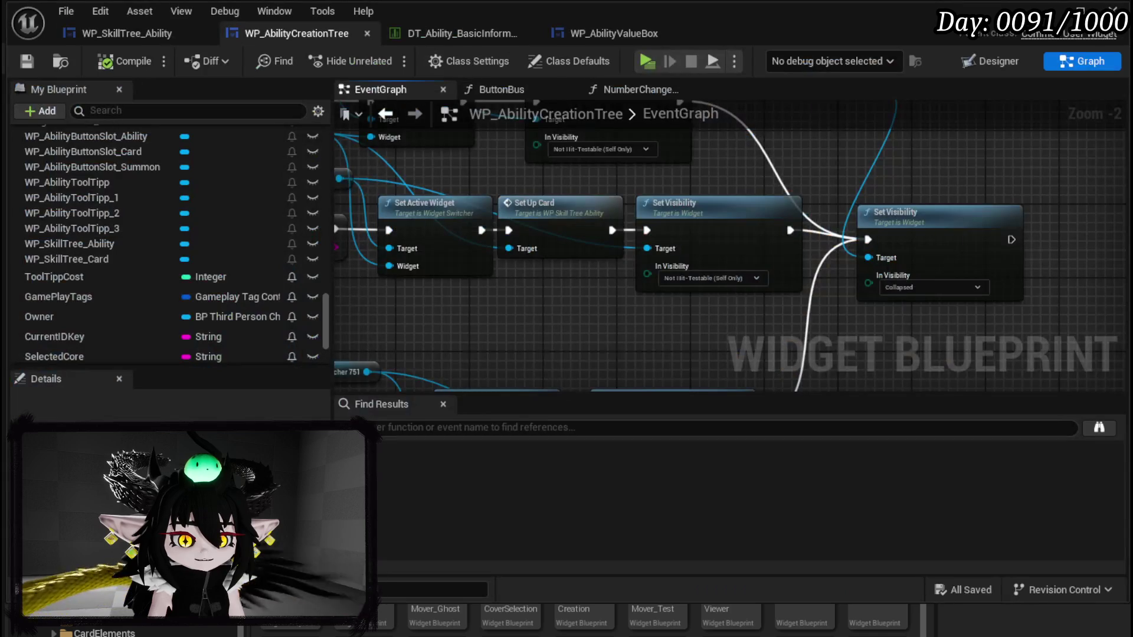
mouse_move(459, 405)
mouse_down()
mouse_move(691, 197)
mouse_move(760, 234)
mouse_up()
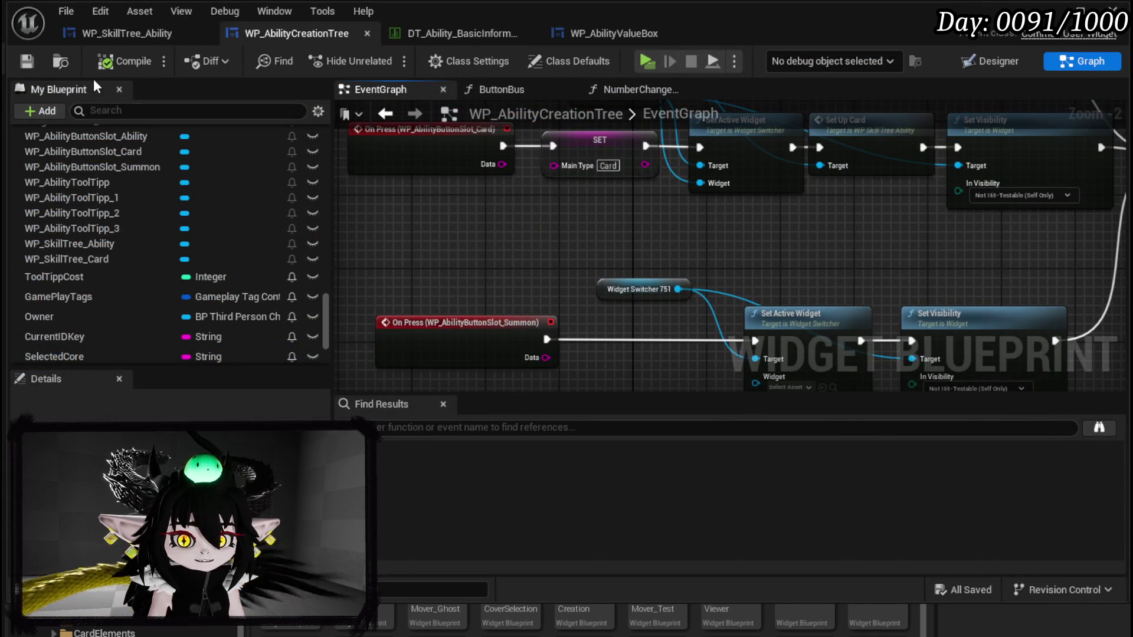
drag(480, 226, 494, 328)
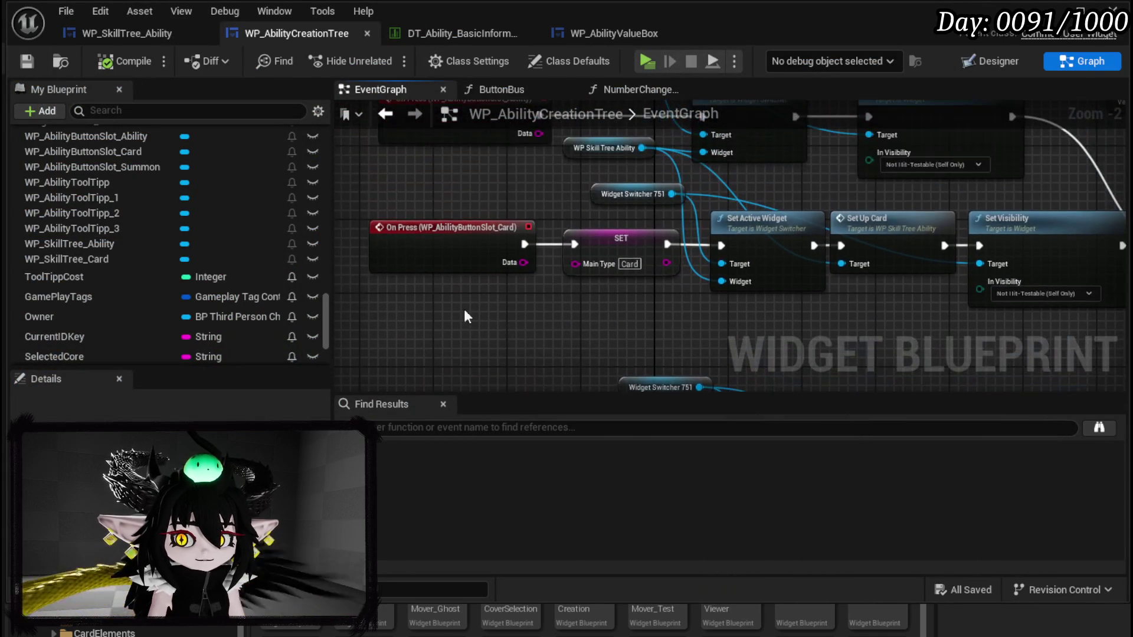
Step: Switch to the WP_SkillTree_Ability blueprint and pan its widget layout into view
click(114, 37)
scroll(540, 305, down, 4)
drag(584, 194, 593, 244)
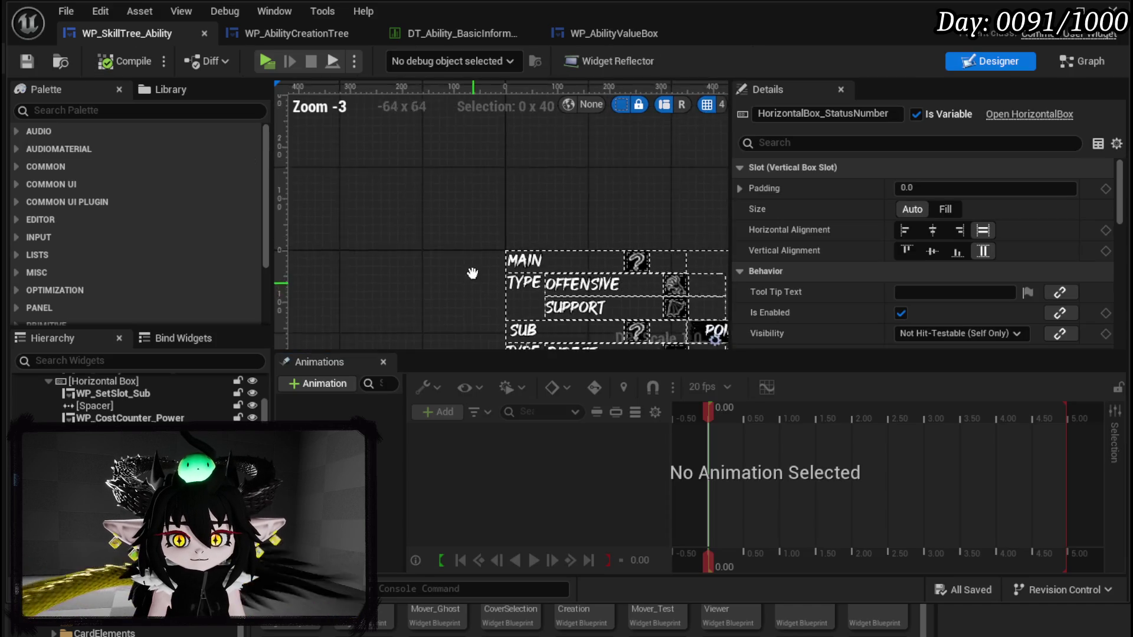
Step: Open the ConfirmationCheck function from WP_SkillTree_Ability's node graph
scroll(402, 229, down, 3)
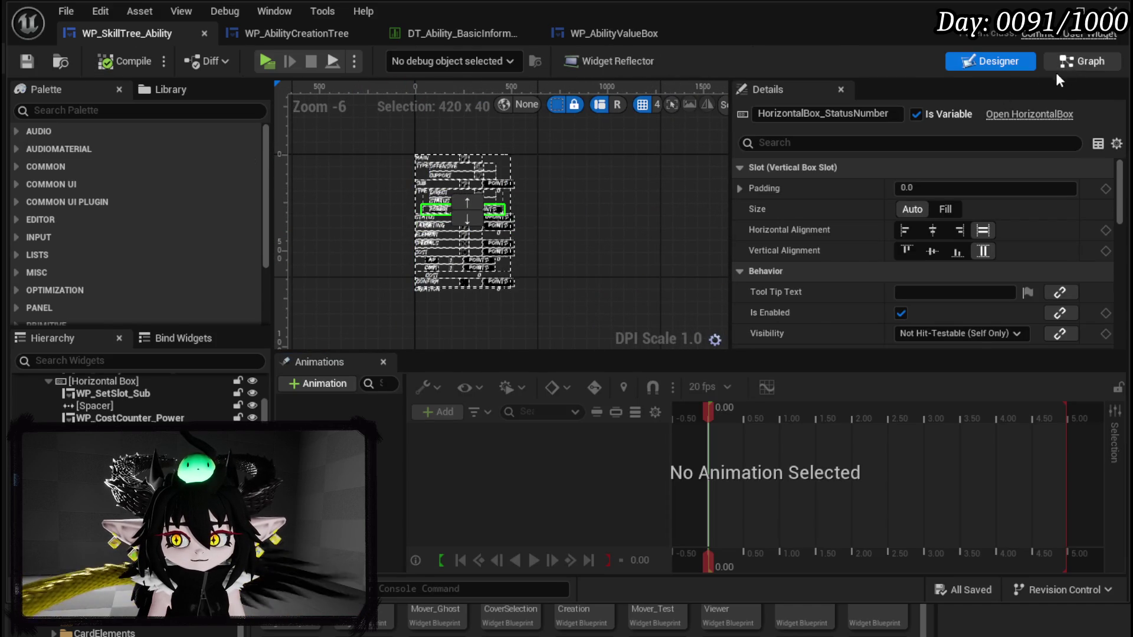
click(1080, 61)
scroll(534, 337, up, 6)
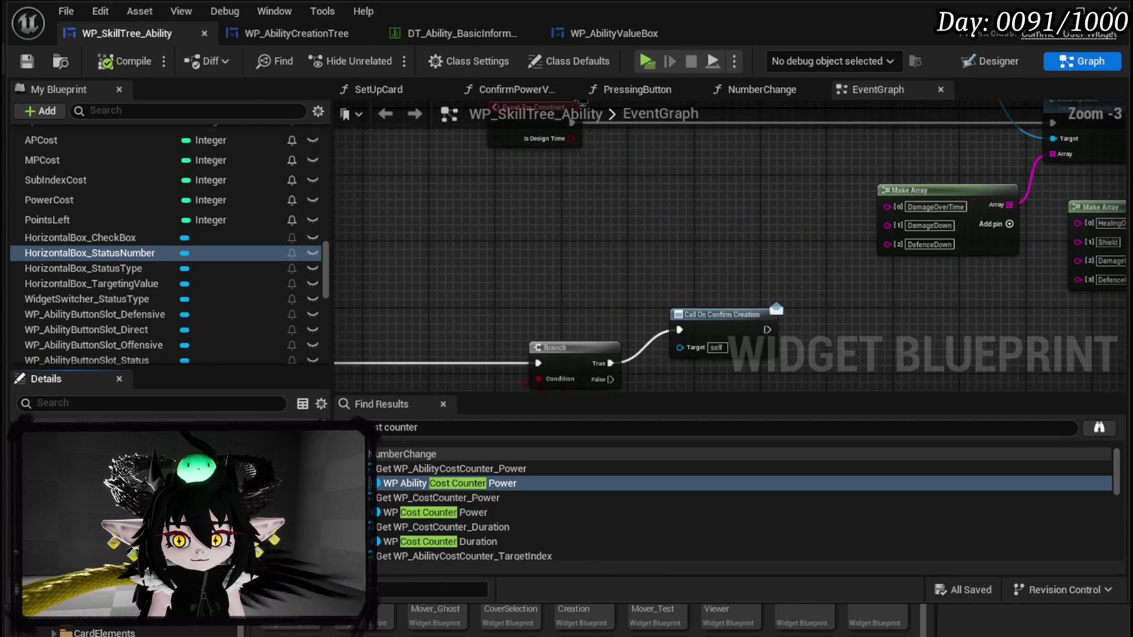
double_click(533, 288)
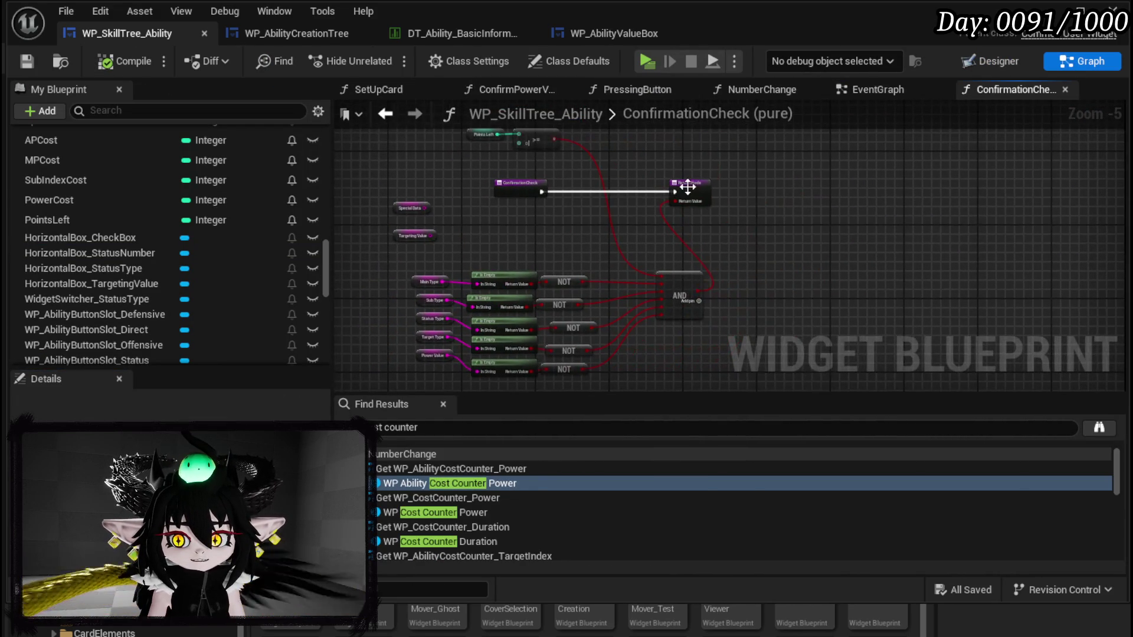
Step: Check the Return node's options, keep it unchanged, and start a fresh play-test
right_click(687, 187)
click(767, 484)
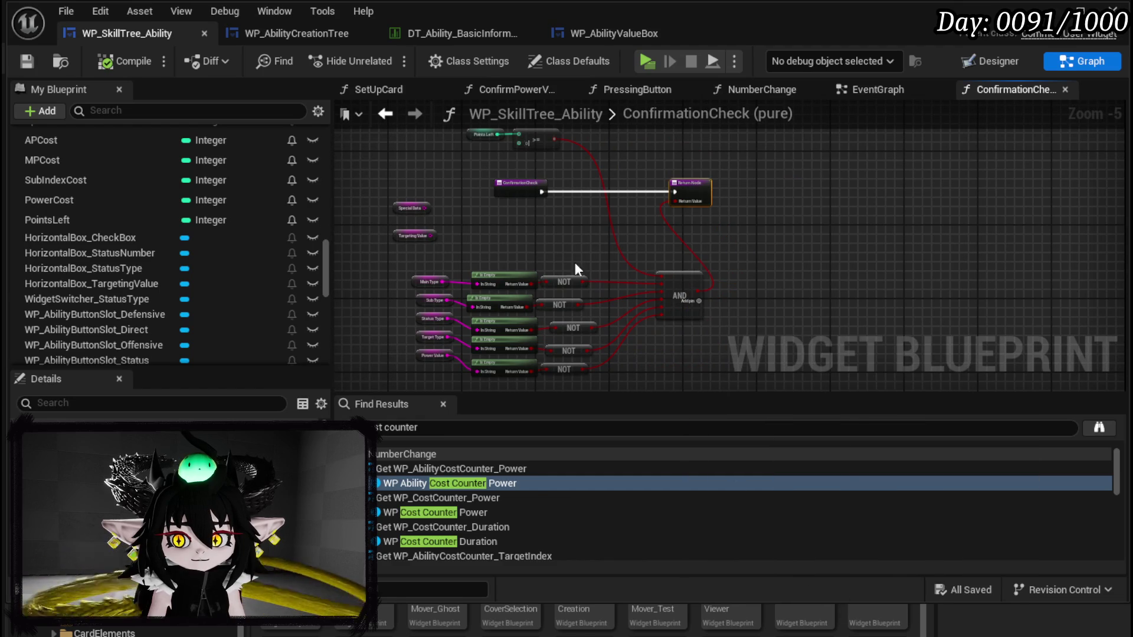
click(512, 227)
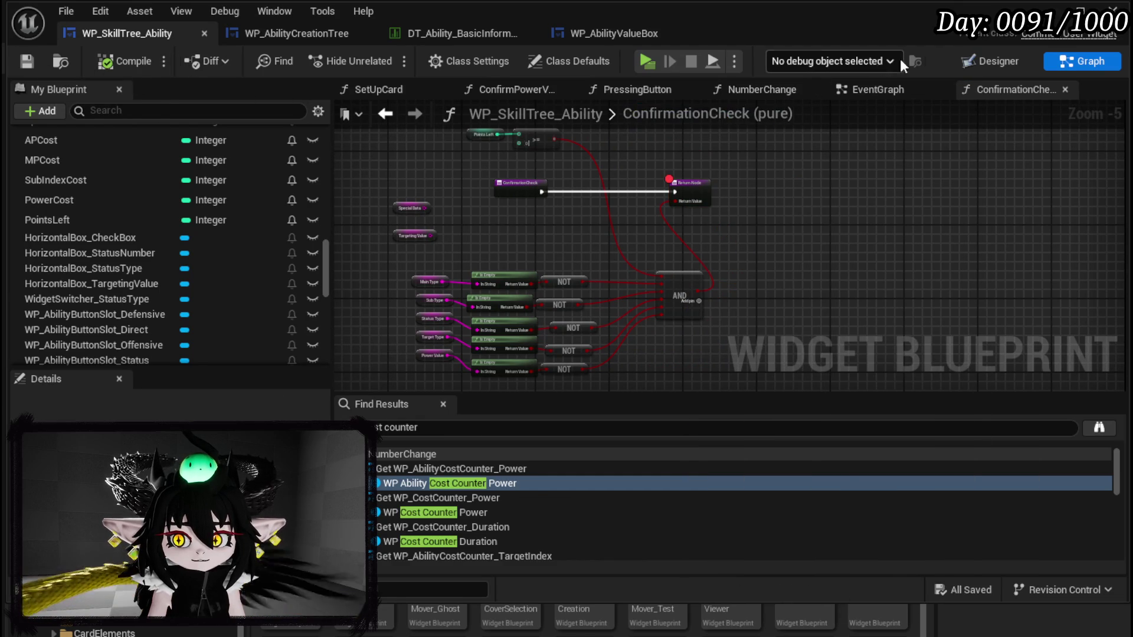
click(647, 56)
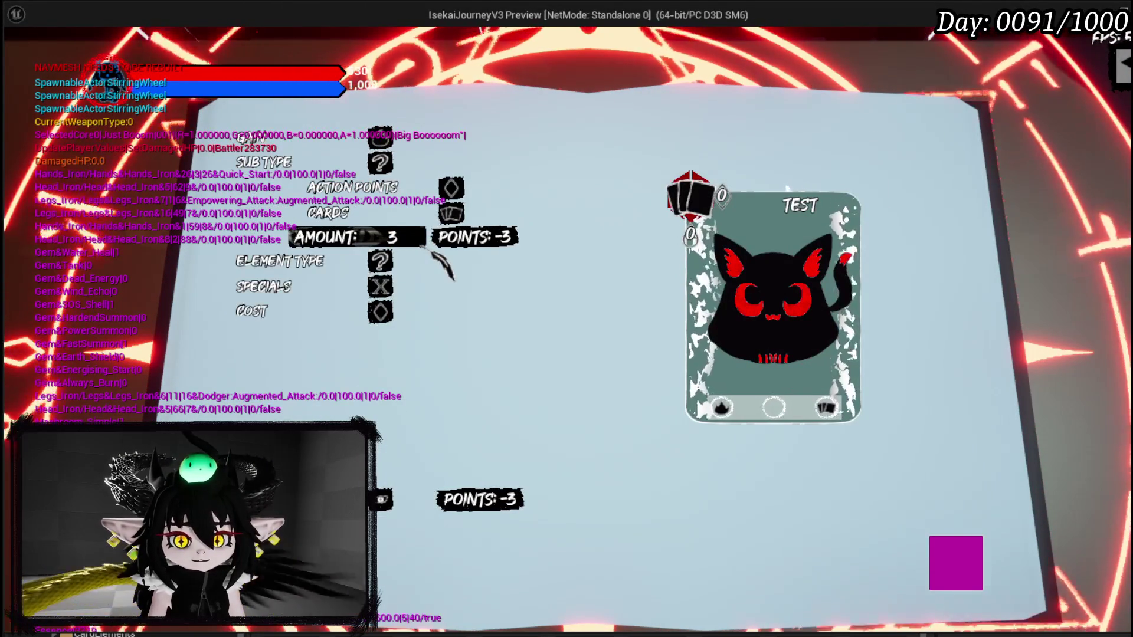
Step: Set the Action Points amount to 4 and collapse its settings
click(392, 237)
text(4)
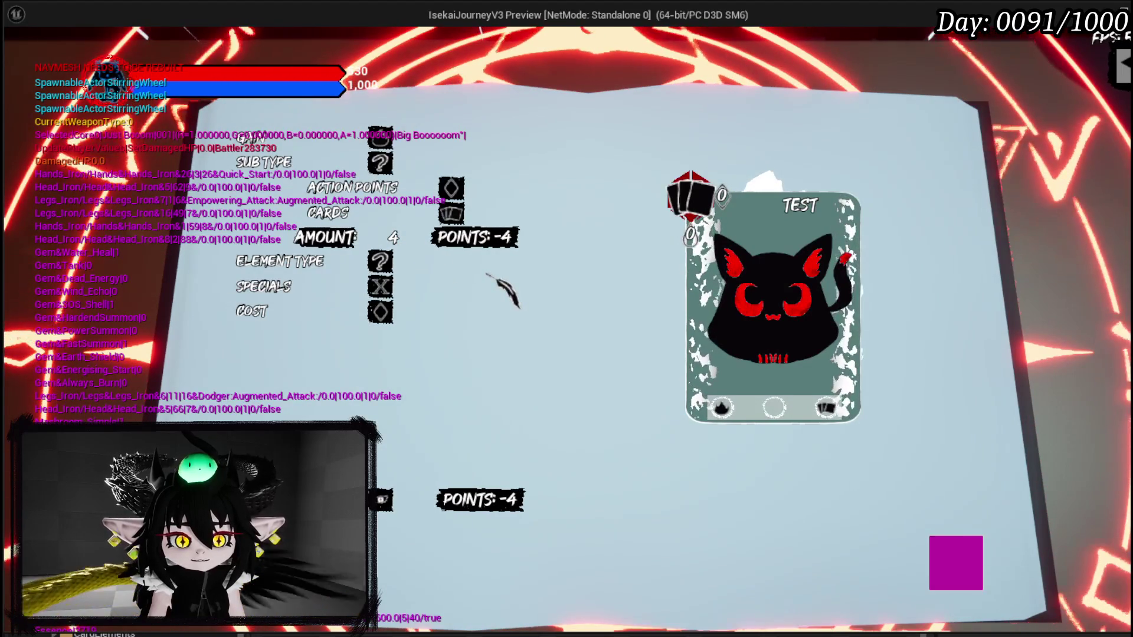
mouse_move(367, 227)
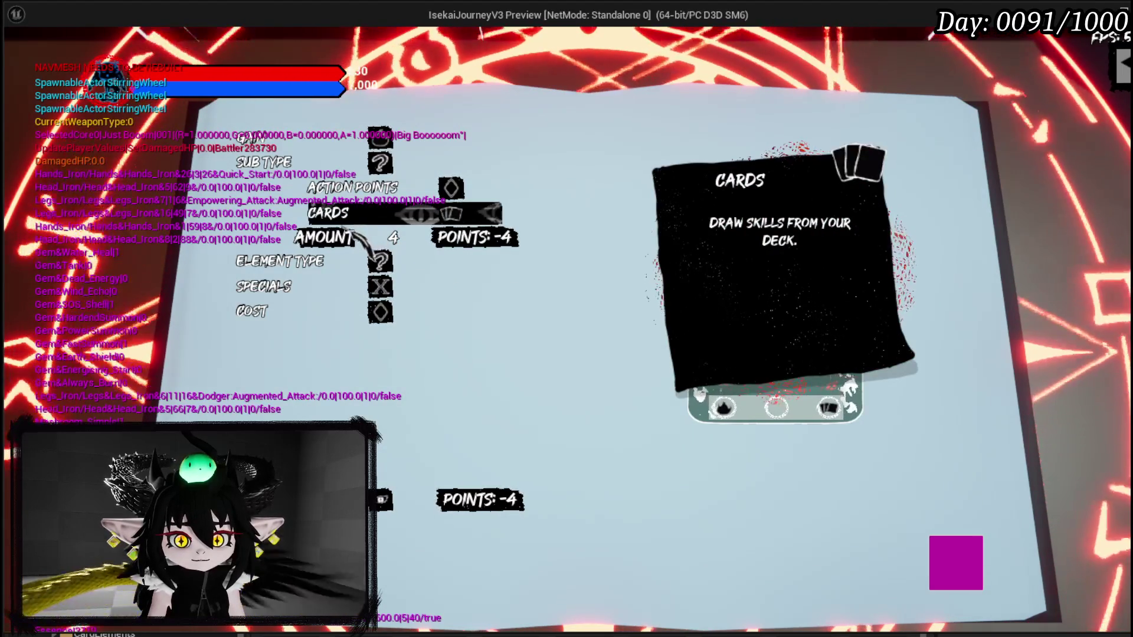
mouse_move(357, 207)
mouse_move(261, 266)
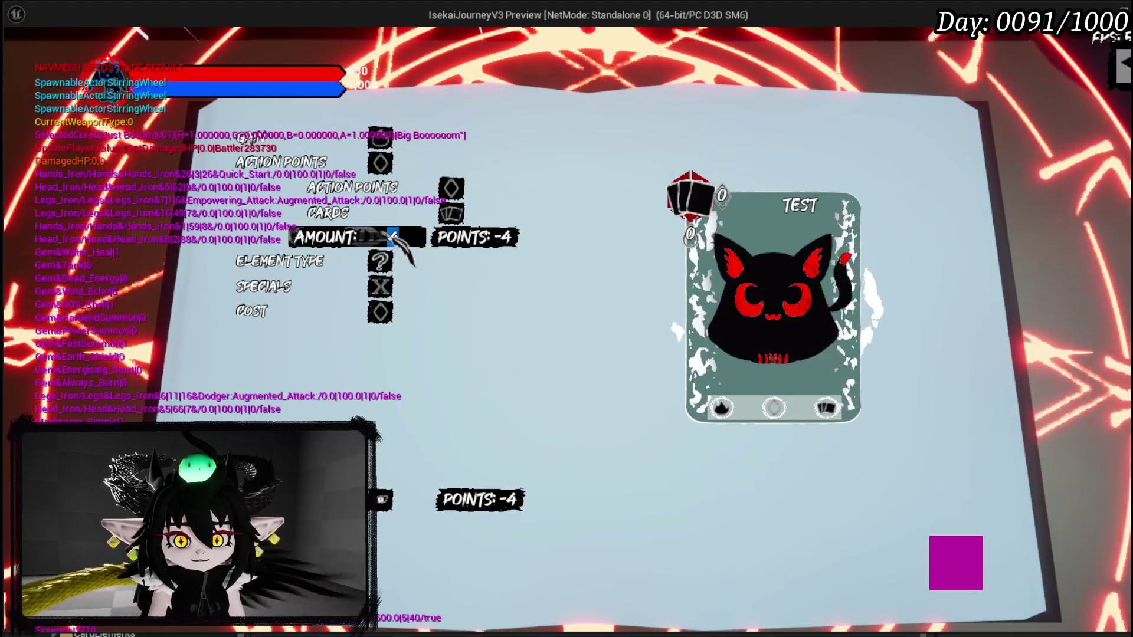
click(329, 237)
Step: Choose Fire as the element and add the Ephemeral special
click(319, 195)
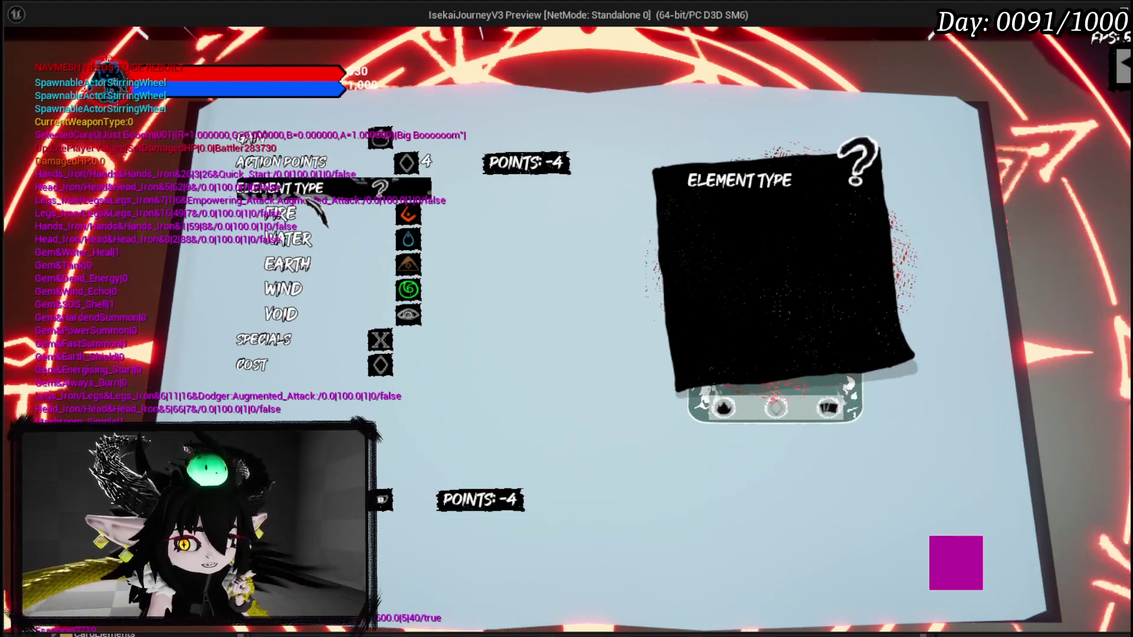
click(319, 213)
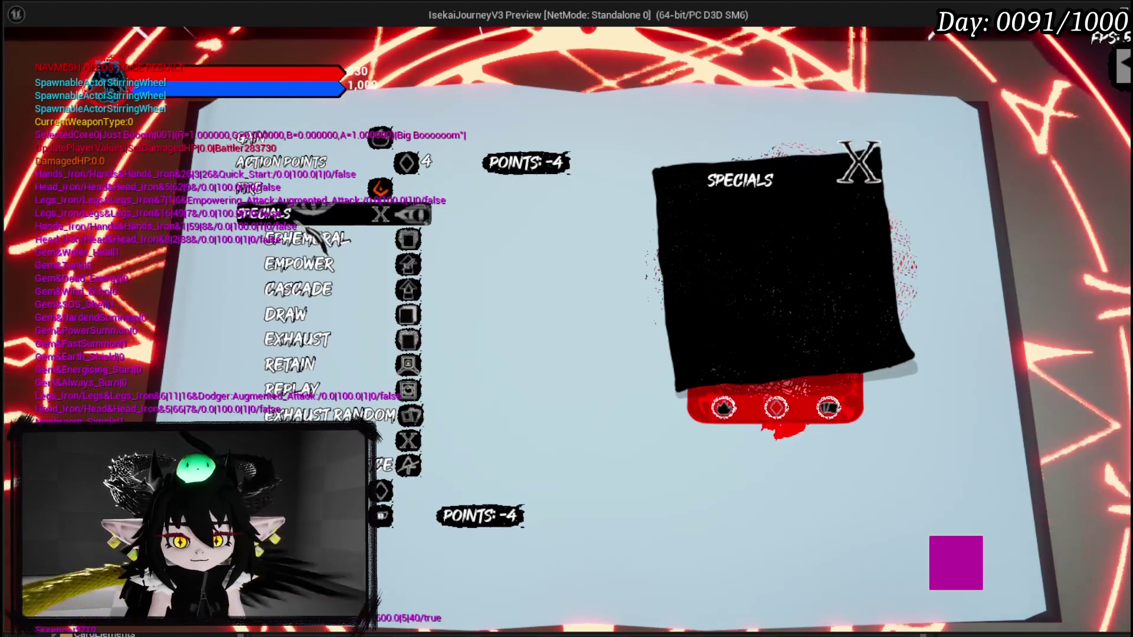
click(307, 239)
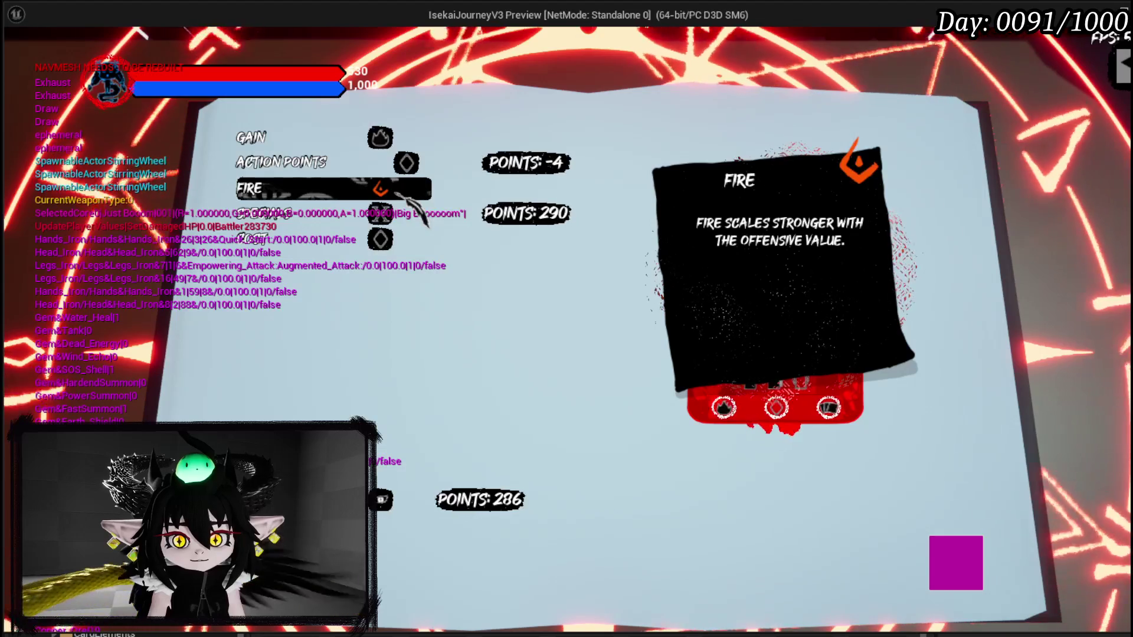
Step: Change the Action Points amount to 5 and return to the editor
click(324, 171)
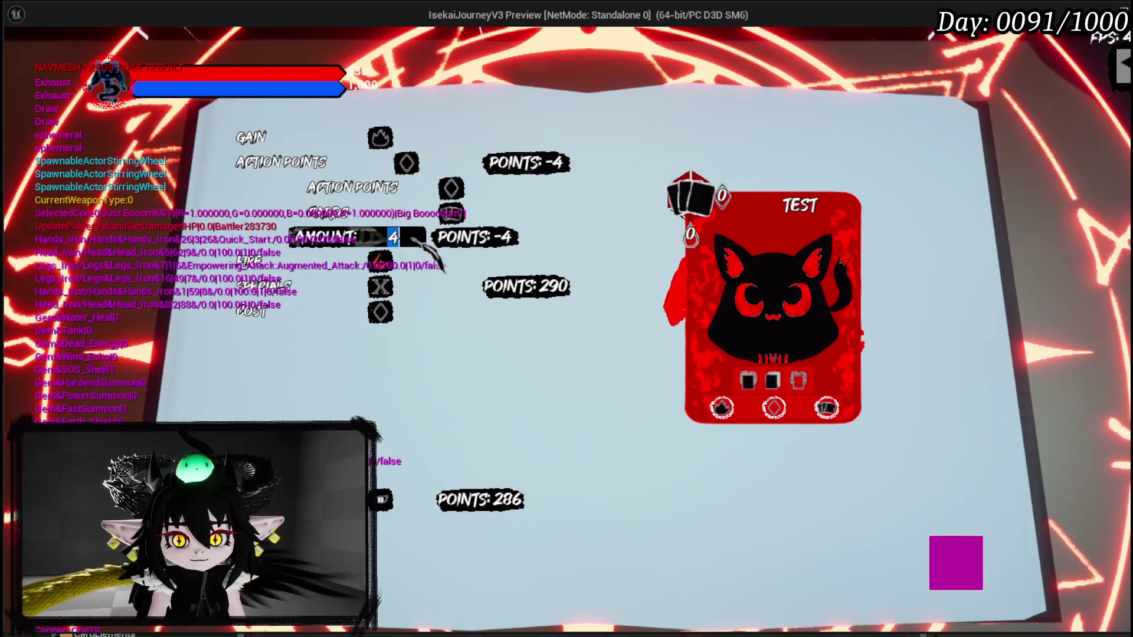
text(5)
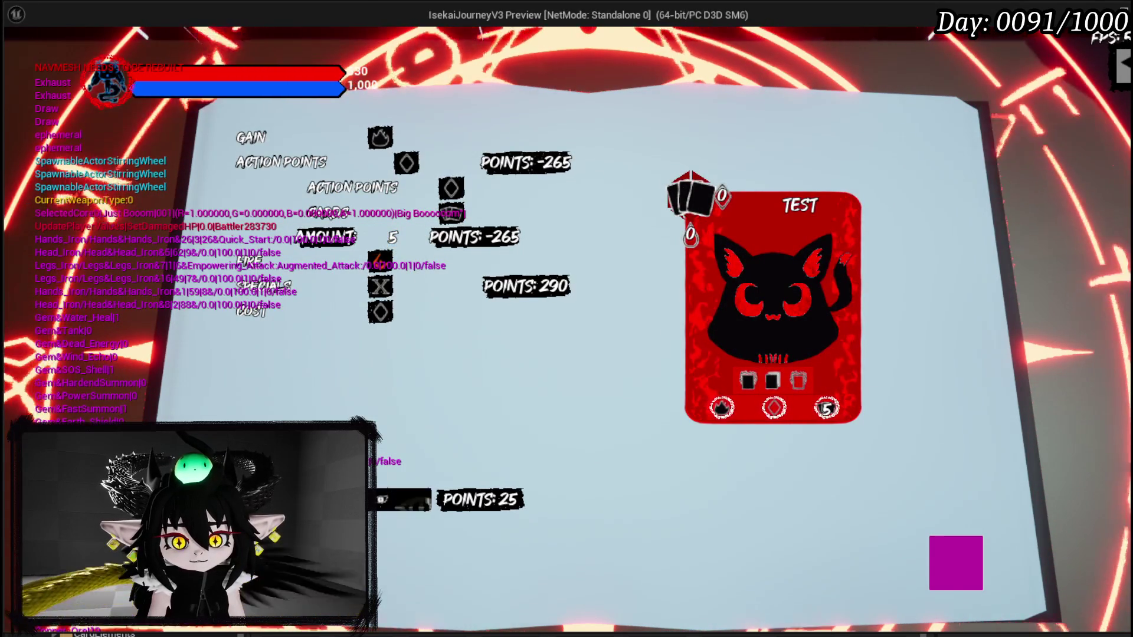
key(alt+Tab)
scroll(738, 238, up, 5)
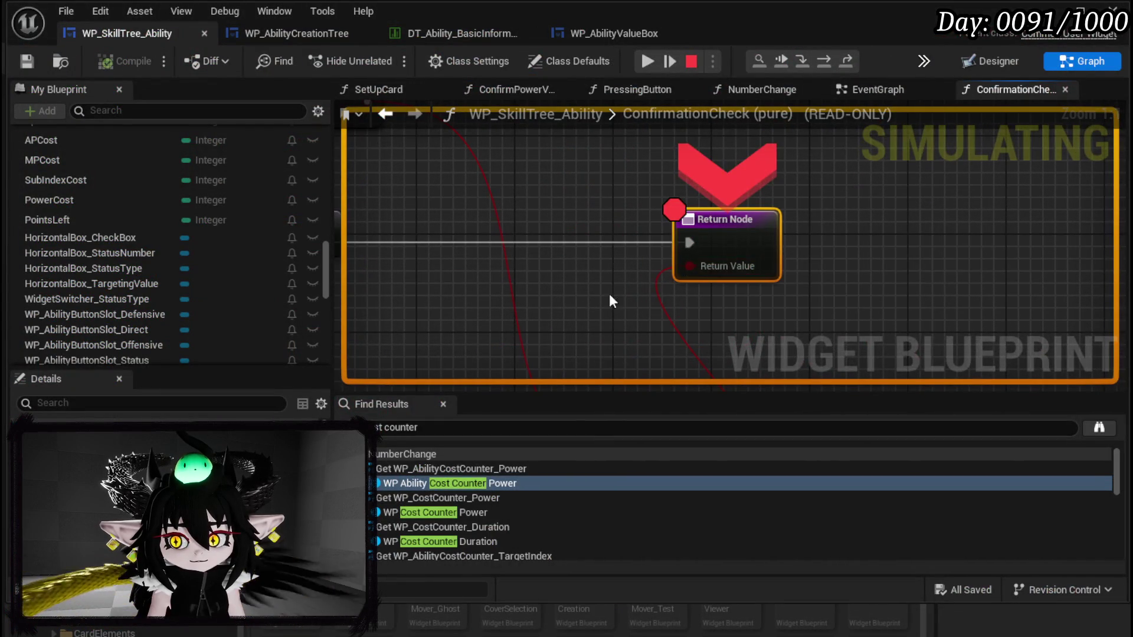
Step: Read the debug values on ConfirmationCheck's NOT outputs for the empty-type checks
scroll(649, 282, down, 2)
scroll(586, 246, up, 2)
scroll(586, 246, down, 2)
mouse_move(568, 224)
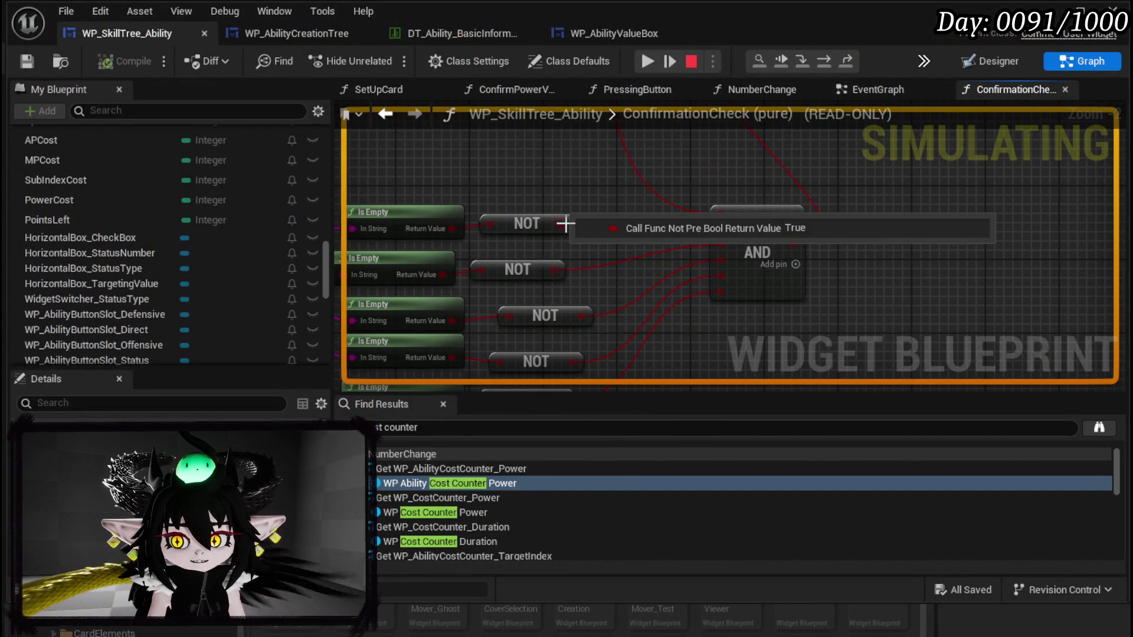
mouse_move(554, 271)
mouse_down()
mouse_move(615, 241)
mouse_move(766, 242)
mouse_up()
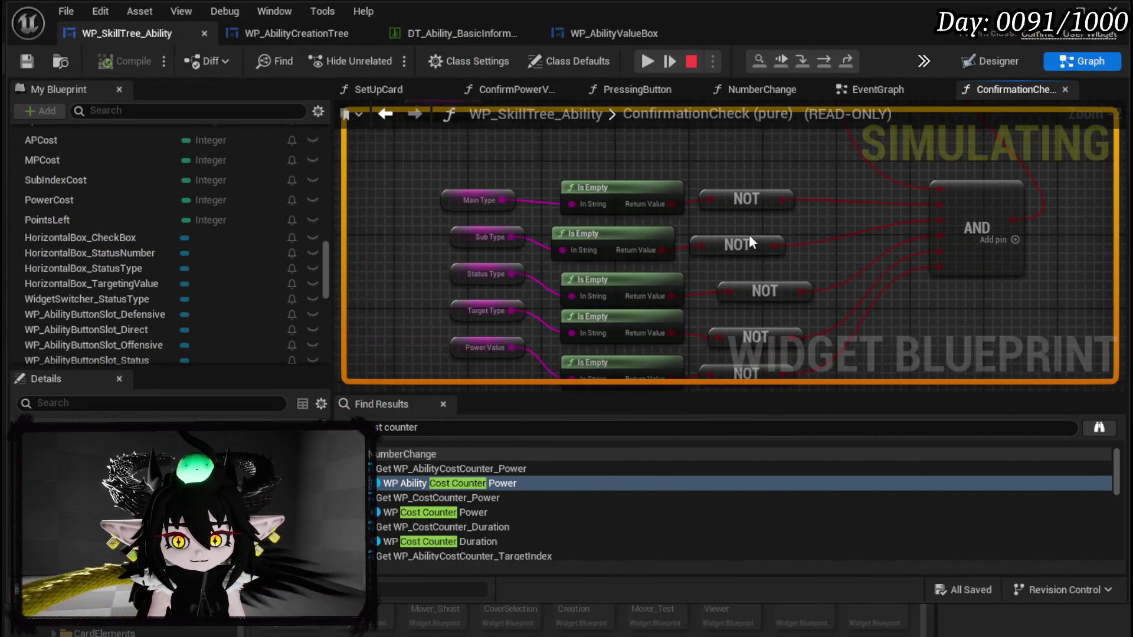
drag(820, 282, 811, 232)
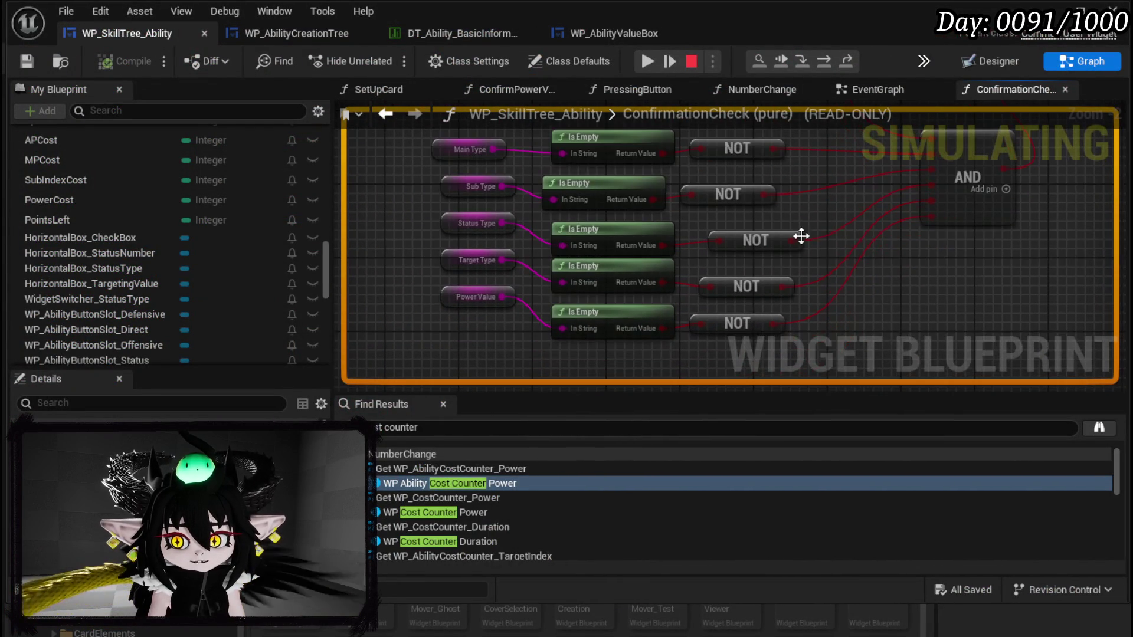
mouse_move(794, 240)
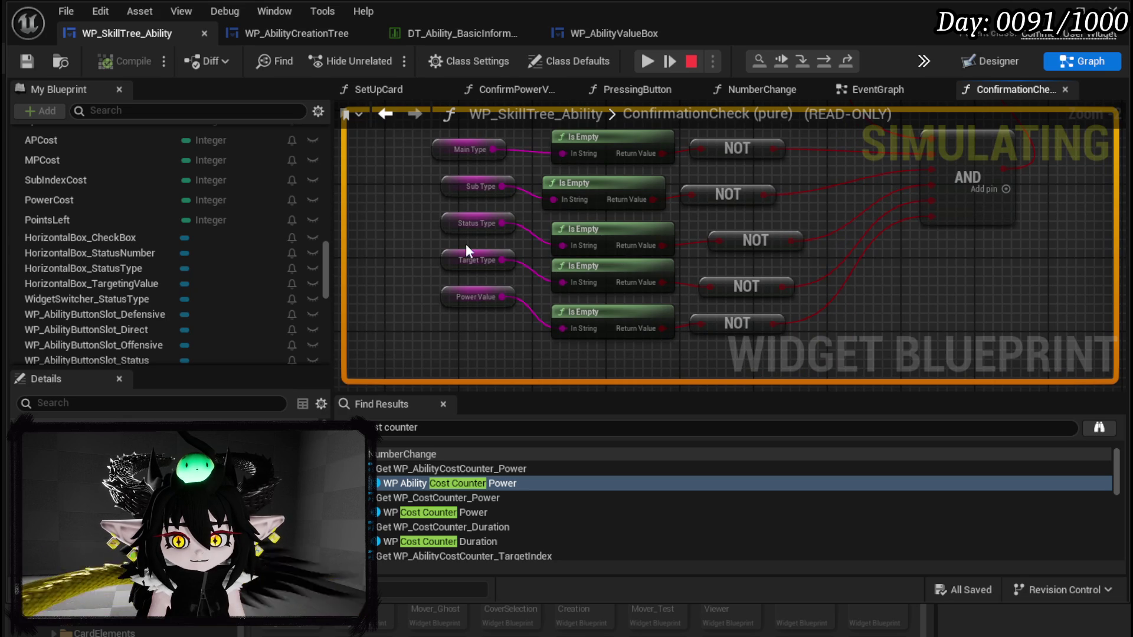
mouse_move(785, 297)
Step: Box-select the Sub, Status and Target Type getters and stop the play session
drag(785, 297, 751, 311)
mouse_move(784, 262)
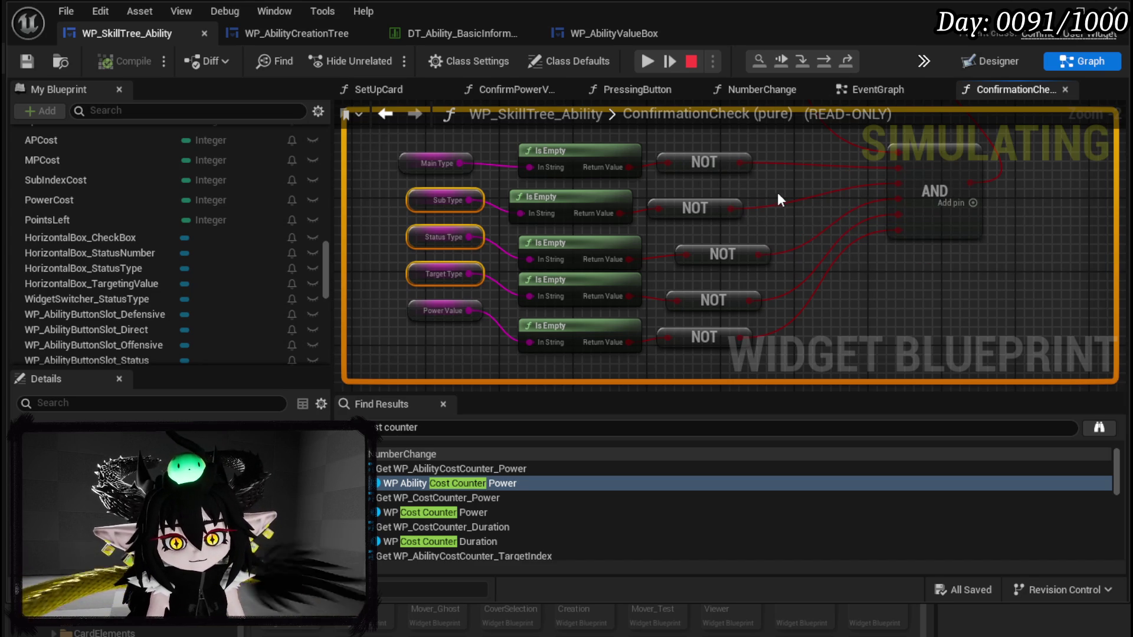
click(691, 61)
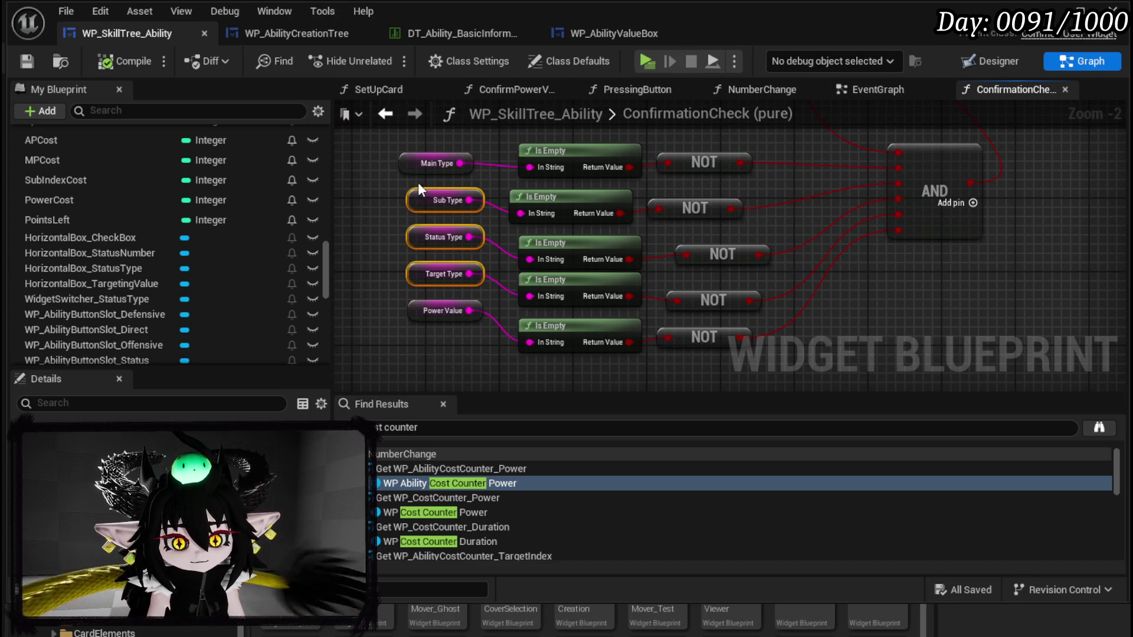
scroll(206, 254, up, 5)
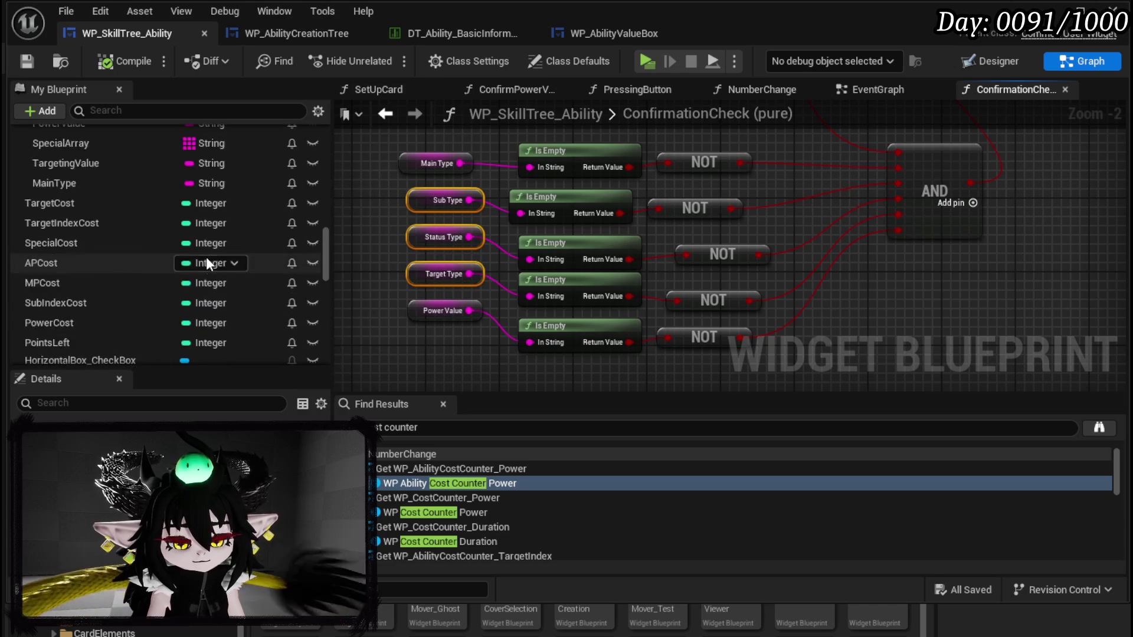
Step: In PressingButton, paste the type getters and add a Set Sub Type node
scroll(207, 254, up, 10)
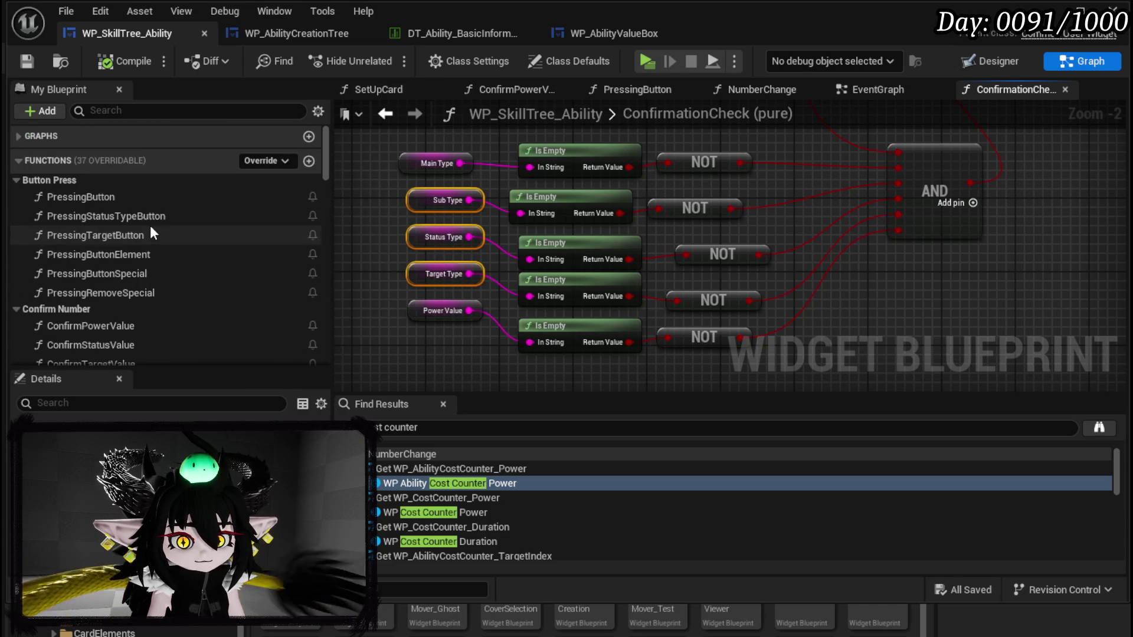
double_click(99, 196)
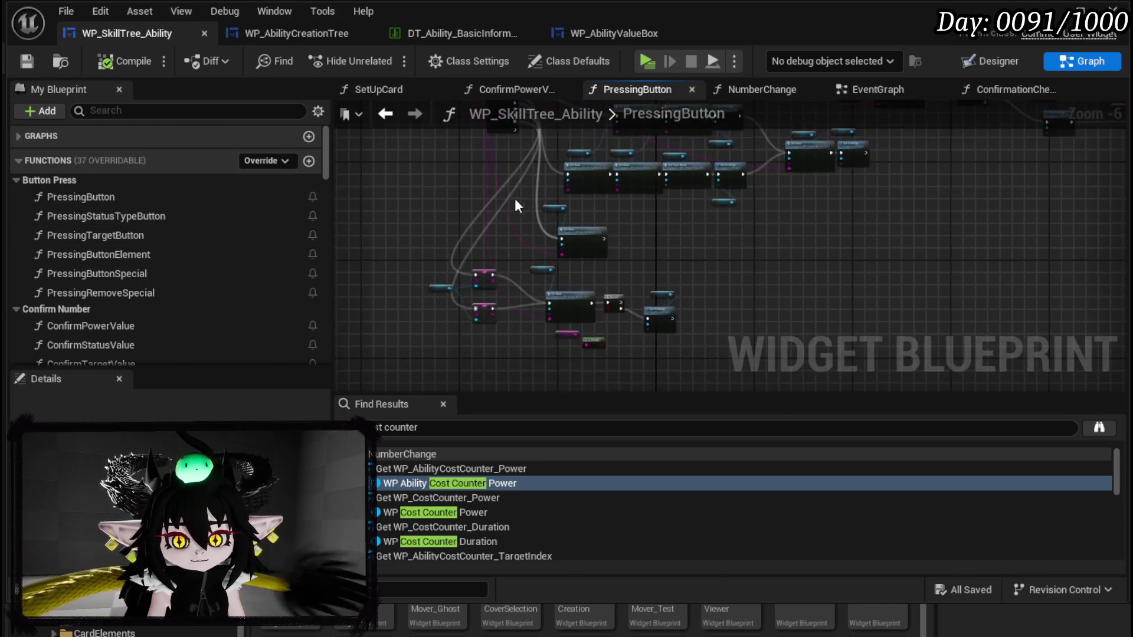
mouse_move(533, 288)
mouse_down()
mouse_move(502, 124)
mouse_move(493, 234)
mouse_move(530, 287)
mouse_move(383, 195)
mouse_move(408, 251)
mouse_move(407, 239)
mouse_move(629, 186)
mouse_move(686, 225)
mouse_up()
key(ctrl+v)
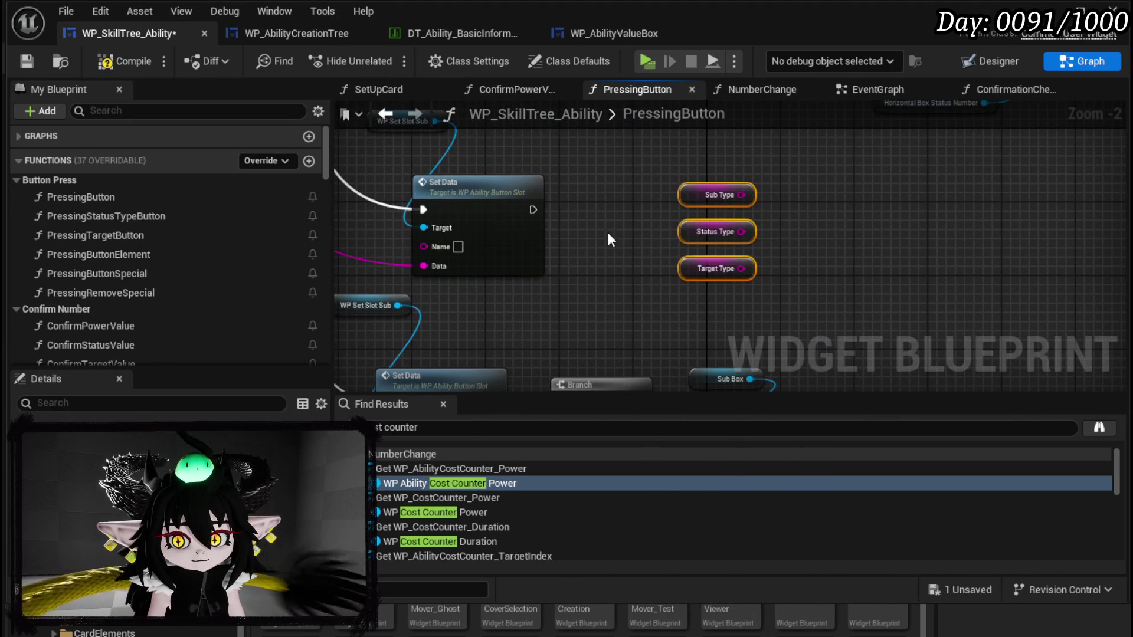
right_click(611, 262)
text(Set SubType)
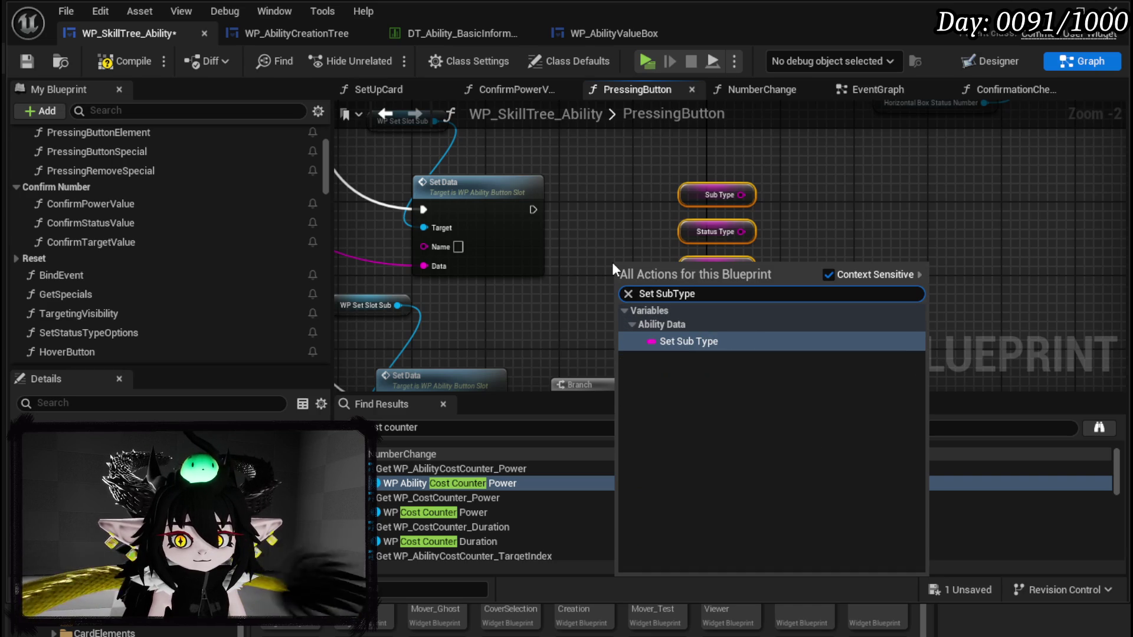
click(671, 347)
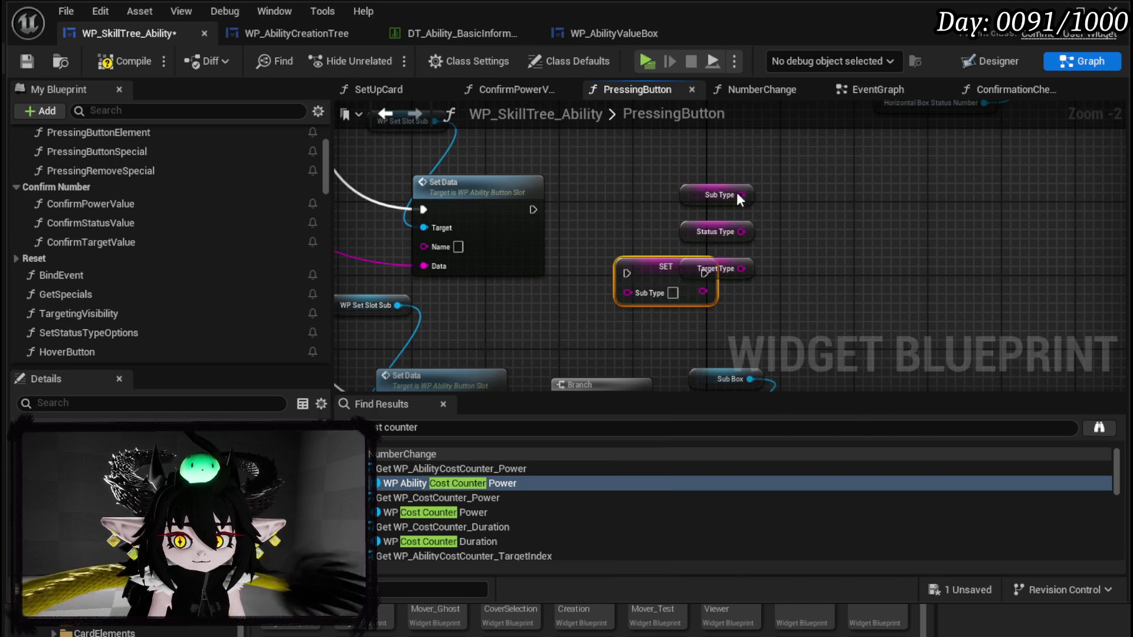
Step: Move the getters aside and add a Set Status Type node
drag(770, 260, 956, 269)
click(755, 278)
right_click(724, 278)
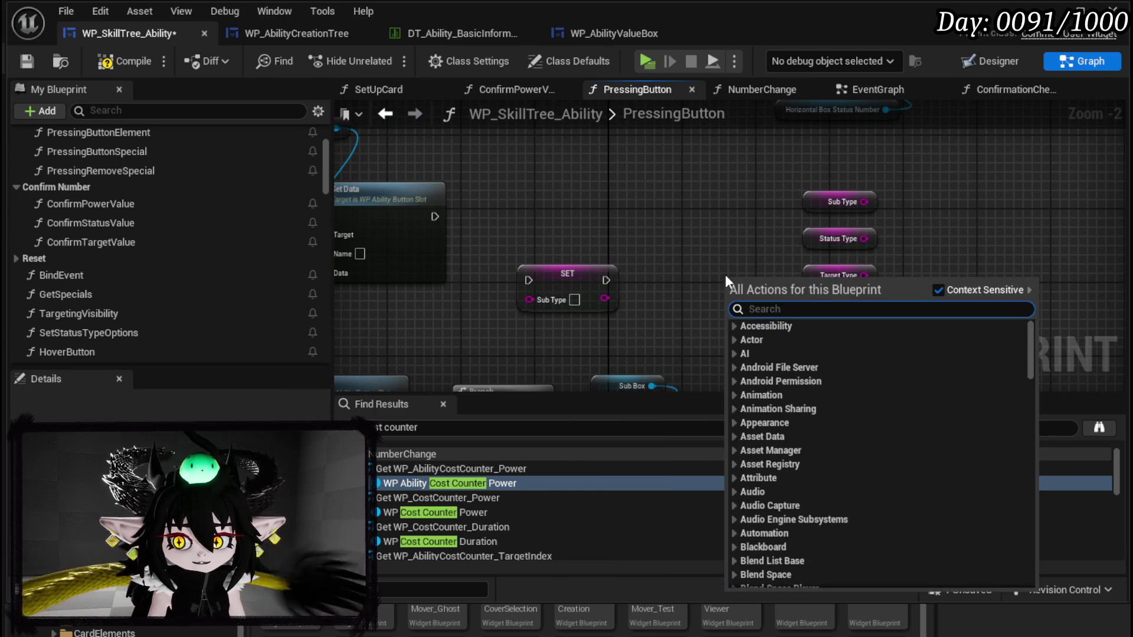
text(StatusType)
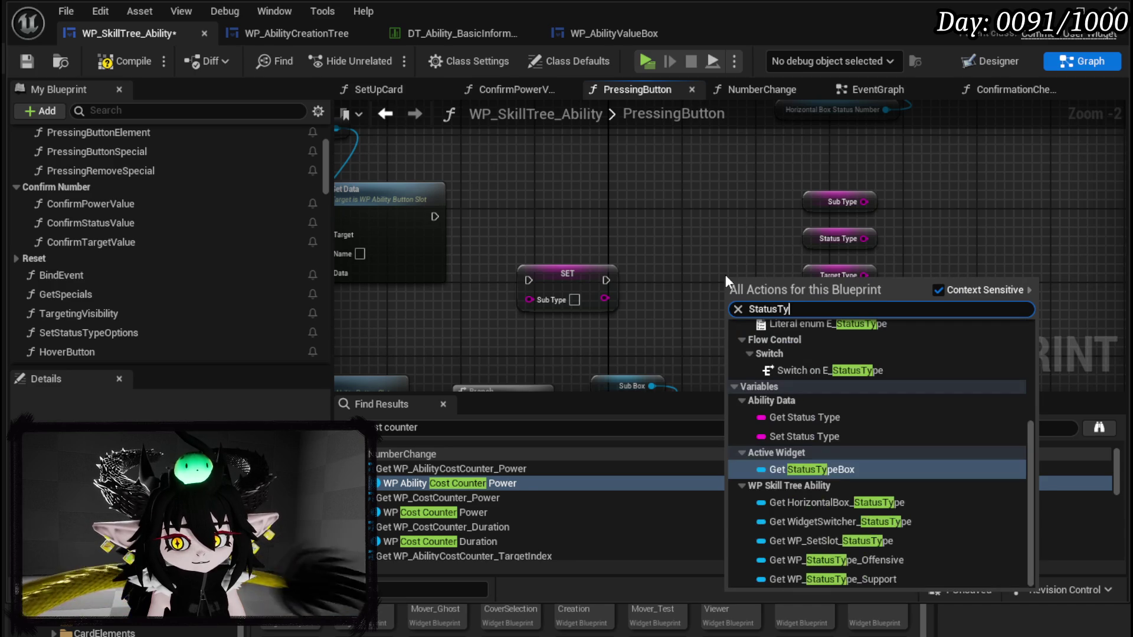
click(805, 436)
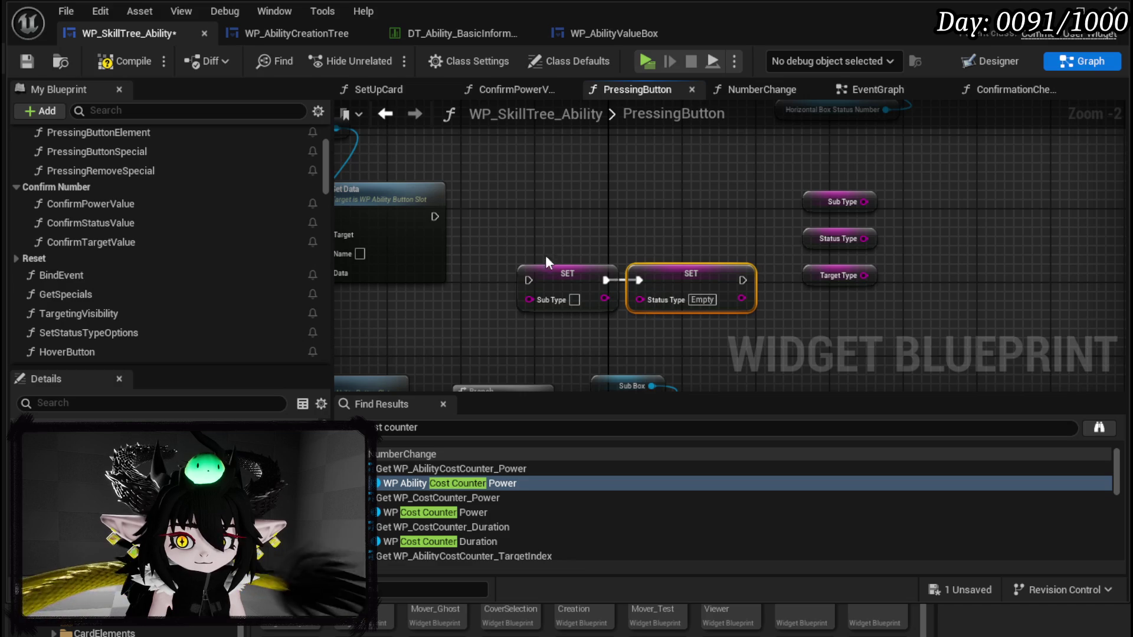
Step: Wire the Sub Type setter after Set Data and shift the Branch group right for room
drag(672, 291, 645, 245)
mouse_move(479, 234)
mouse_down()
mouse_move(510, 245)
mouse_move(509, 232)
mouse_up()
mouse_move(364, 283)
mouse_down()
mouse_move(536, 279)
mouse_move(690, 250)
mouse_move(584, 236)
mouse_up()
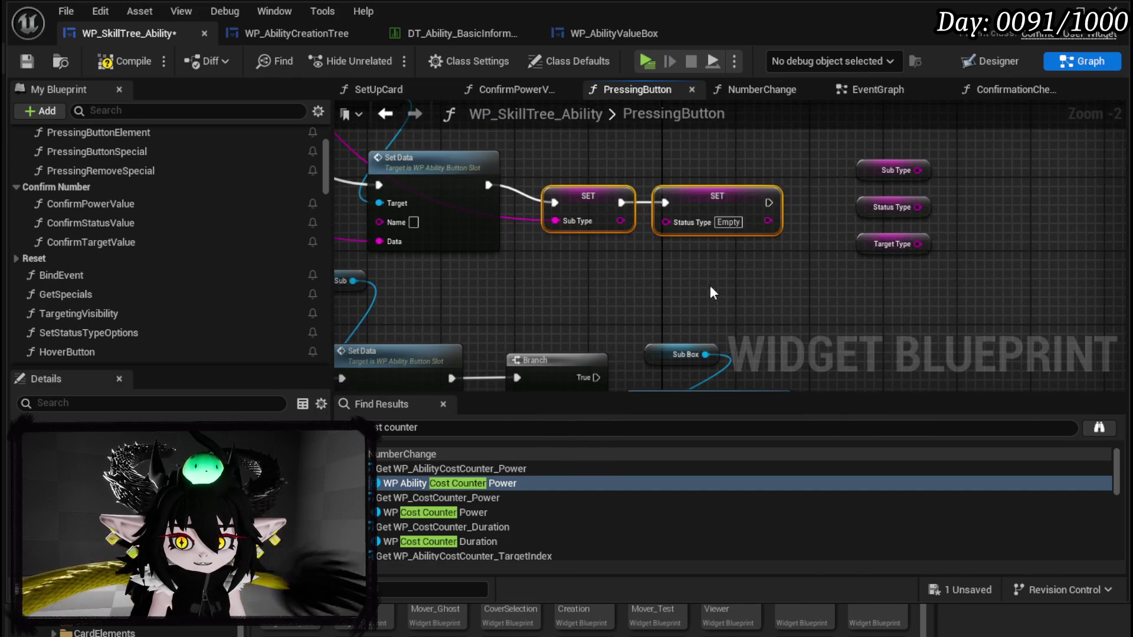
drag(804, 335, 760, 197)
mouse_move(841, 258)
mouse_down()
mouse_move(1104, 233)
mouse_move(918, 227)
mouse_up()
drag(621, 163, 742, 243)
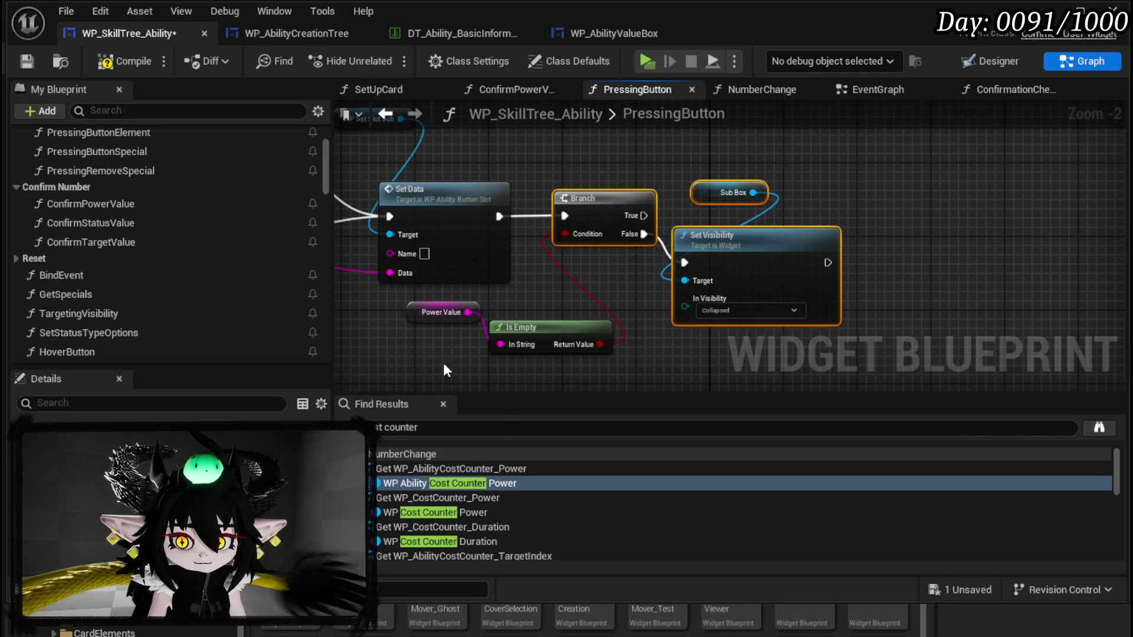
drag(577, 198, 911, 196)
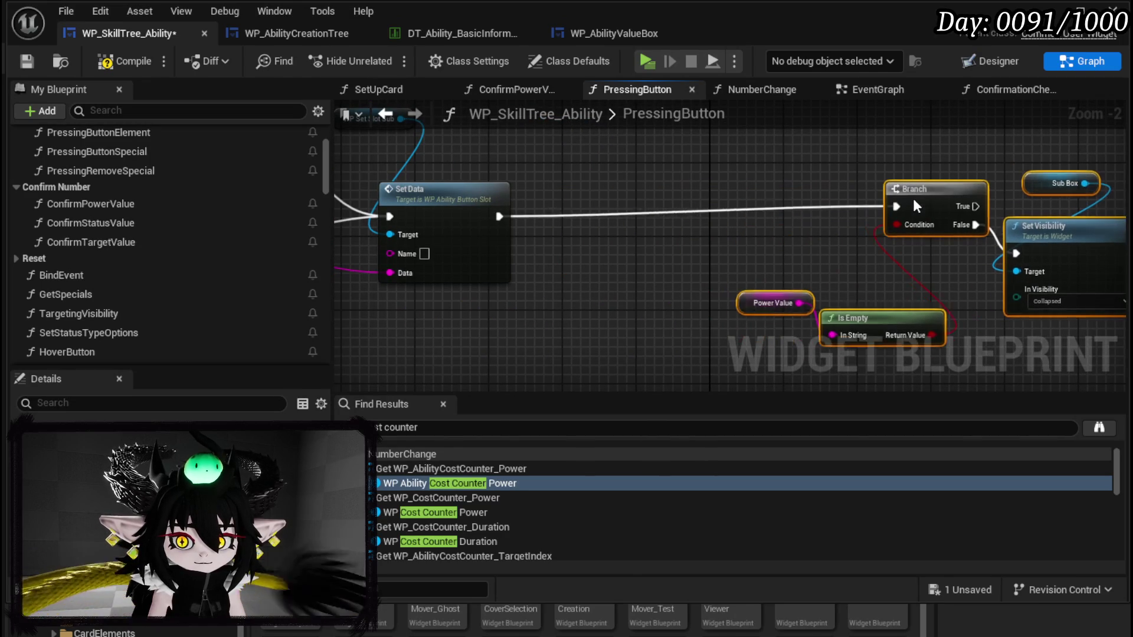
click(759, 231)
Step: Paste the two setters after the other Set Data, wire them, and delete leftover getters
key(ctrl+v)
drag(640, 260, 619, 208)
drag(500, 216, 558, 216)
drag(780, 216, 846, 217)
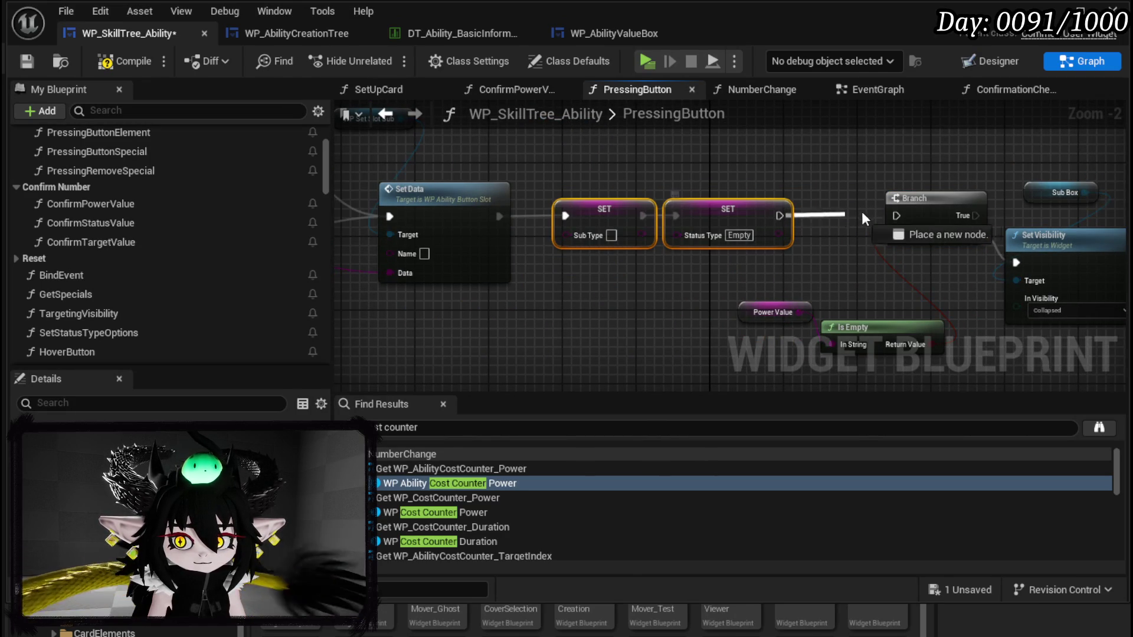
mouse_move(390, 272)
mouse_down()
mouse_move(592, 225)
mouse_move(567, 235)
mouse_up()
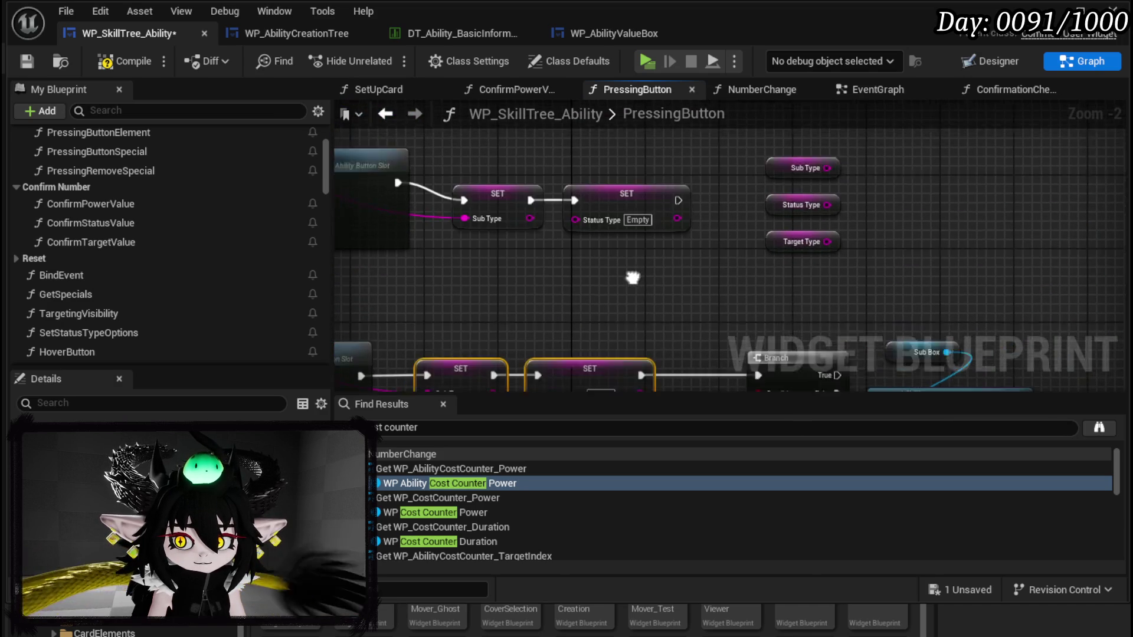
mouse_move(726, 191)
mouse_down()
mouse_move(801, 250)
mouse_move(452, 327)
mouse_up()
key(Delete)
Step: Add a Set Target Type node from the Target Type getter
drag(607, 221, 695, 235)
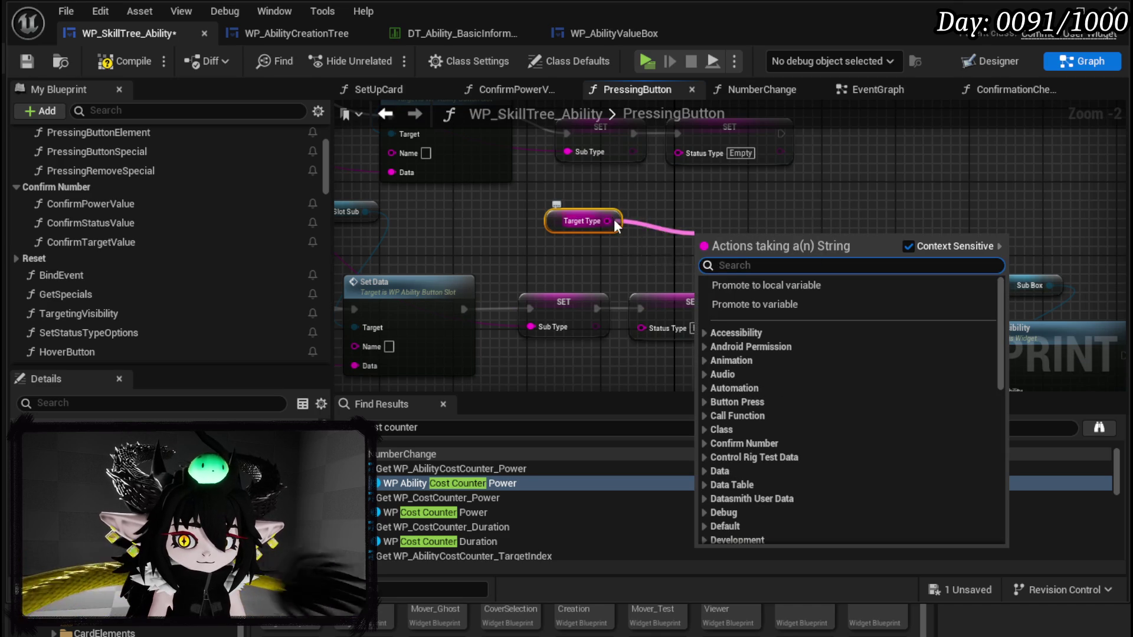
right_click(666, 219)
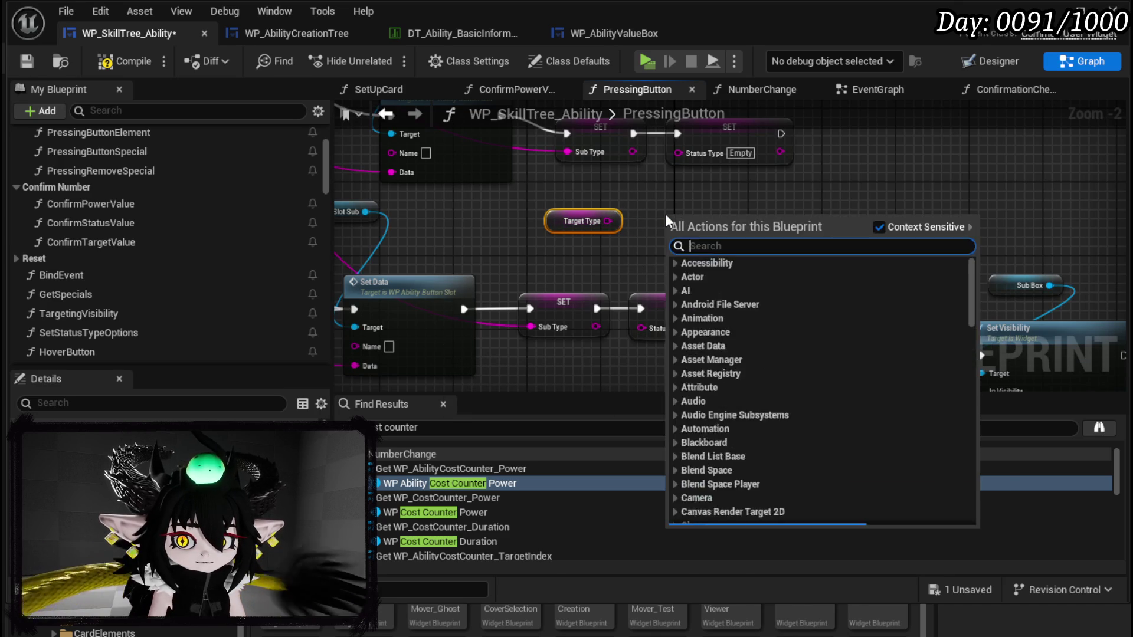
text(Set Target Type)
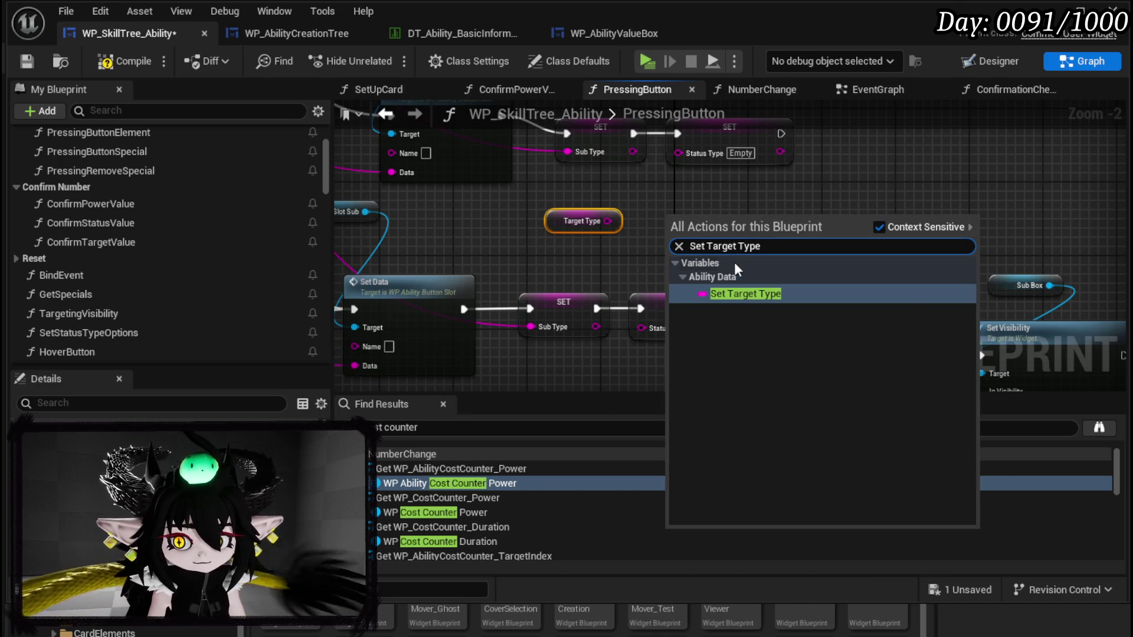
click(731, 294)
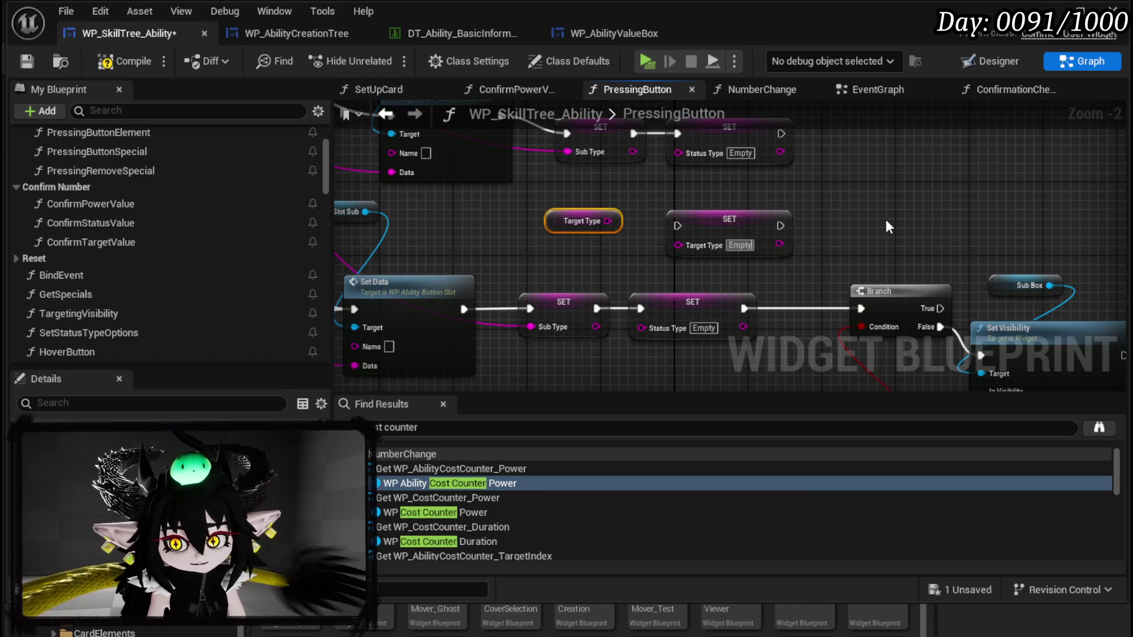
Step: Chain the Target Type setter between the Status Type setter and Branch
drag(788, 197, 544, 155)
drag(586, 203, 826, 367)
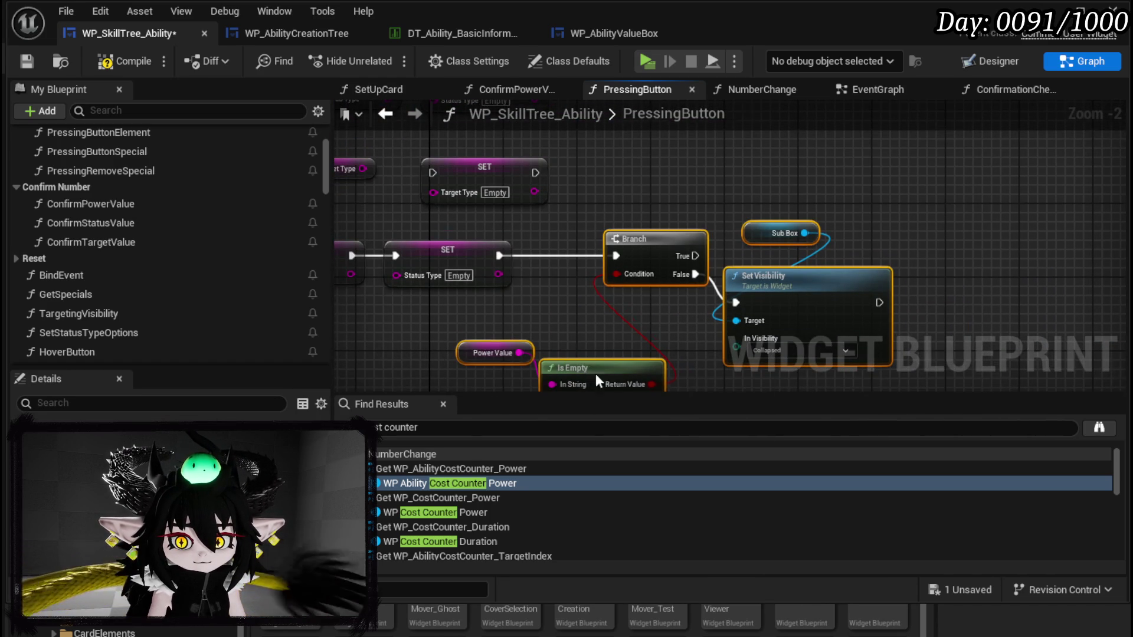
drag(584, 363, 696, 390)
mouse_move(466, 189)
mouse_down()
mouse_move(586, 263)
mouse_move(567, 256)
mouse_up()
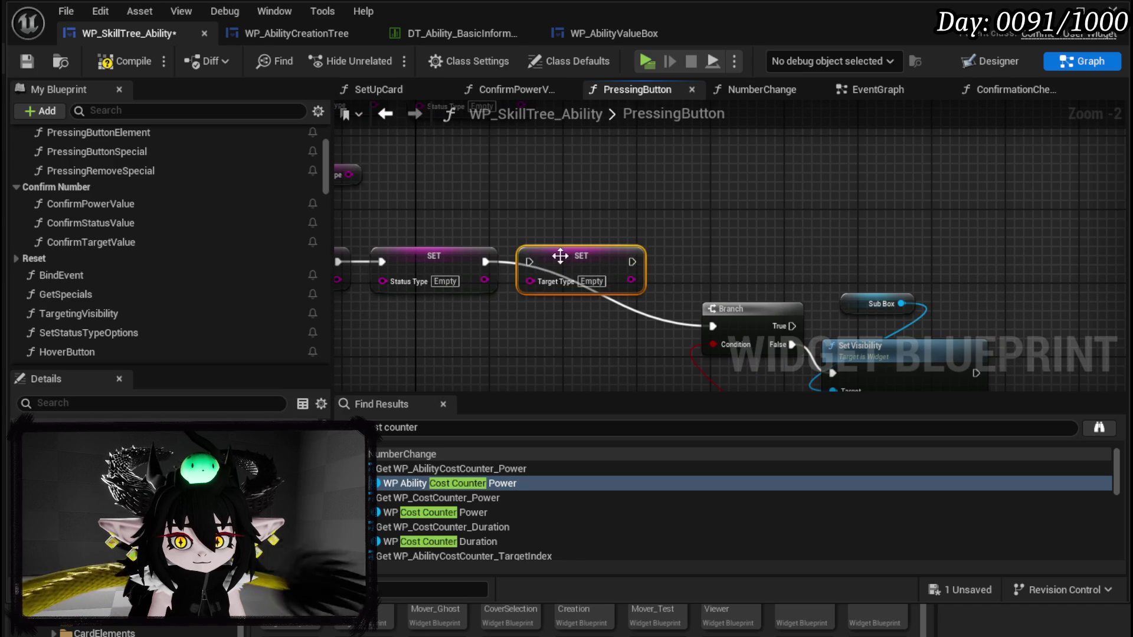
drag(483, 261, 537, 264)
drag(632, 262, 712, 326)
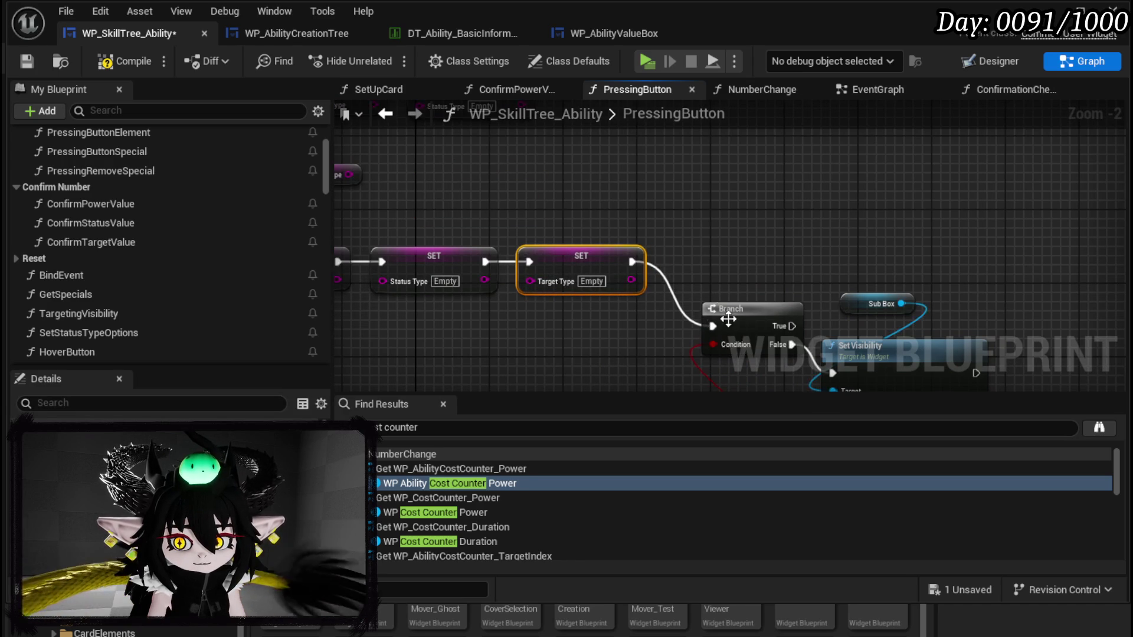
mouse_move(534, 361)
mouse_down()
mouse_move(756, 272)
mouse_move(891, 186)
mouse_up()
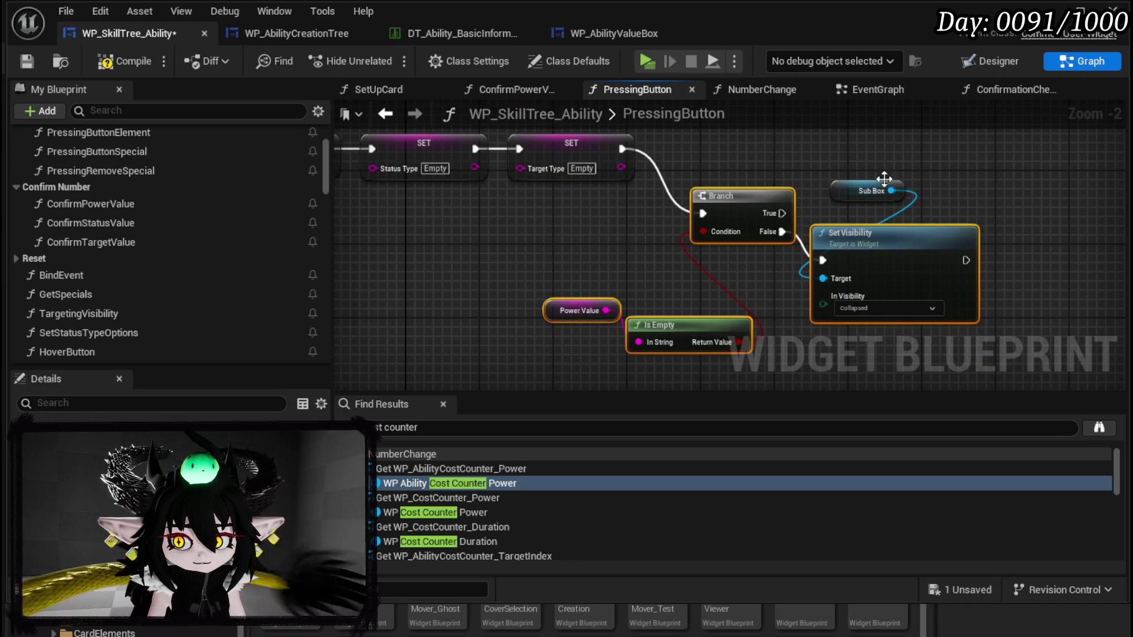
drag(876, 245, 848, 178)
Step: Duplicate the Target Type SET node and wire the copy after the other Status Type setter
click(633, 265)
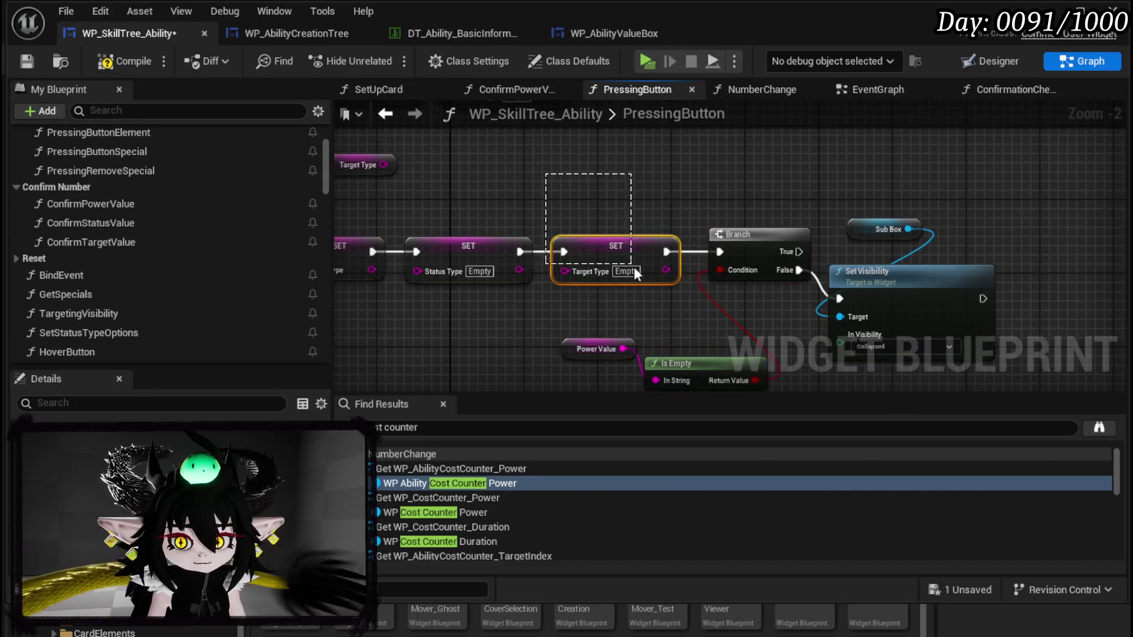
key(ctrl+c)
key(ctrl+v)
drag(594, 225, 636, 225)
Step: Delete the unconnected Target Type getter, then compile and save the widget blueprint
drag(647, 267, 753, 219)
scroll(753, 218, down, 1)
click(542, 246)
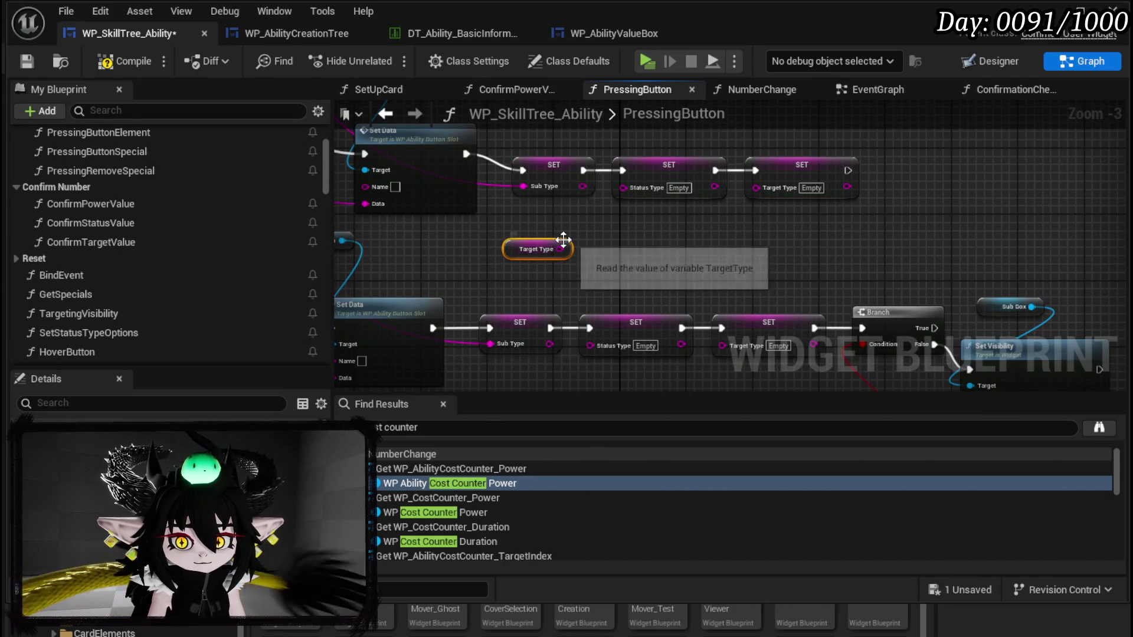
key(Delete)
click(99, 69)
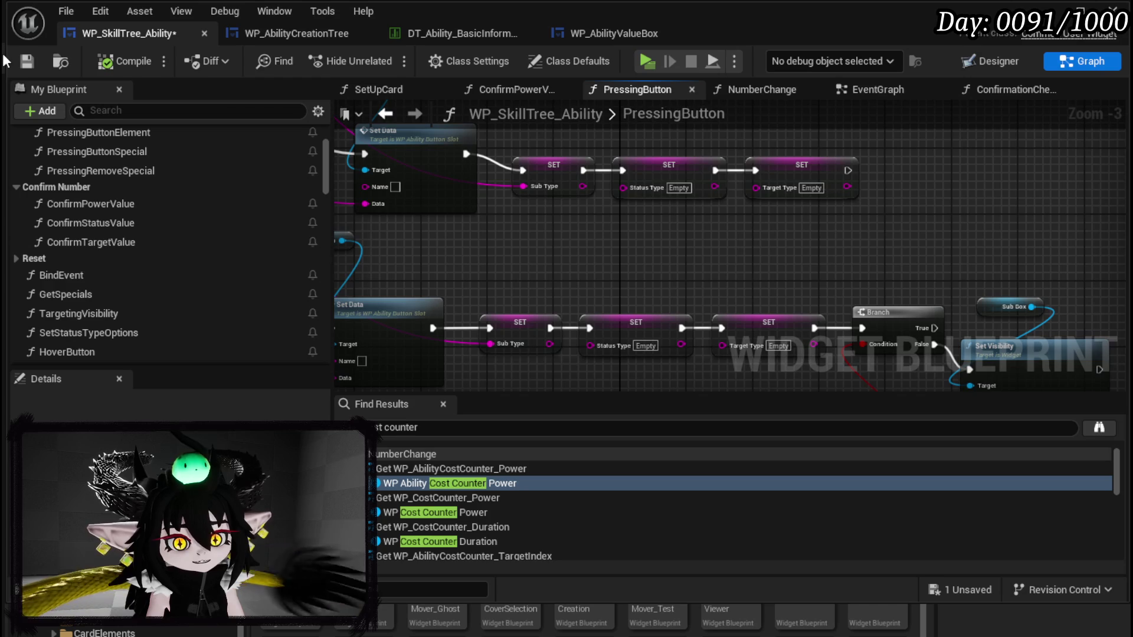
click(26, 62)
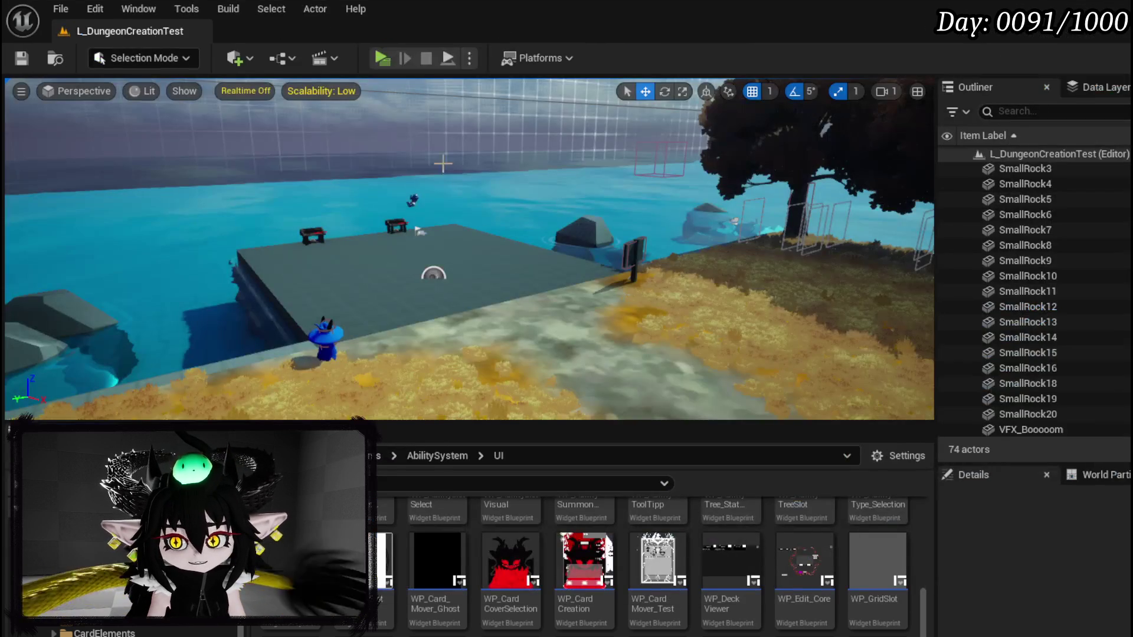
Step: Start a play-test, open the skill book, and pick Main Type GAIN with Sub Type Action Points
key(alt+p)
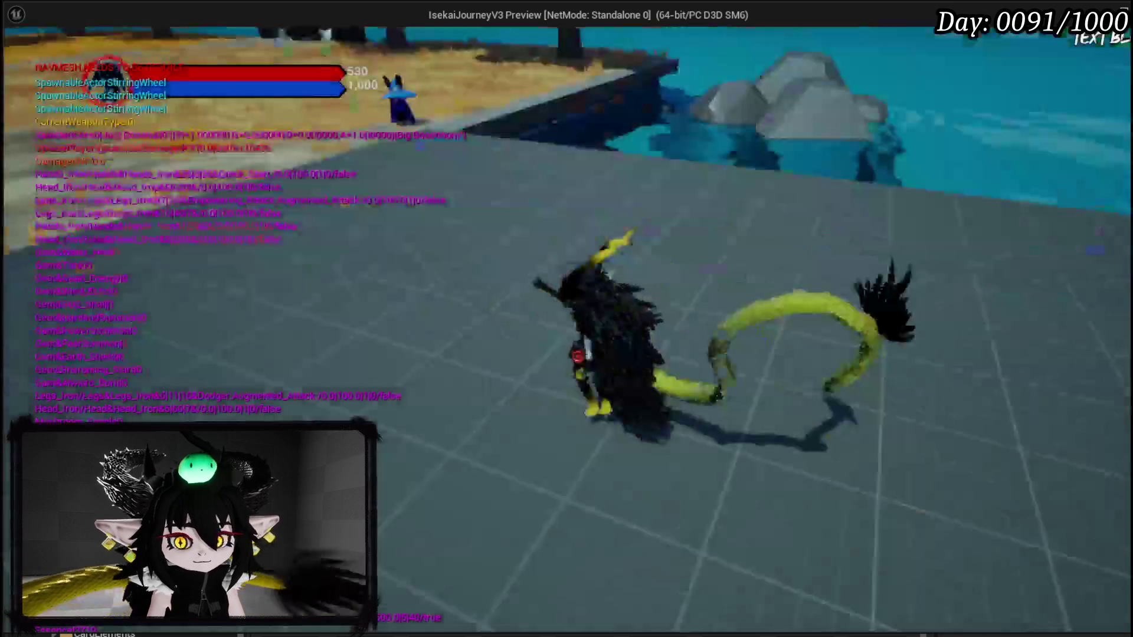
key(e)
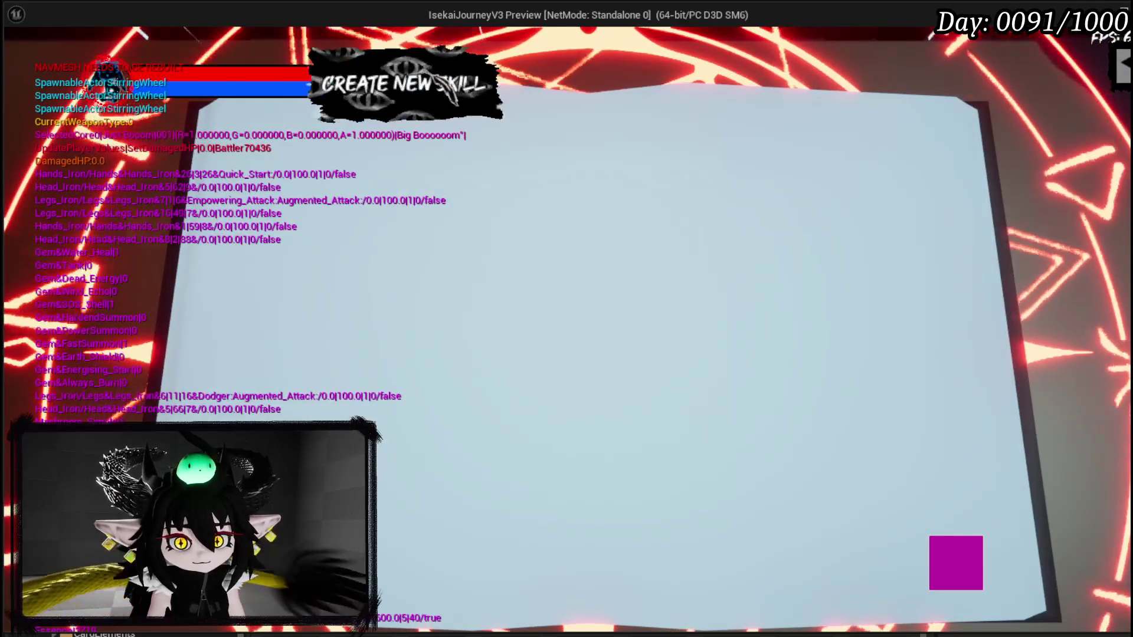
click(333, 137)
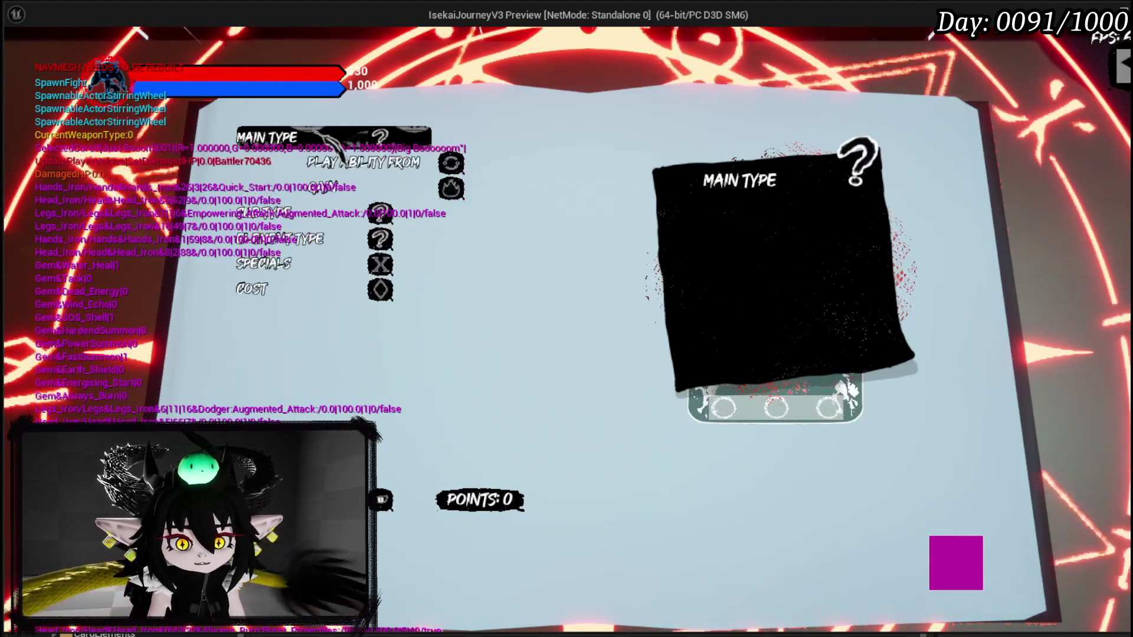
click(353, 191)
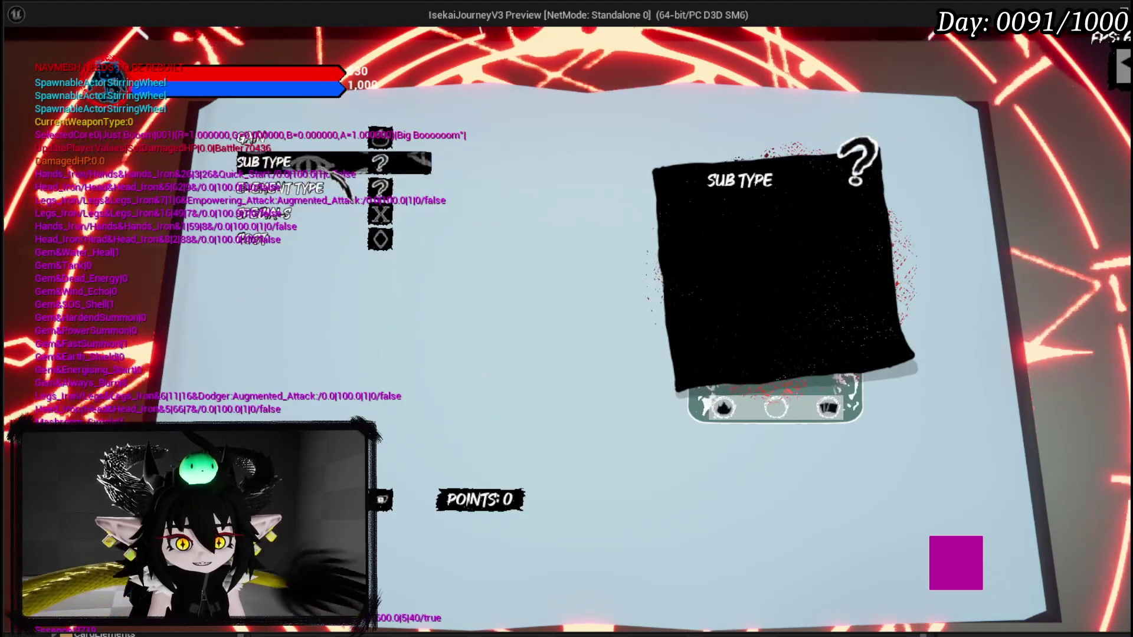
click(354, 164)
click(353, 188)
Step: Set the element to Fire and add the Ephemeral, Draw and Exhaust specials
click(393, 237)
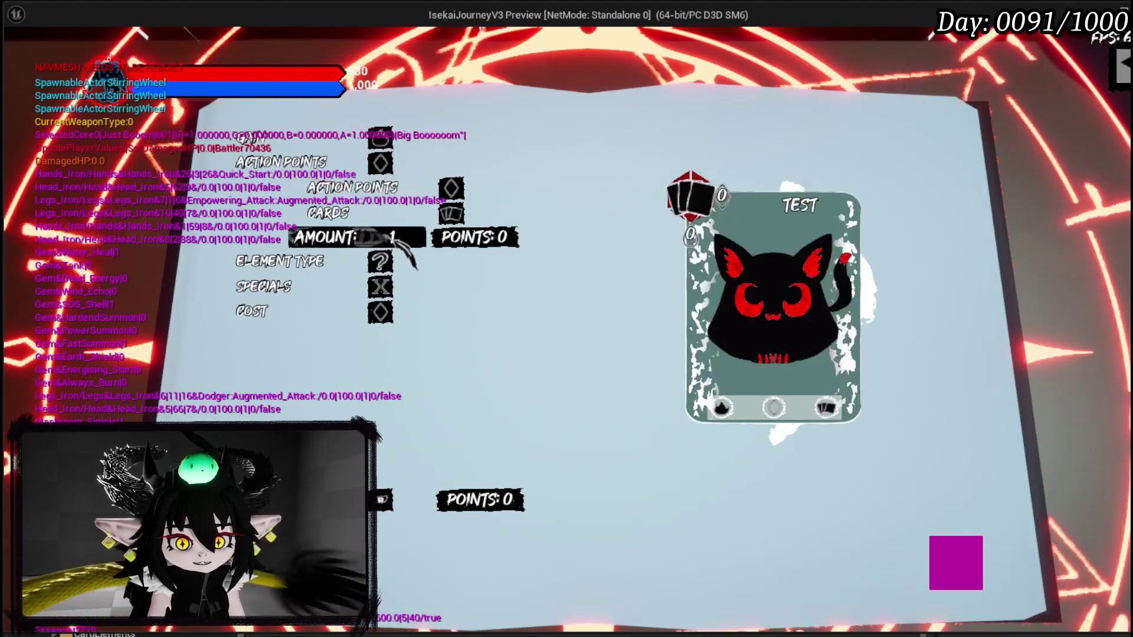
click(354, 260)
click(354, 312)
click(357, 215)
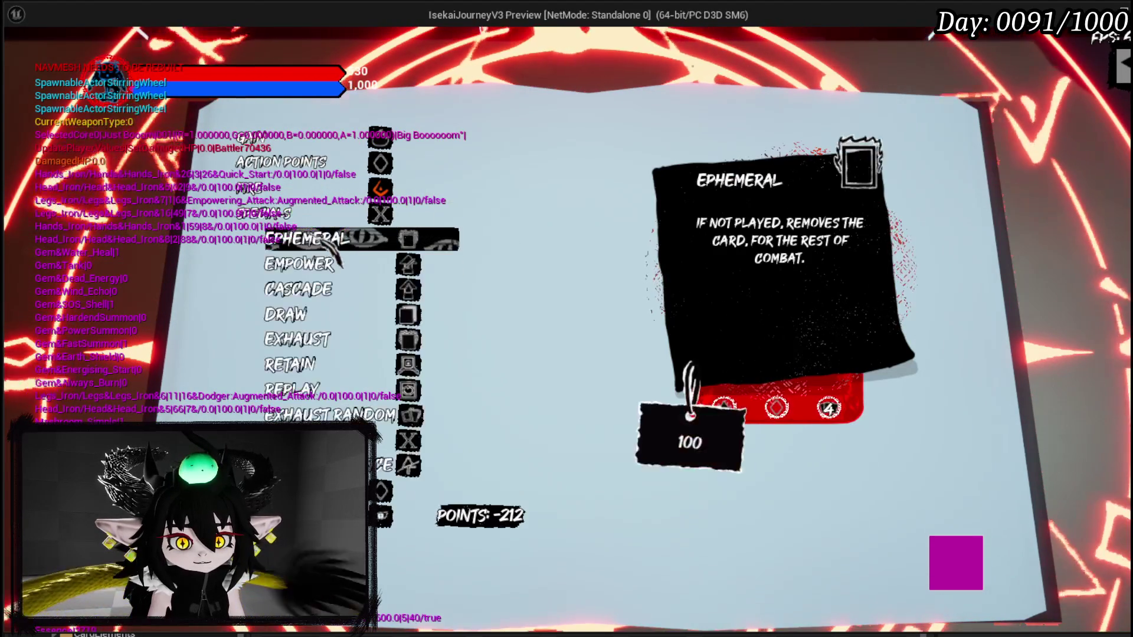
click(363, 240)
click(335, 314)
click(322, 338)
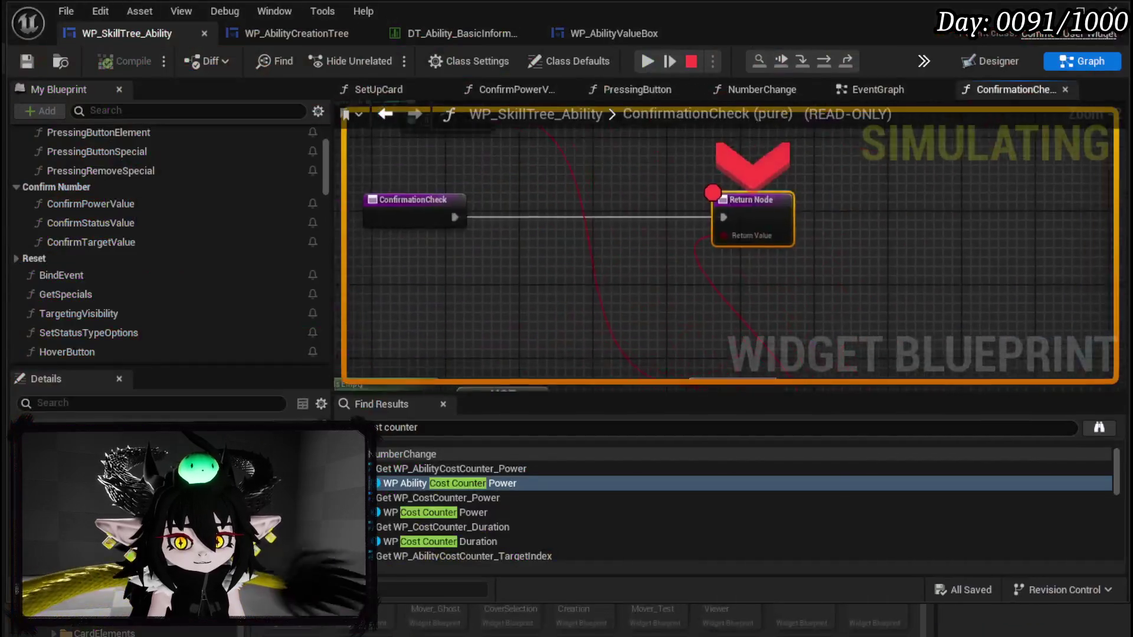
Step: Read the >=, NOT and Is Empty pin values in ConfirmationCheck, then resume the play-test
mouse_move(718, 271)
drag(535, 201, 685, 302)
mouse_move(521, 203)
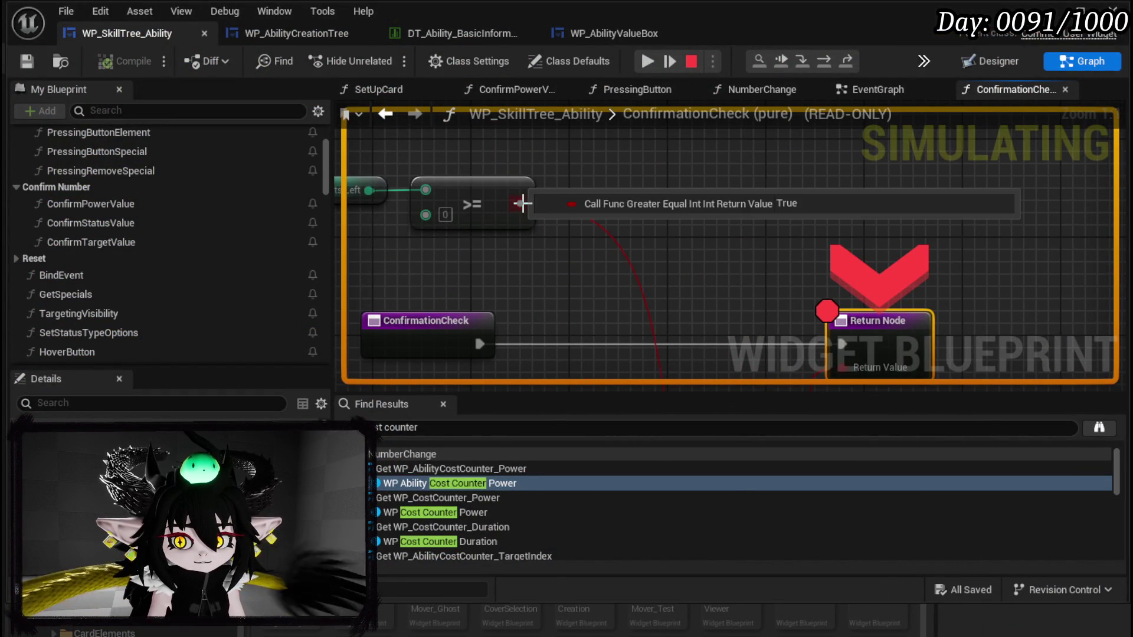
mouse_move(616, 295)
mouse_down()
mouse_move(563, 114)
mouse_move(645, 242)
mouse_up()
mouse_move(583, 212)
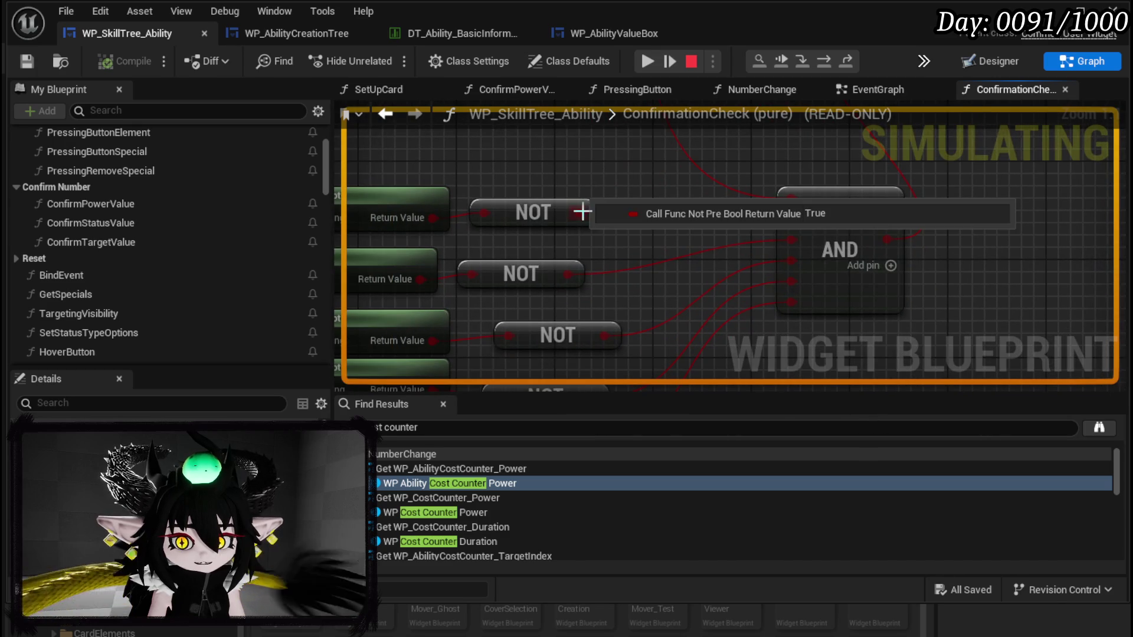
drag(642, 299, 653, 196)
mouse_move(619, 247)
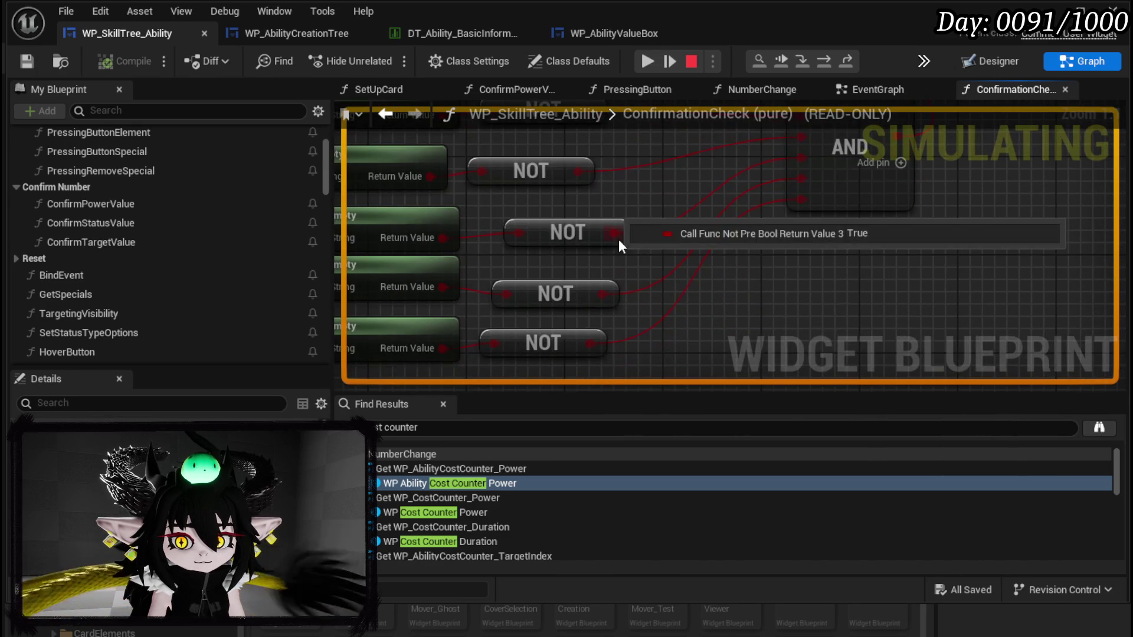
mouse_move(587, 342)
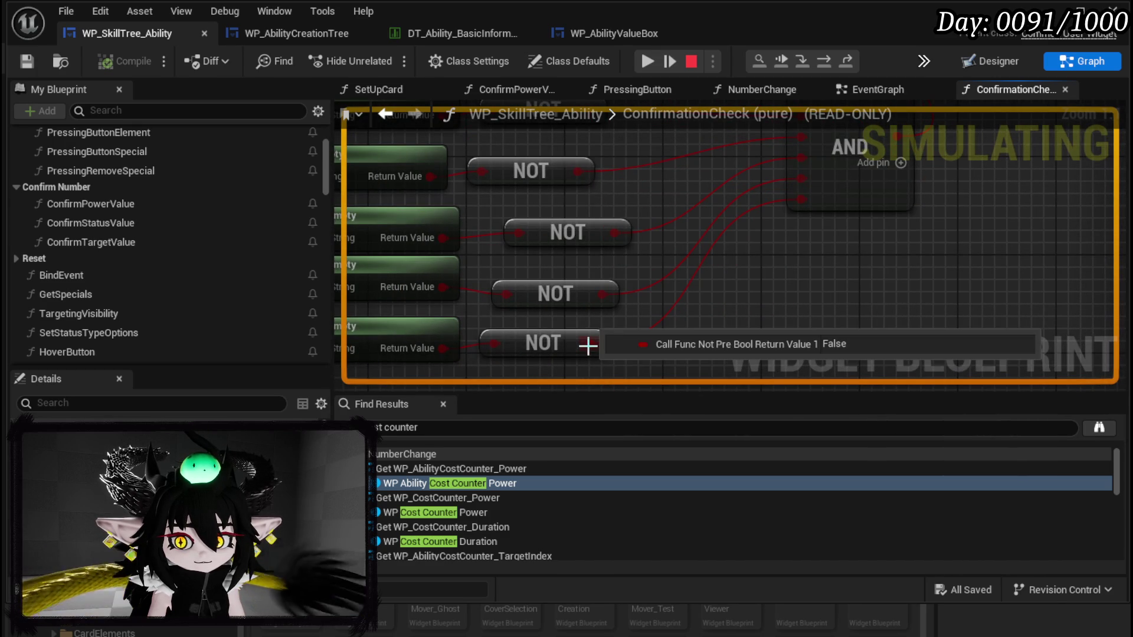
drag(597, 335, 886, 276)
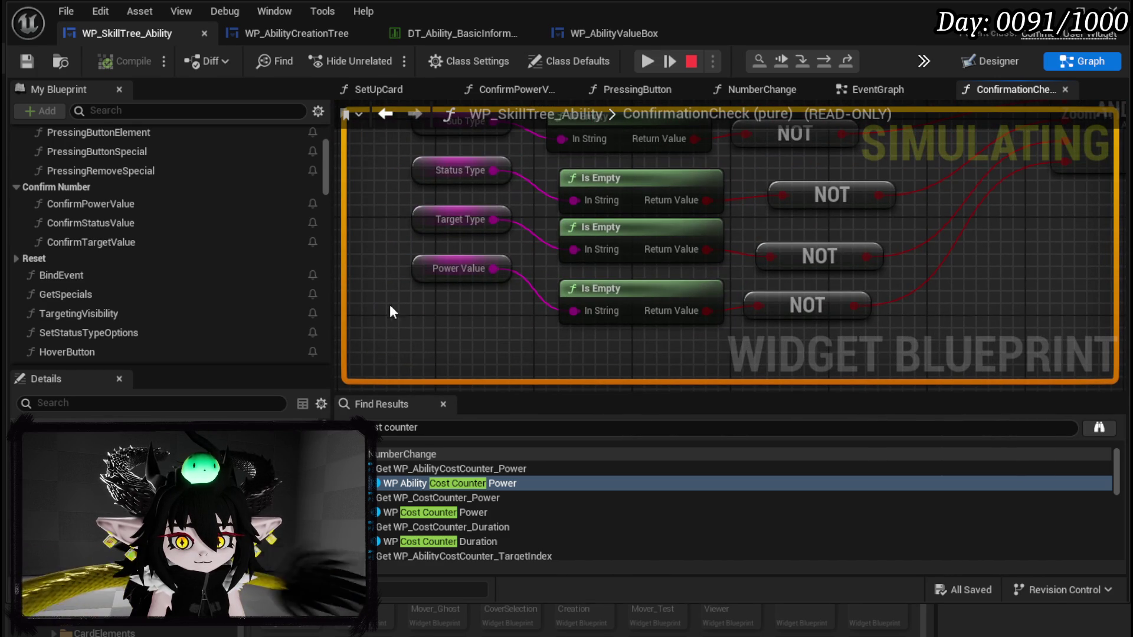
click(648, 61)
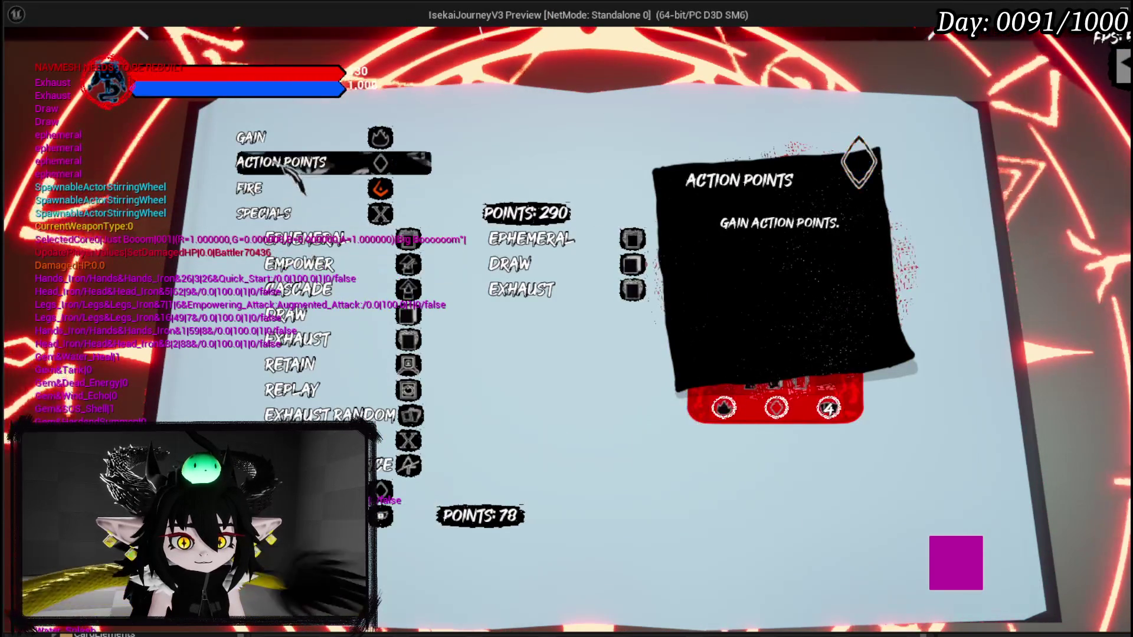
Step: Set the skill to 4 action points and confirm creating 20 copies
click(280, 162)
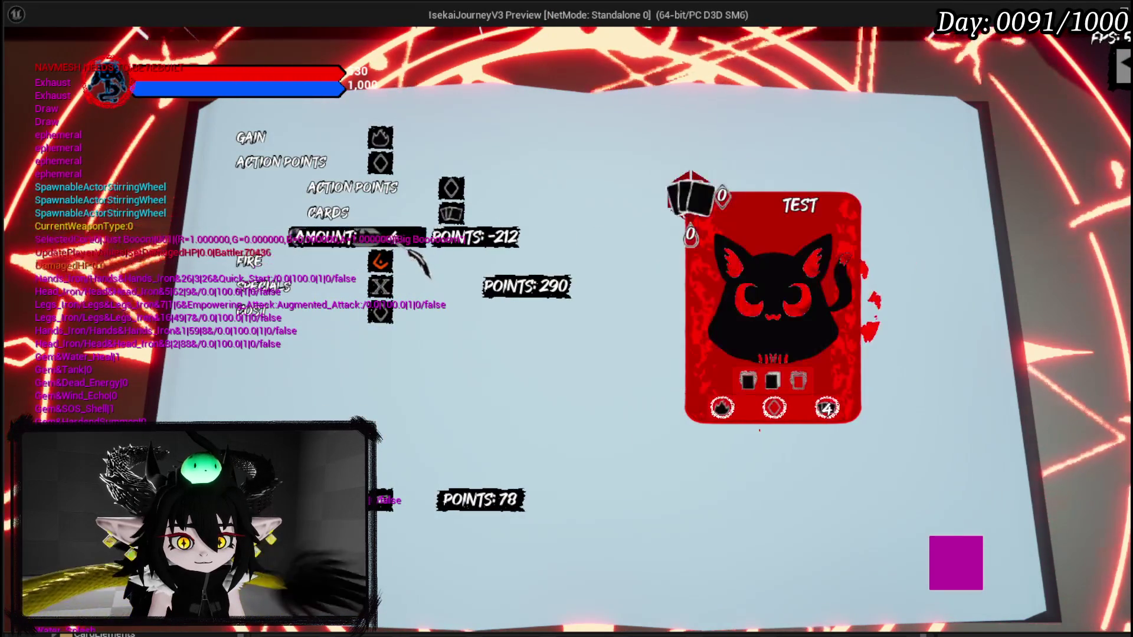
click(417, 262)
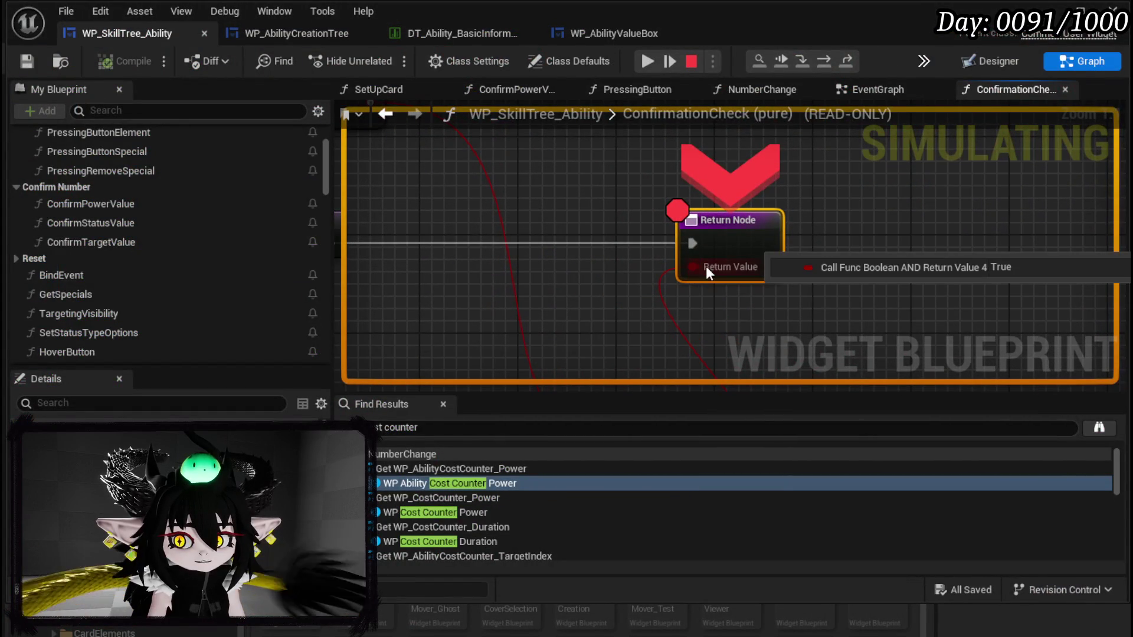
click(646, 61)
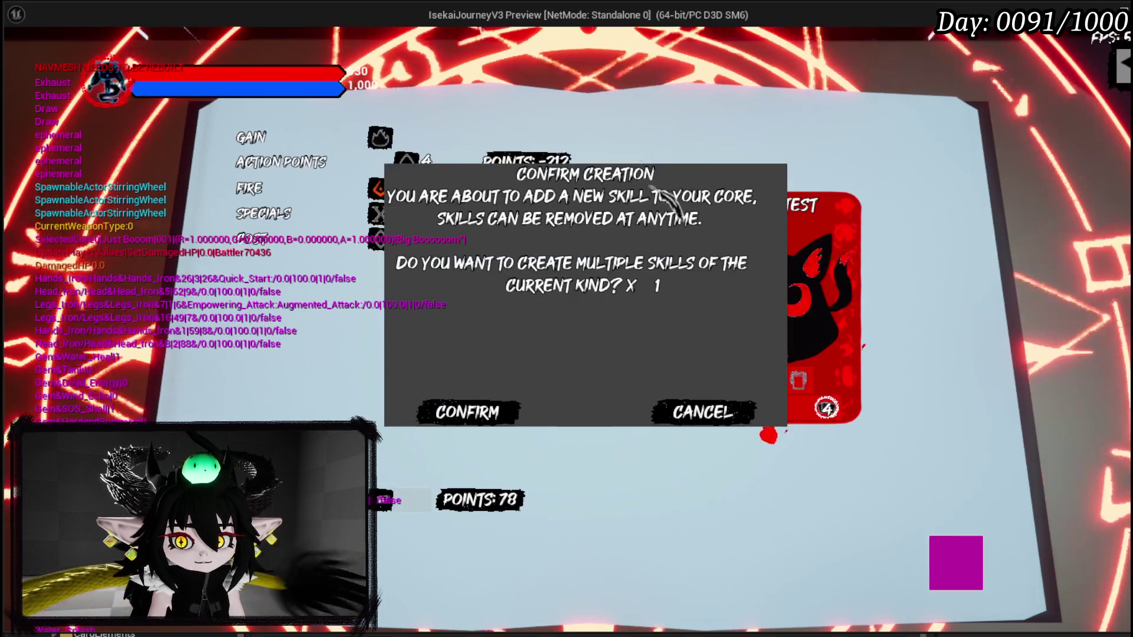
text(20)
click(487, 420)
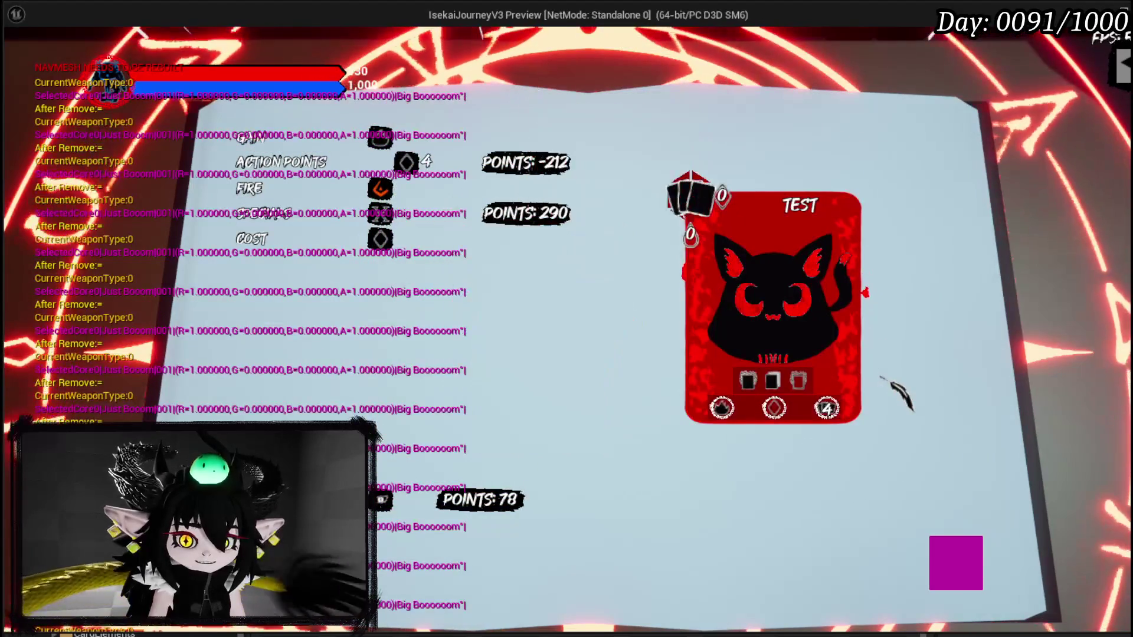
Step: Flip the card to read its back, close the book, and run the character forward
click(820, 378)
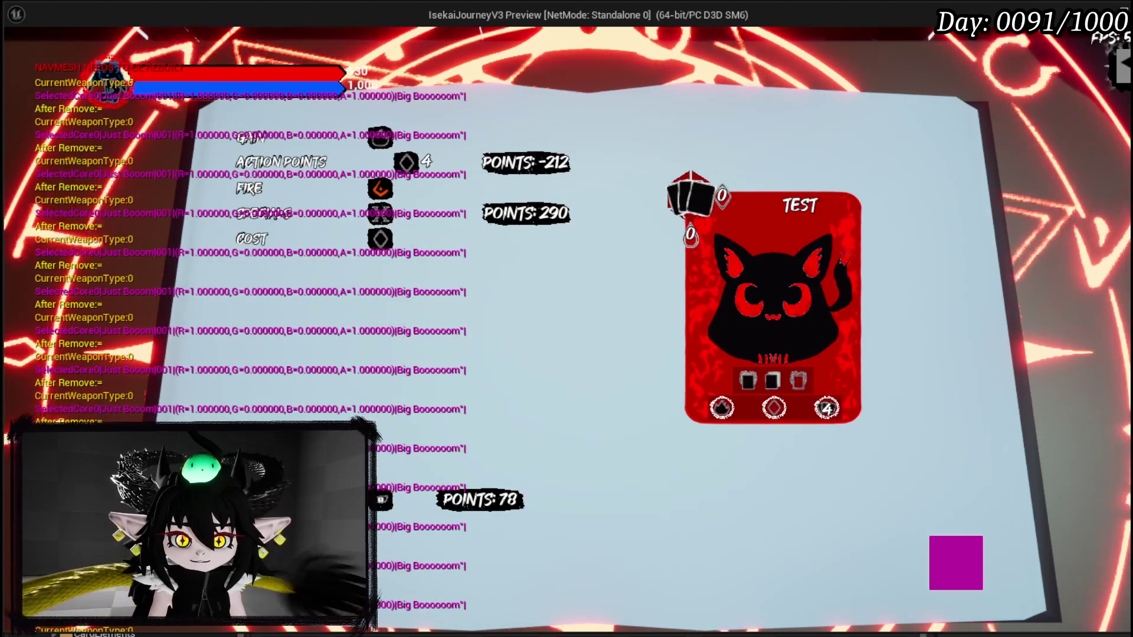
key(Escape)
key(w)
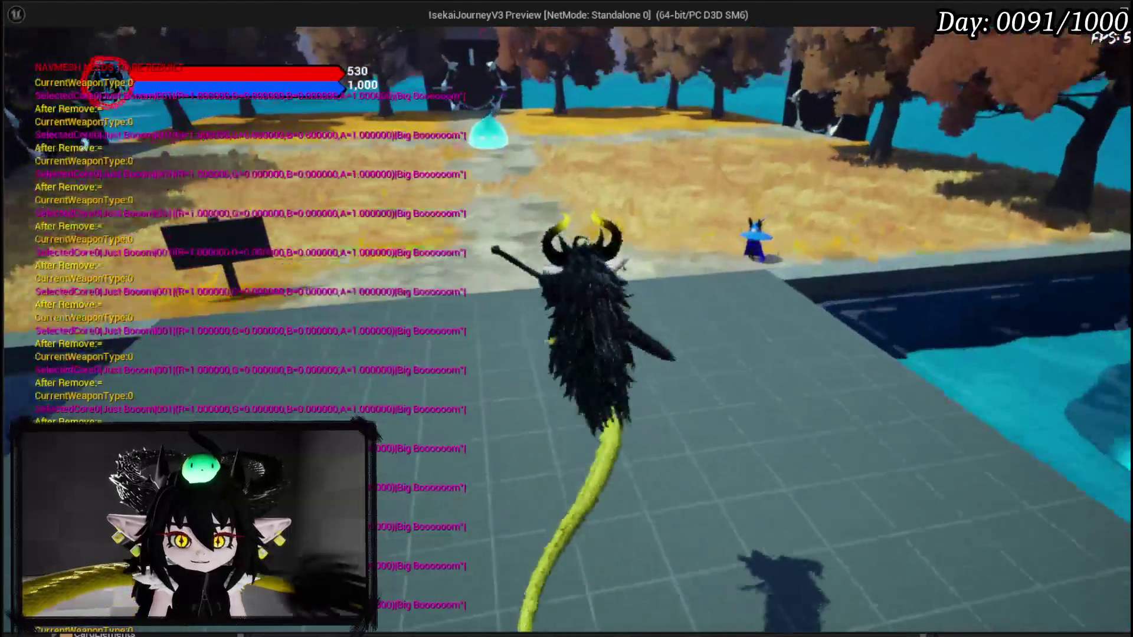
key(shift)
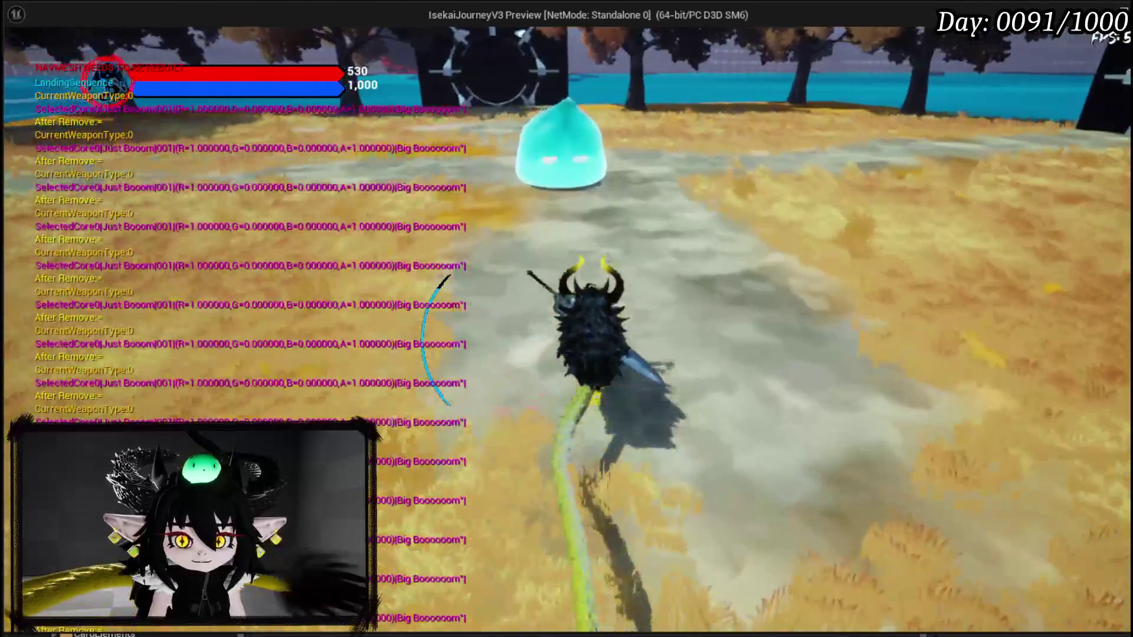
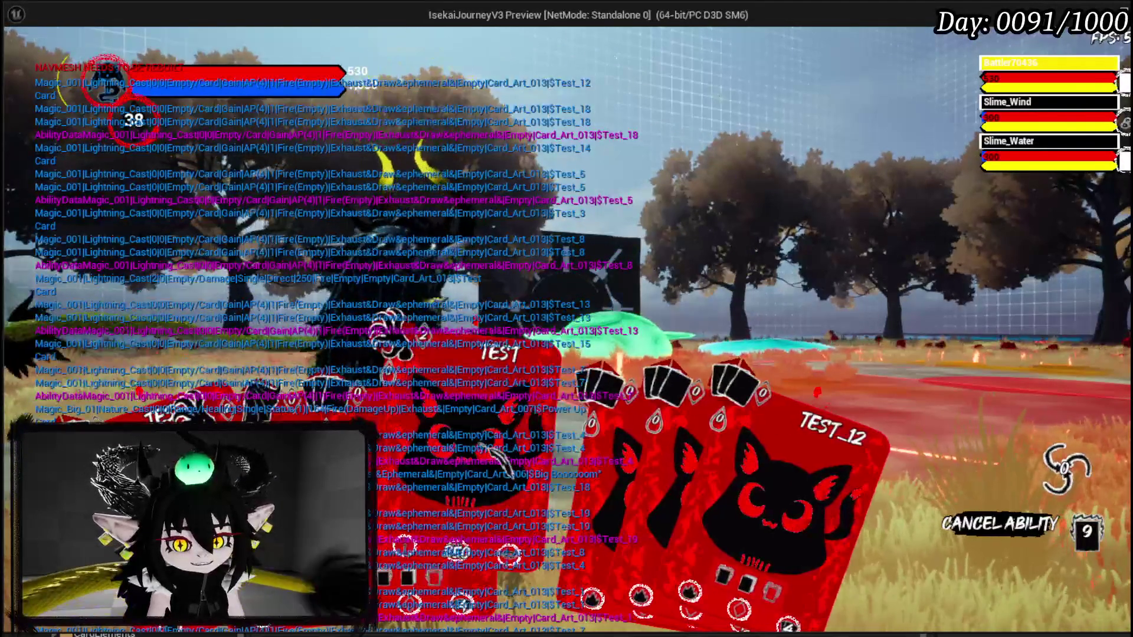
Step: Cast TEST_12 on Slime_Wind and finish the slimes with the BIG BOOOOOM attack
key(Return)
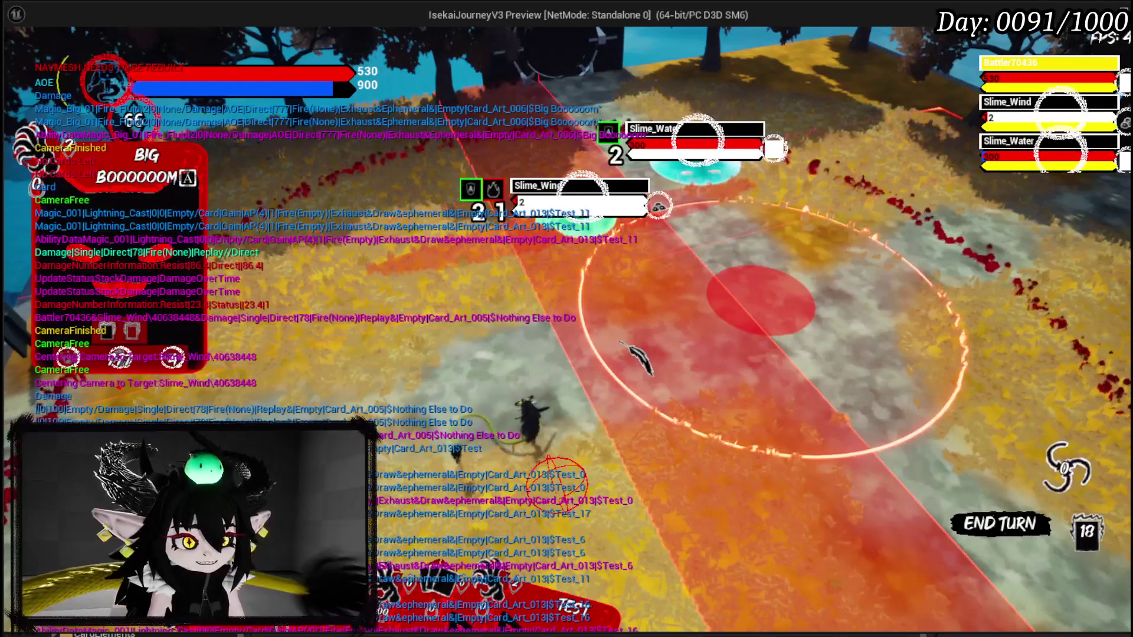
click(625, 345)
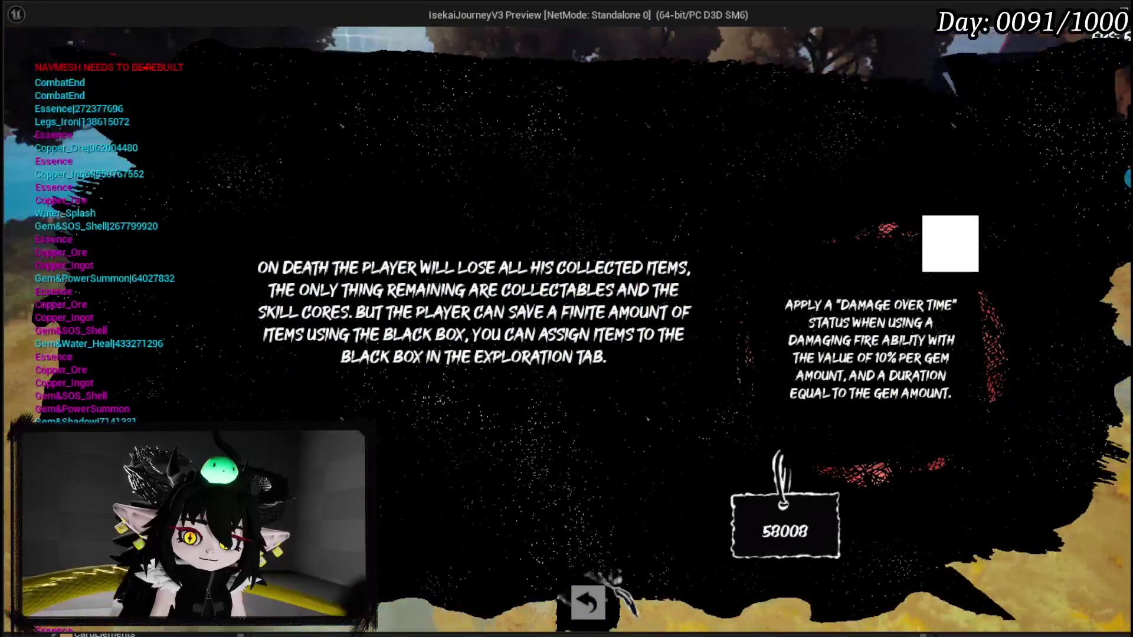
Step: Dismiss the Black Box explanation and bring up the journal's Equipment page
key(Escape)
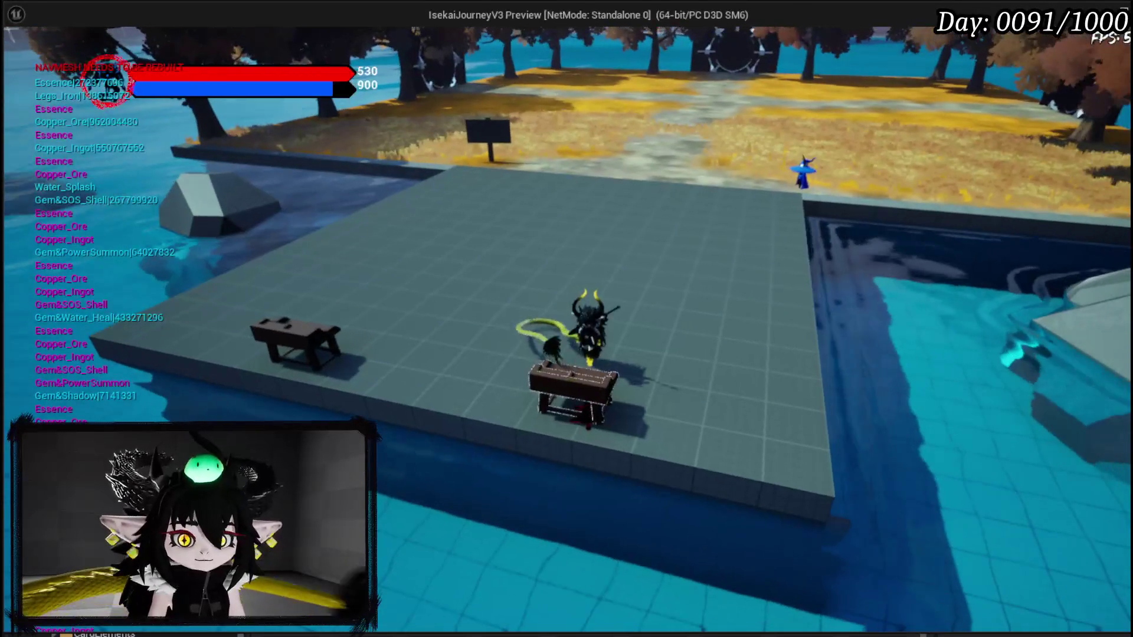
key(Tab)
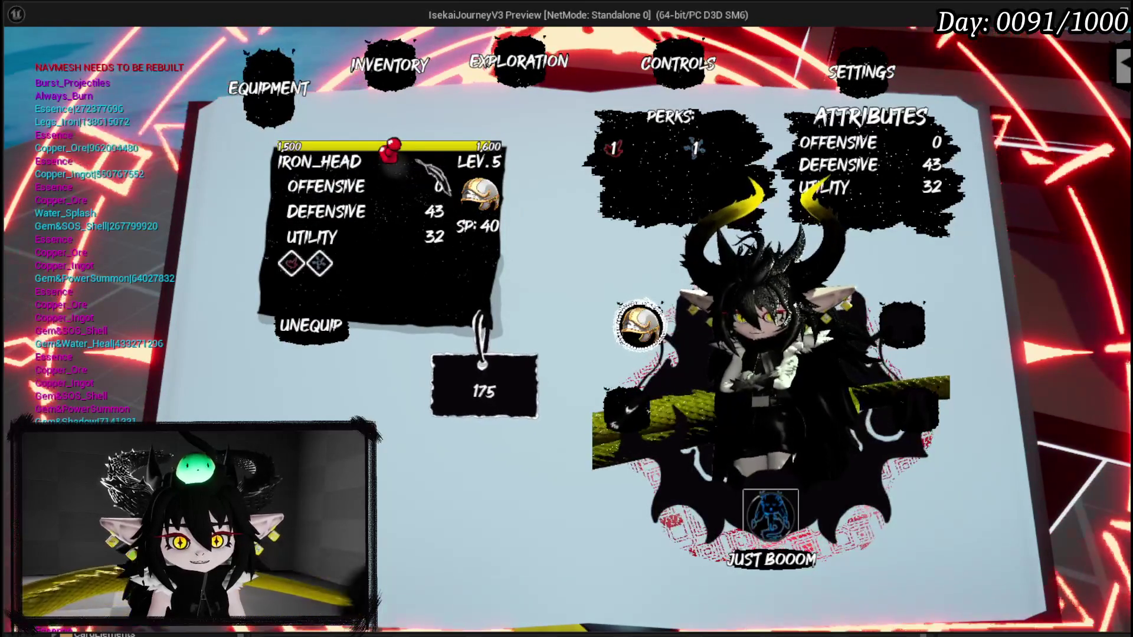
Step: Equip the Iron_Chest, Iron_Hands and Iron_Legs pieces, then close the journal
click(391, 295)
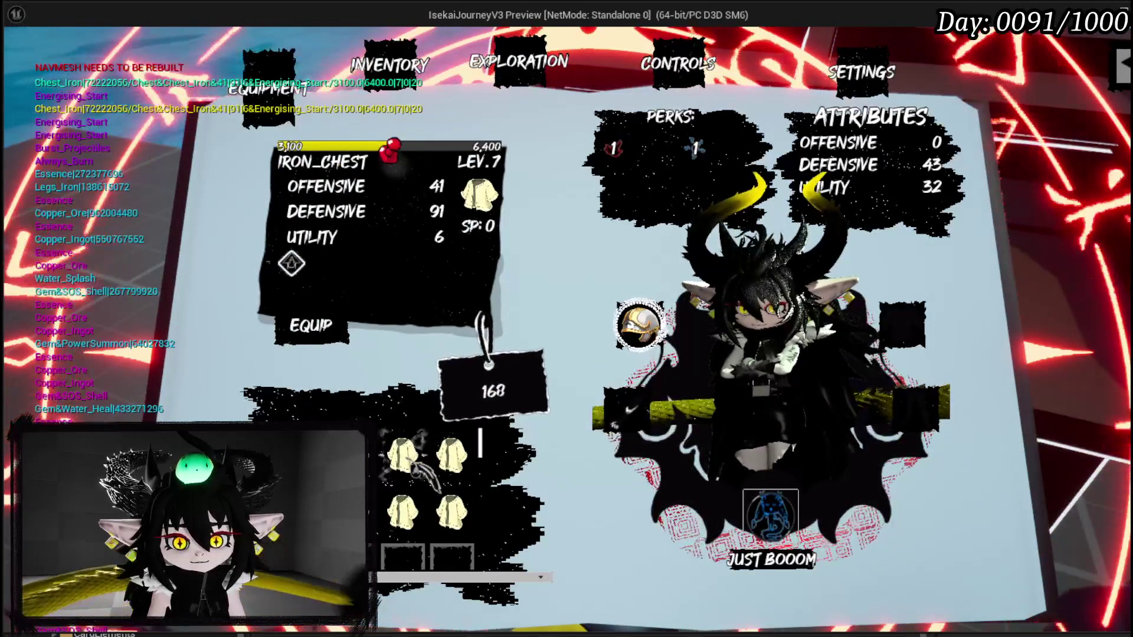
click(319, 326)
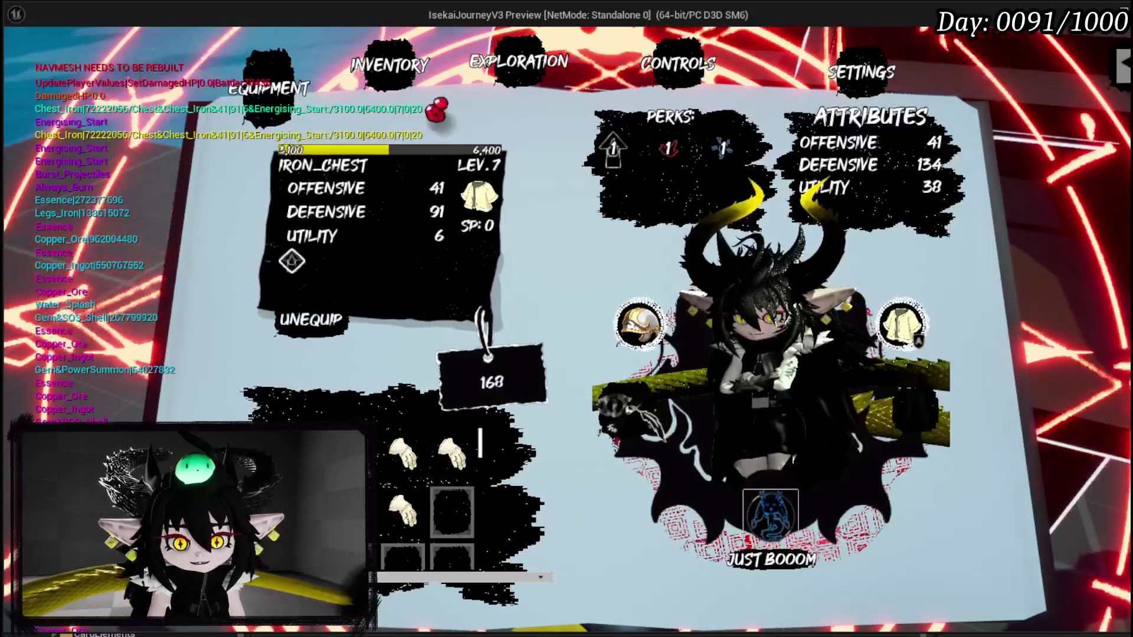
click(403, 455)
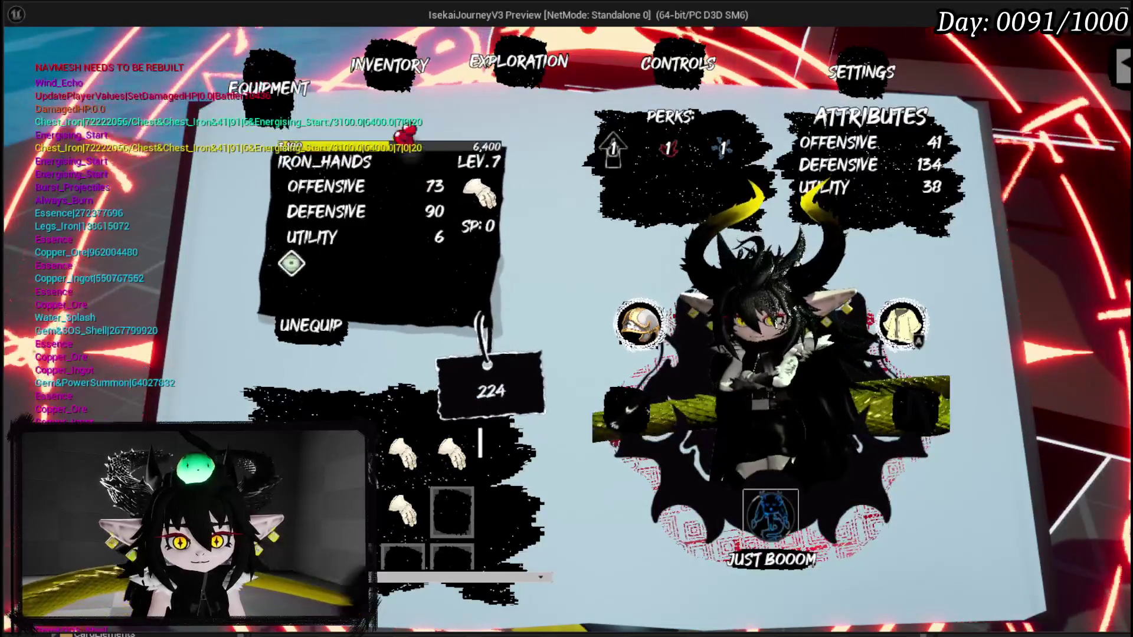
click(322, 328)
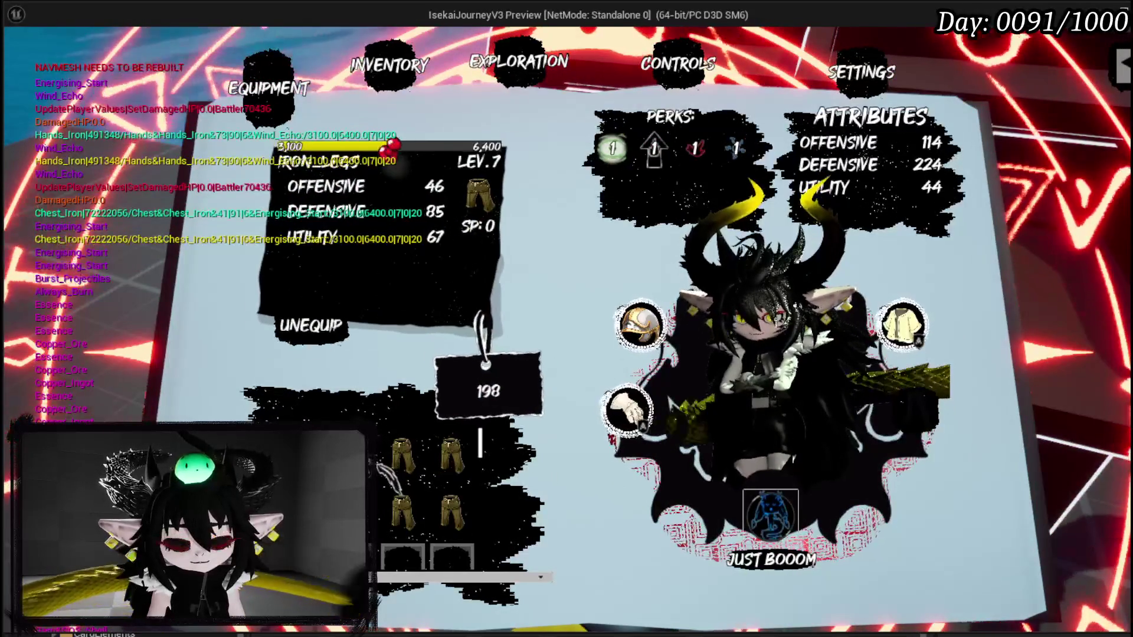
click(311, 319)
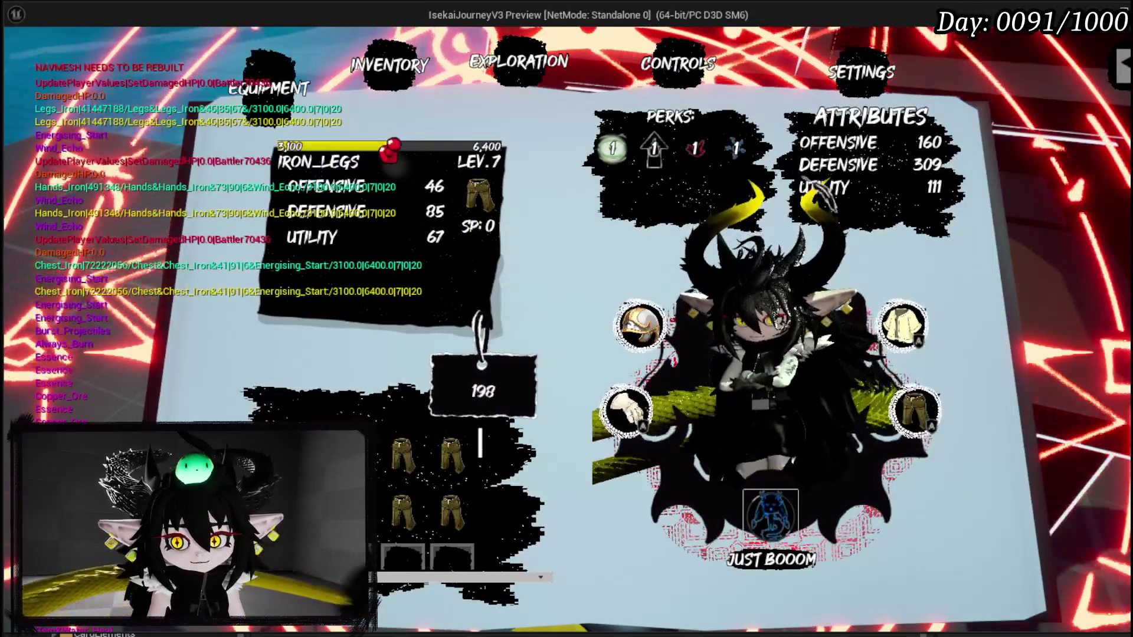
key(Escape)
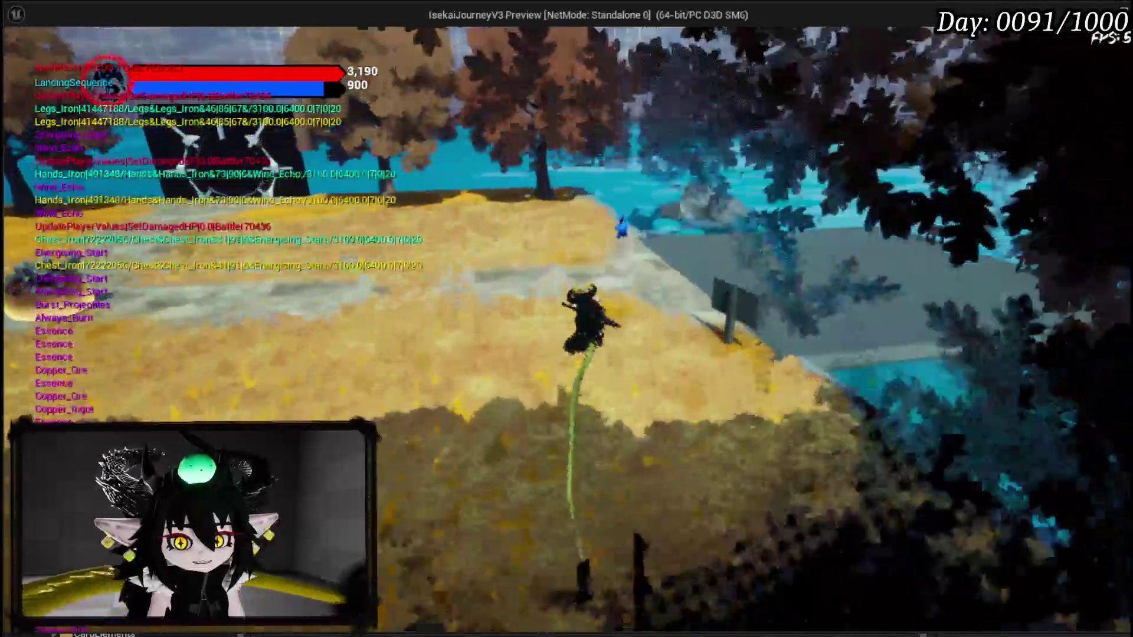
Step: Run past the sign to the wooden desk by the water and open the card creator
key(w)
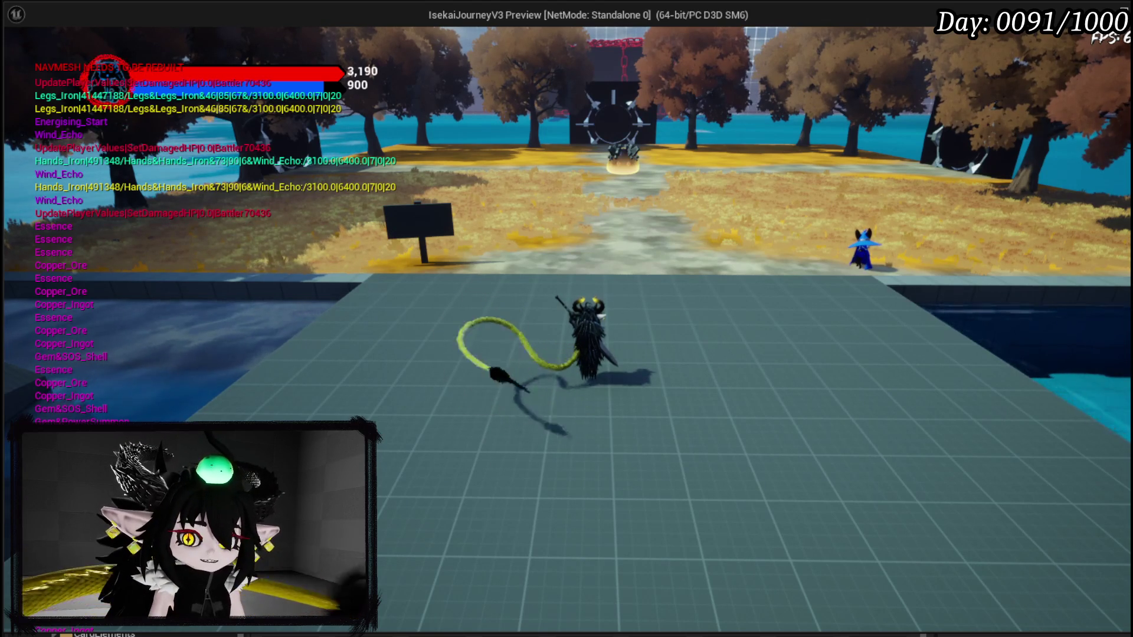
key(w)
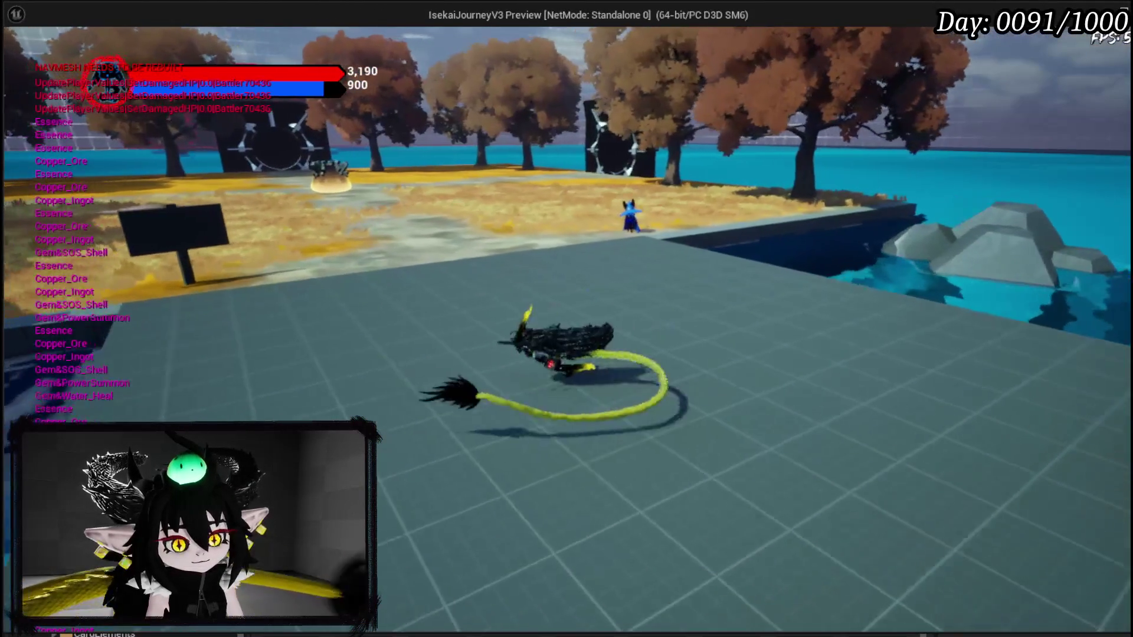
key(w)
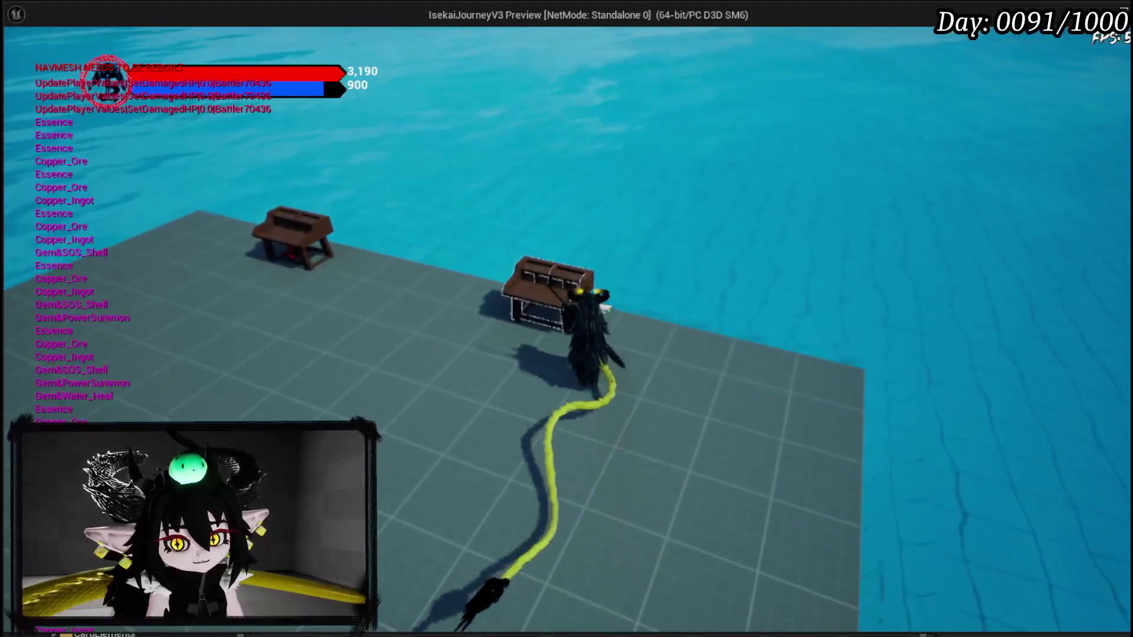
key(e)
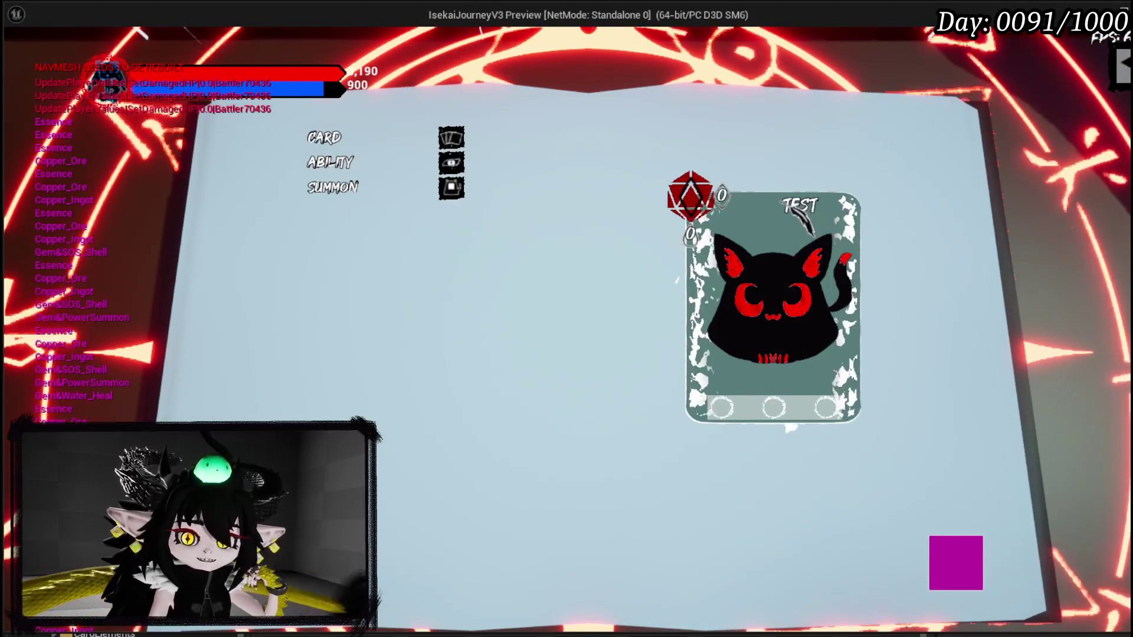
Step: Start a new Ability card and step through its type options
key(Return)
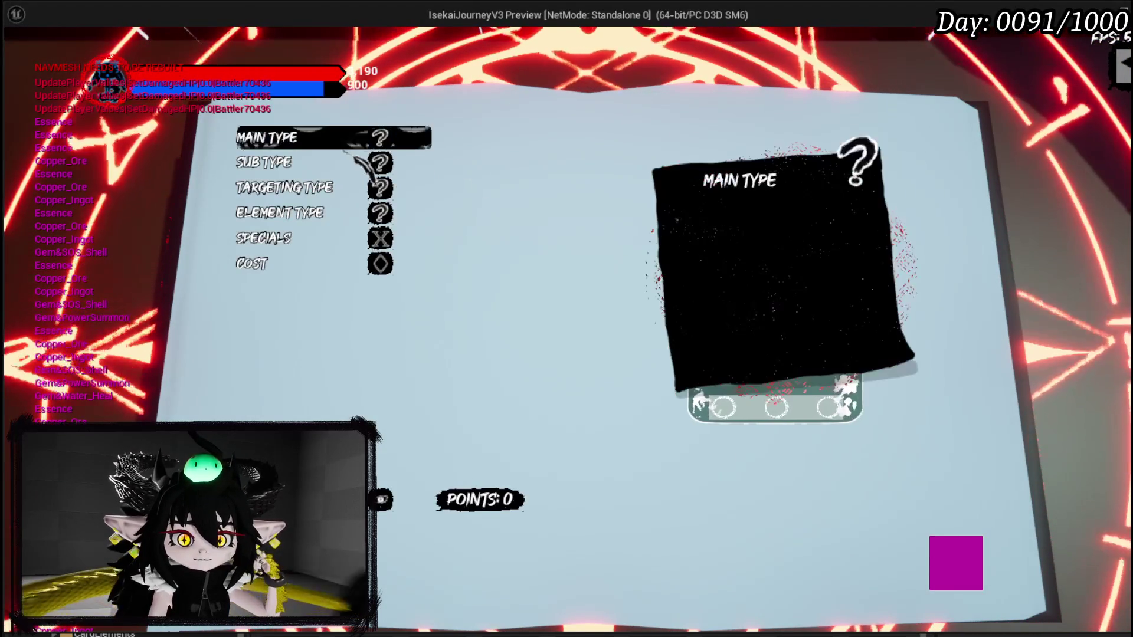
key(Return)
key(Down)
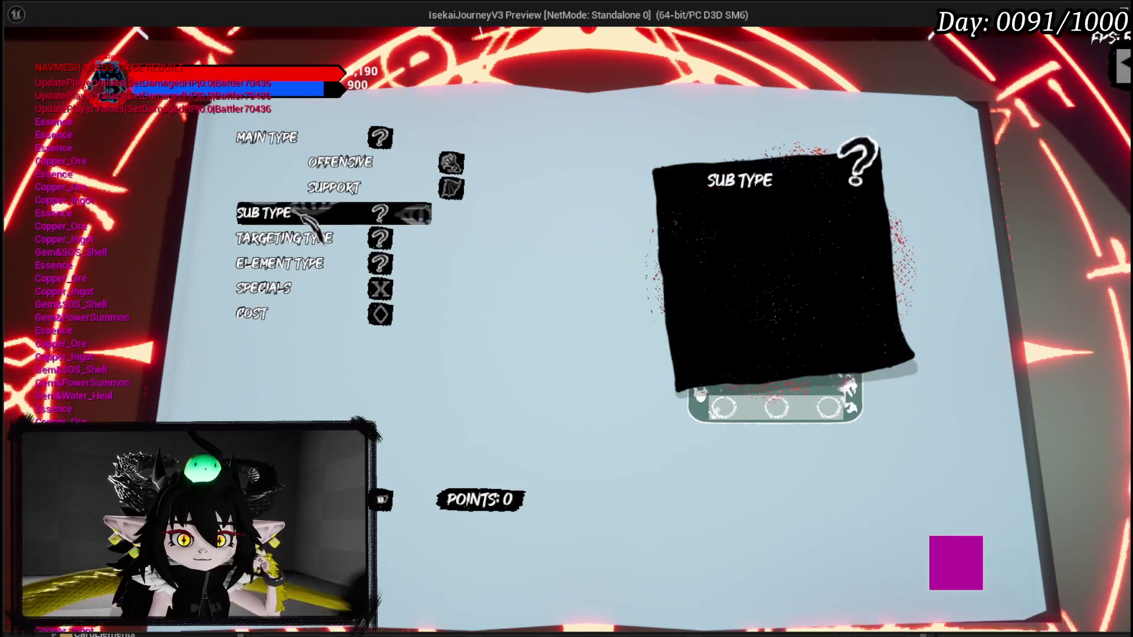
key(Return)
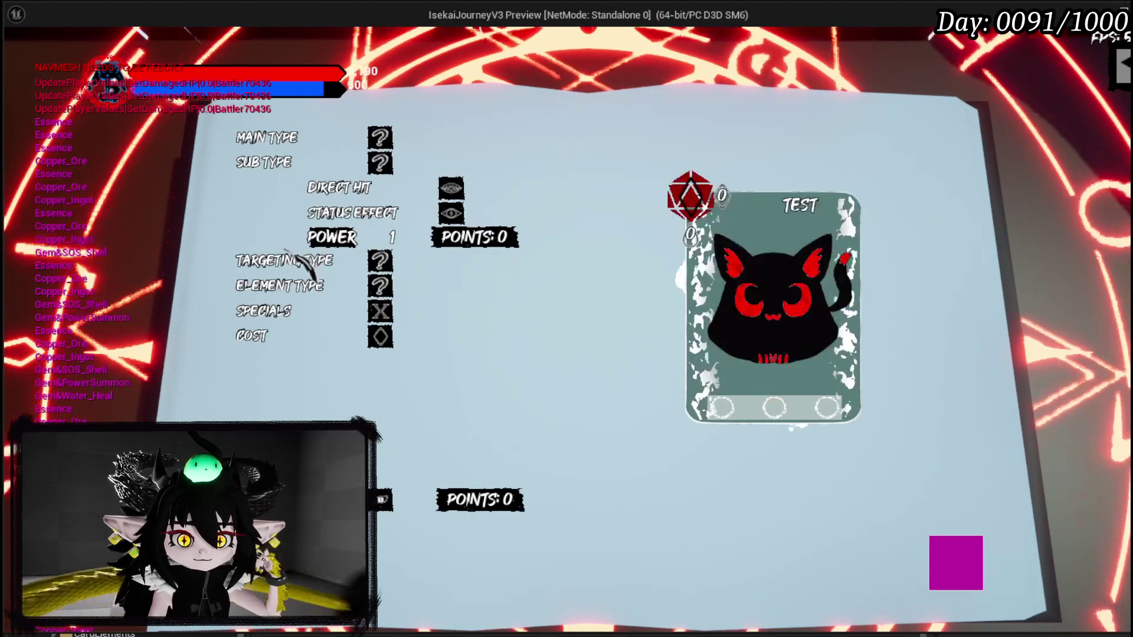
key(Down)
key(Return)
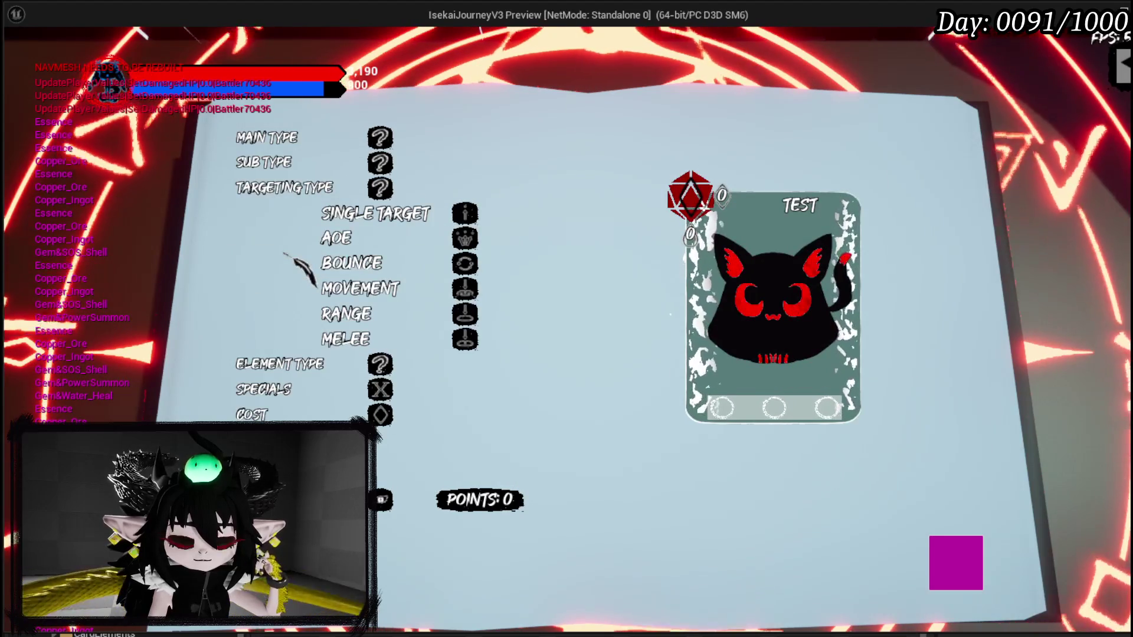
Step: Set the card's Main Type to Offensive and Sub Type to Direct Hit
click(310, 364)
key(Up)
key(Up)
key(Up)
key(Return)
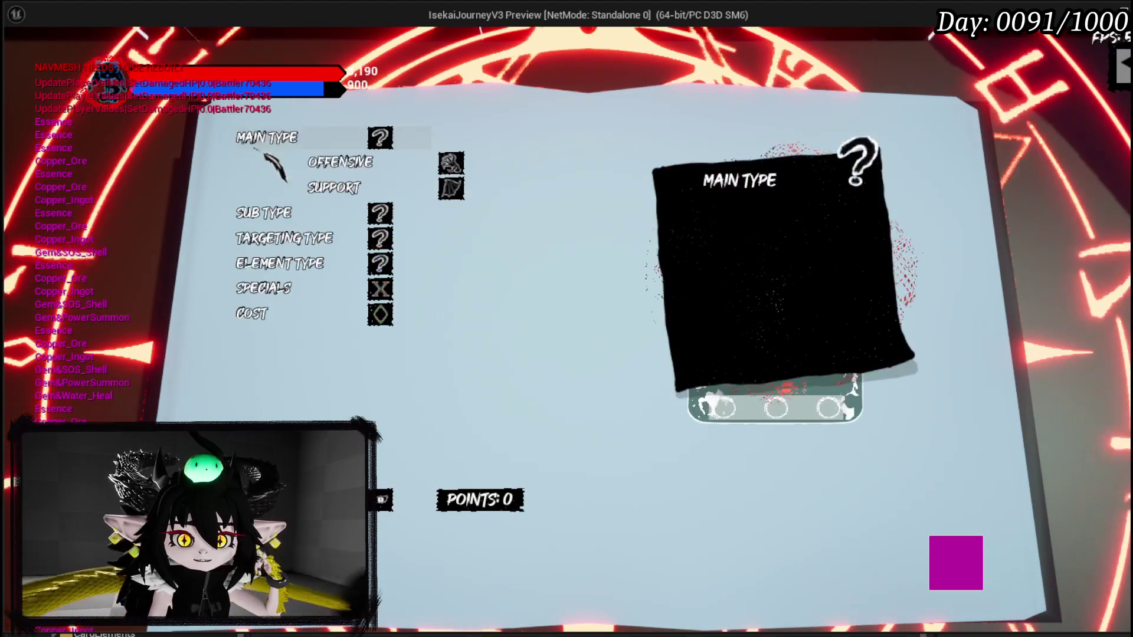
key(Down)
key(Down)
key(Up)
key(Return)
key(Down)
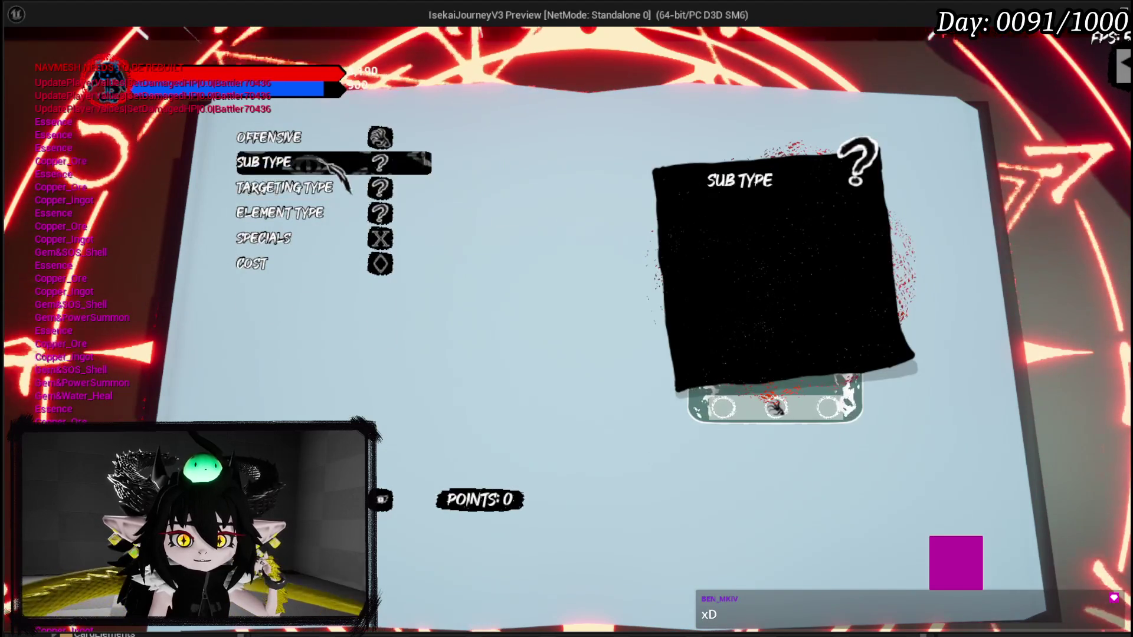
key(Return)
key(Return)
key(Down)
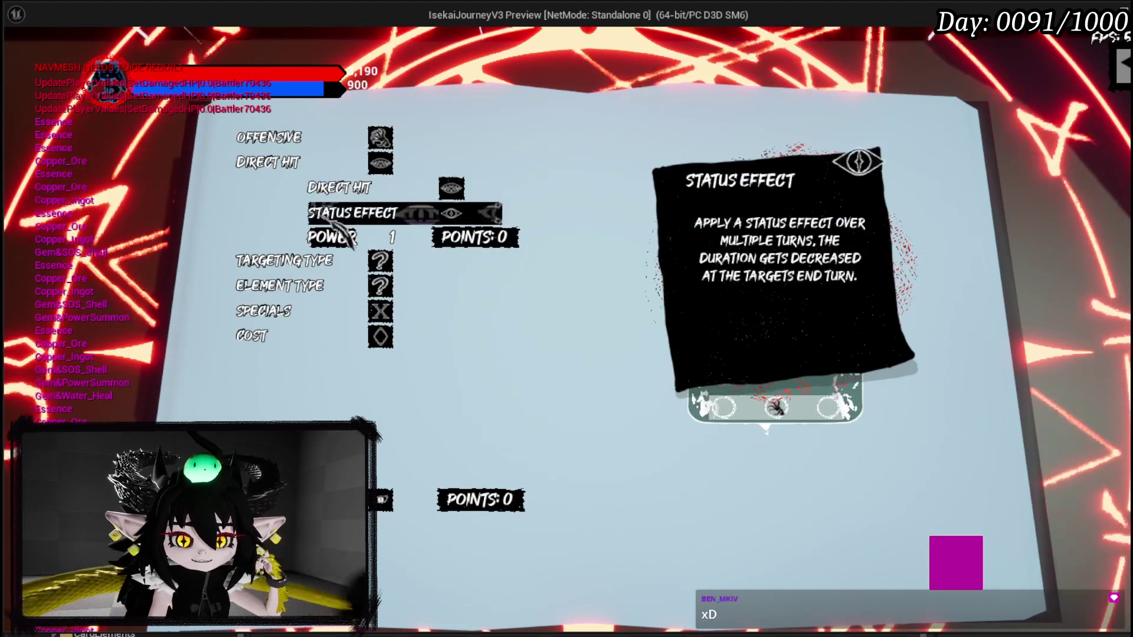
key(Down)
key(Return)
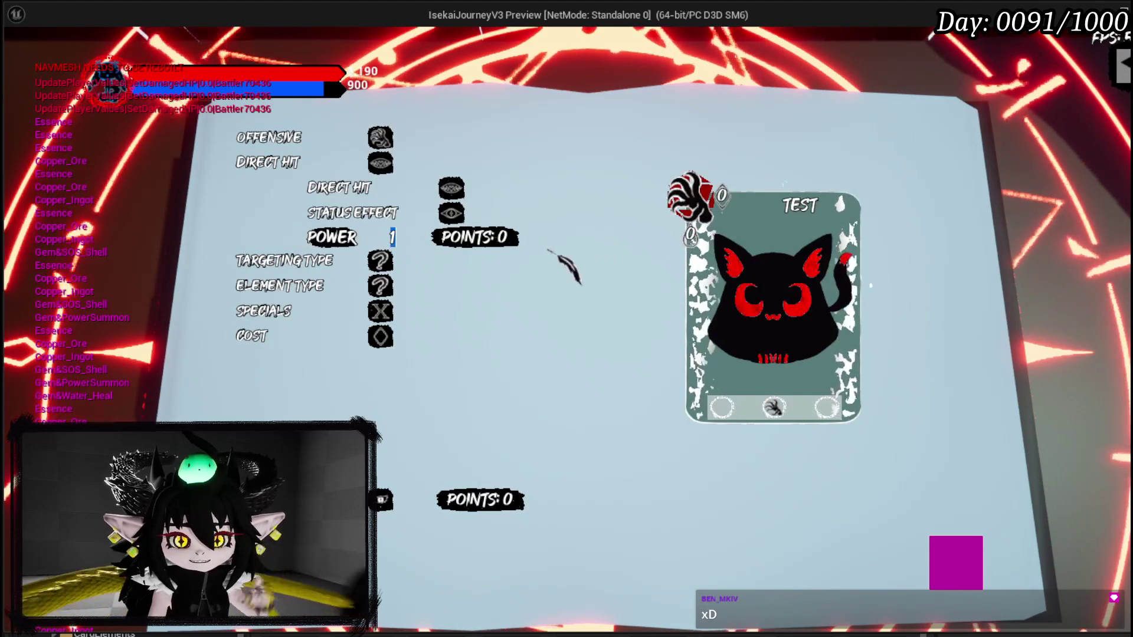
Step: Give the card Power 999, AOE targeting and the Fire element
text(999)
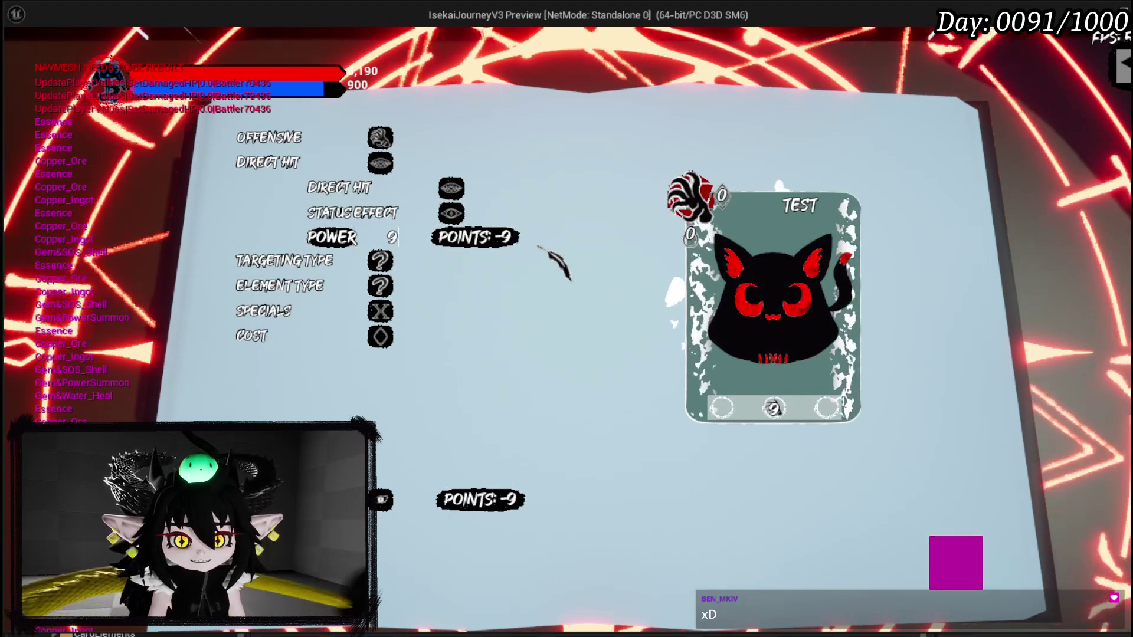
click(381, 260)
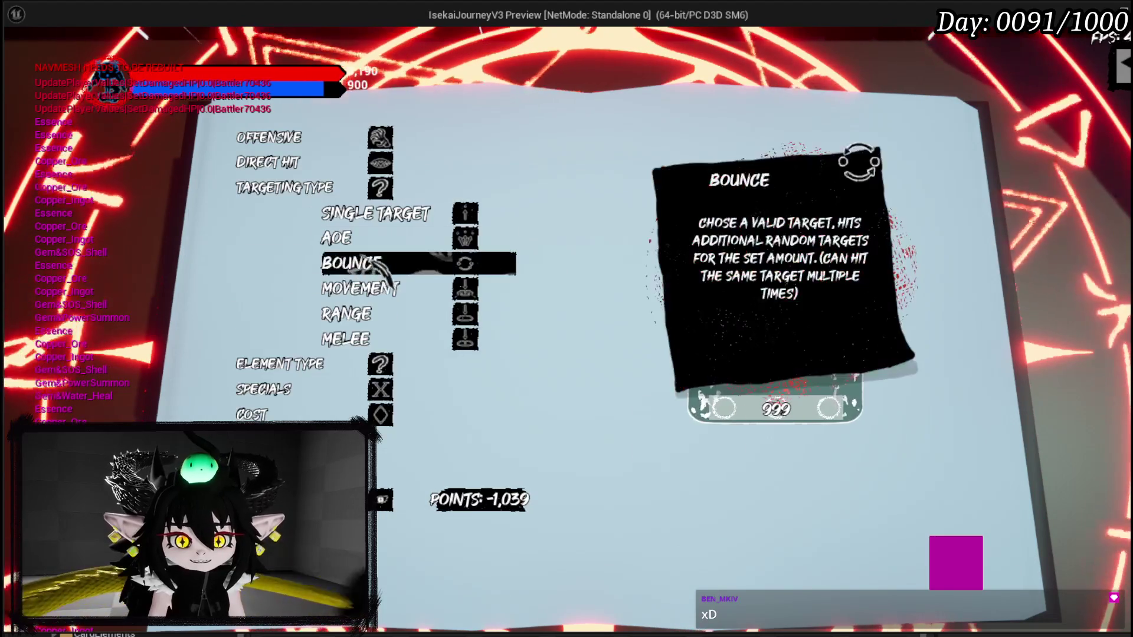
click(381, 235)
mouse_move(301, 217)
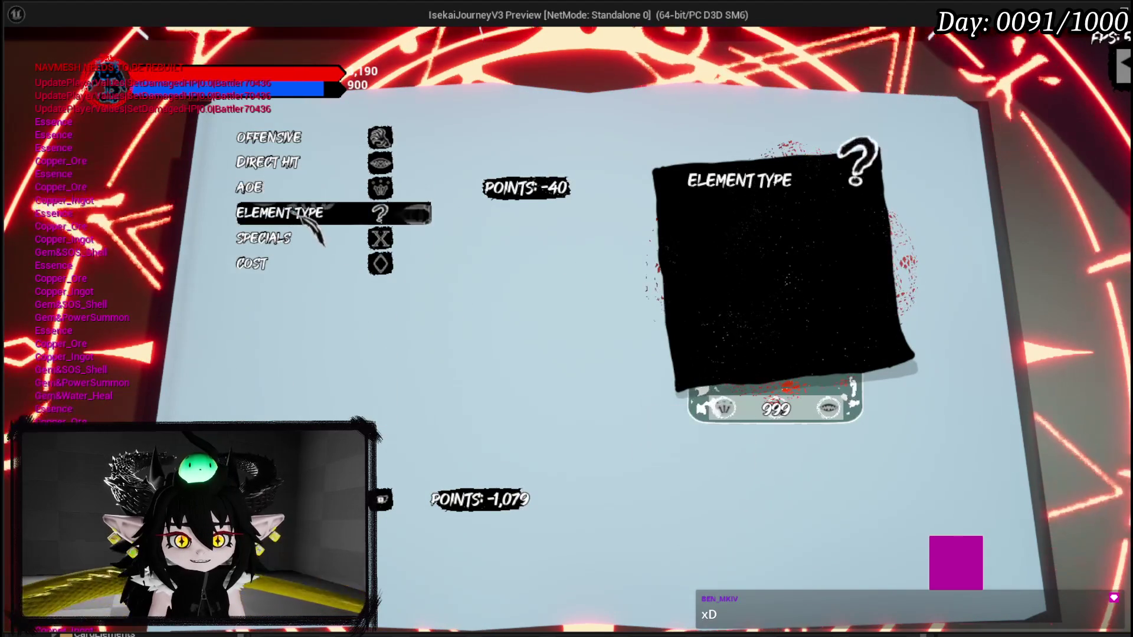
click(301, 217)
click(301, 239)
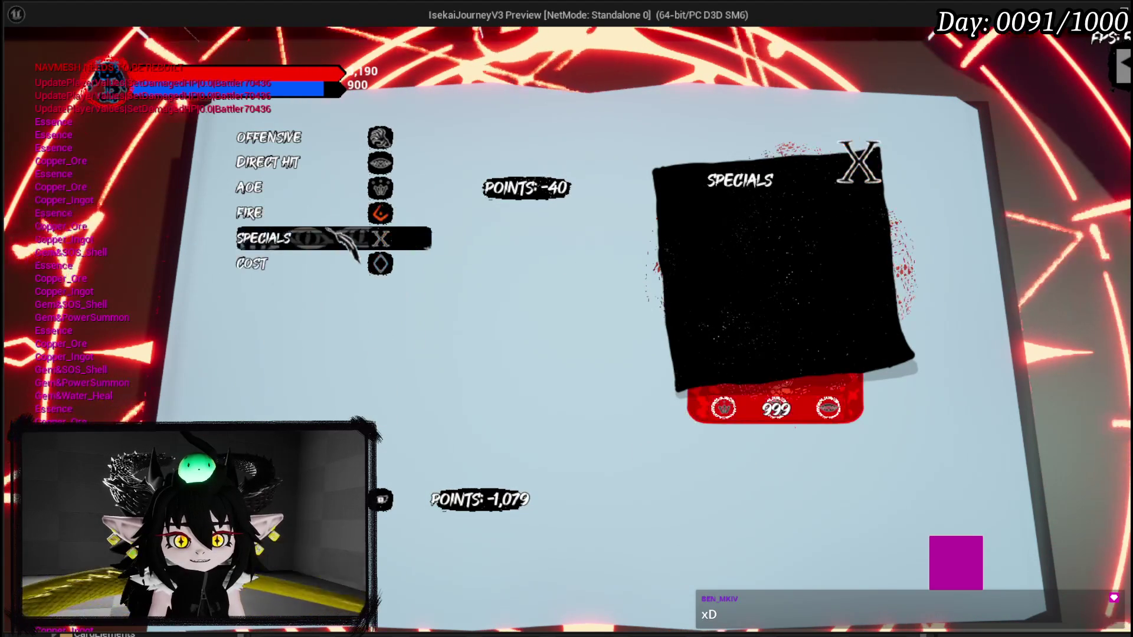
click(319, 244)
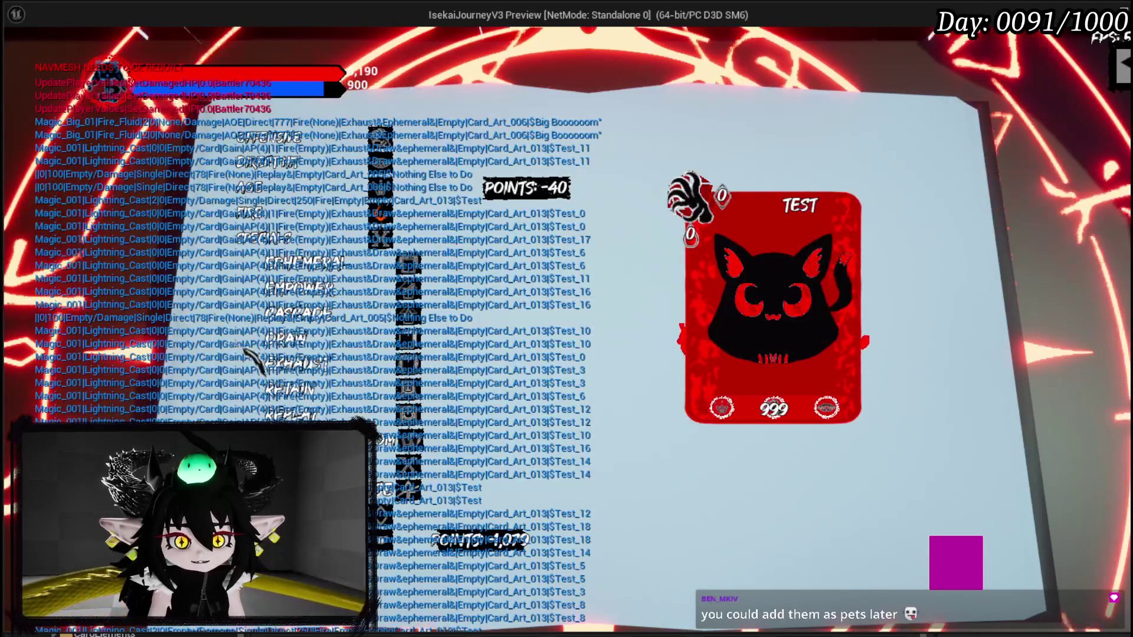
Step: Add the Retain and Replay specials to the TEST card
click(352, 404)
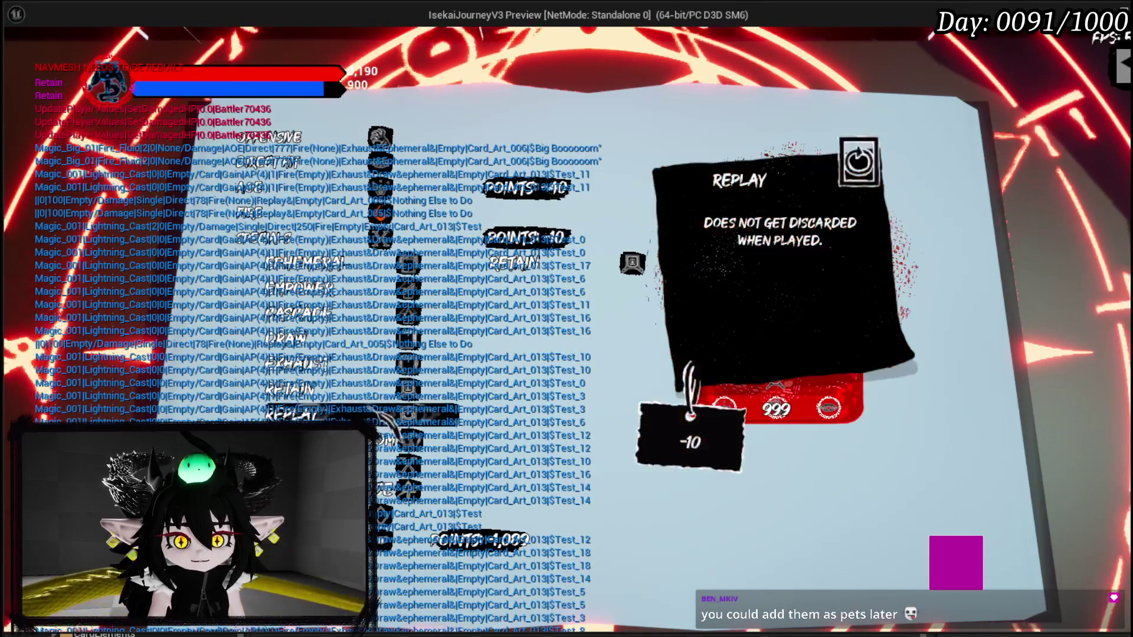
click(501, 416)
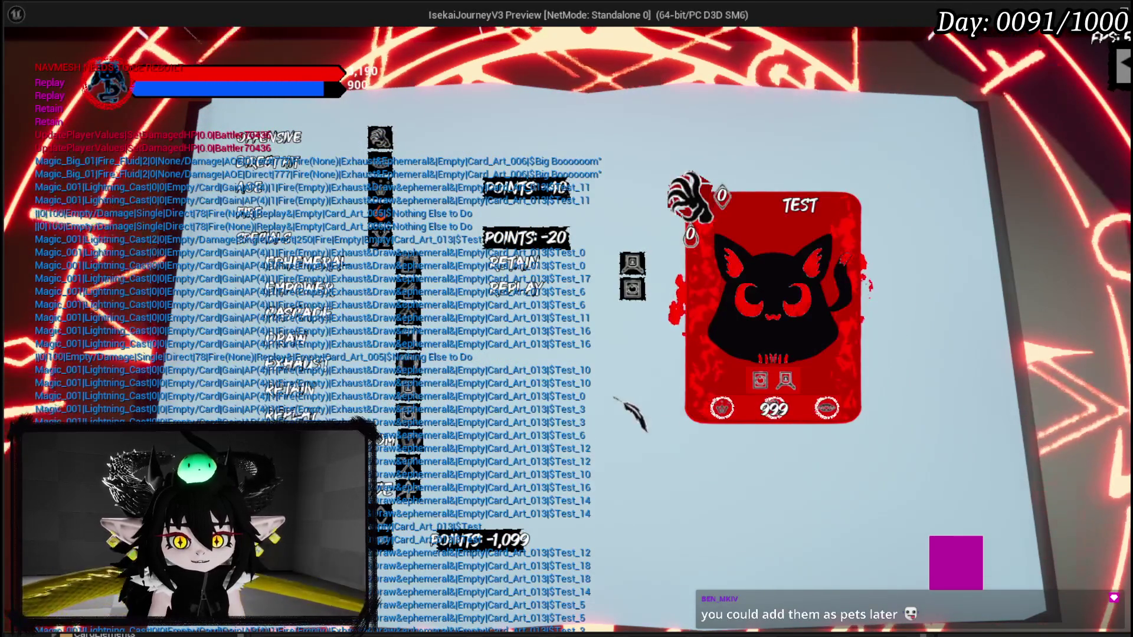
Step: Add a COST row to the TEST card and set AP cost to 21, MP cost 0
mouse_move(721, 195)
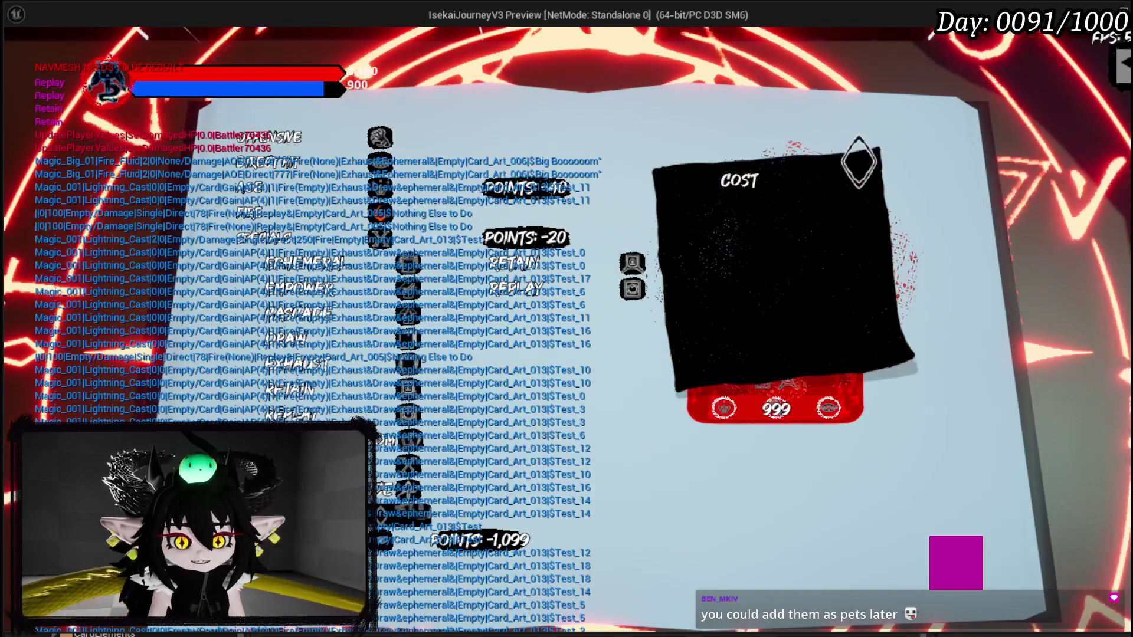
click(721, 196)
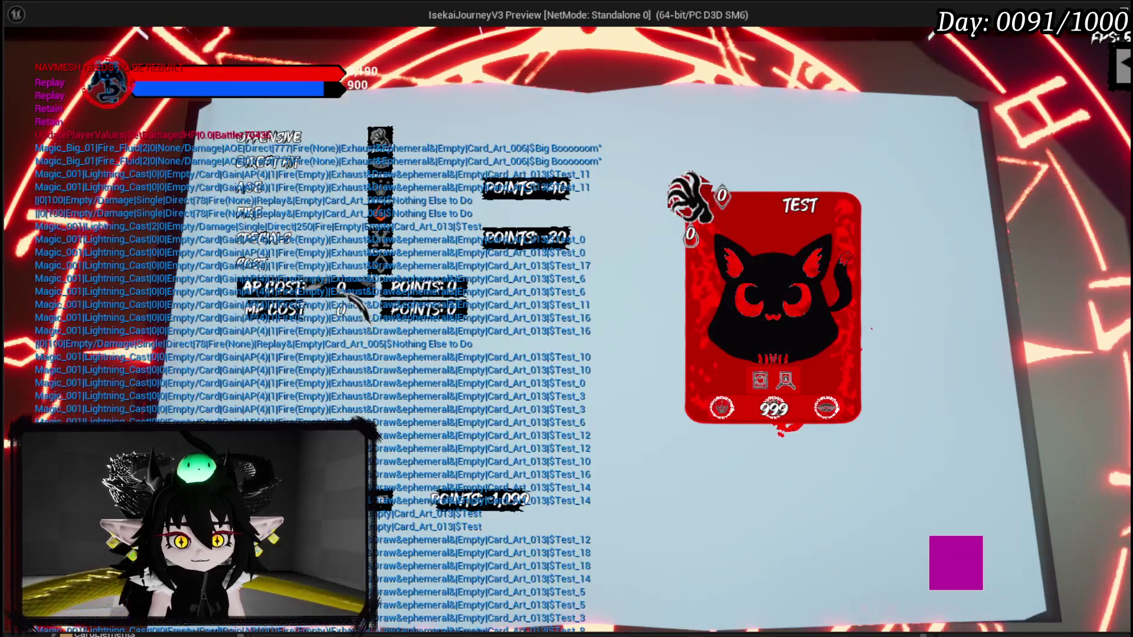
scroll(360, 295, up, 2)
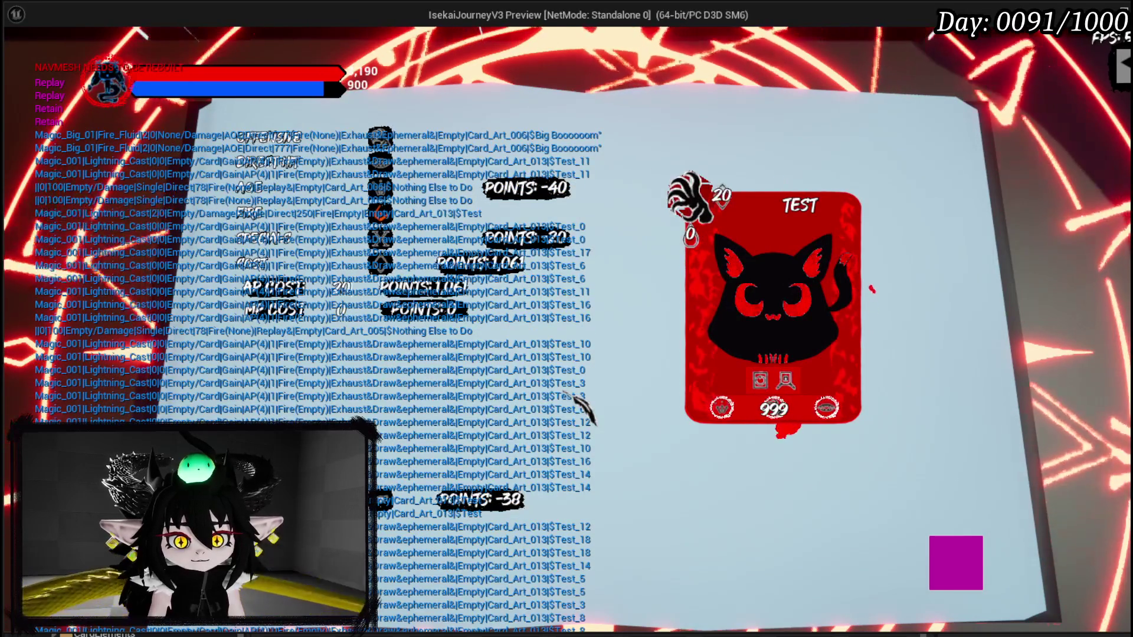
scroll(382, 304, up, 2)
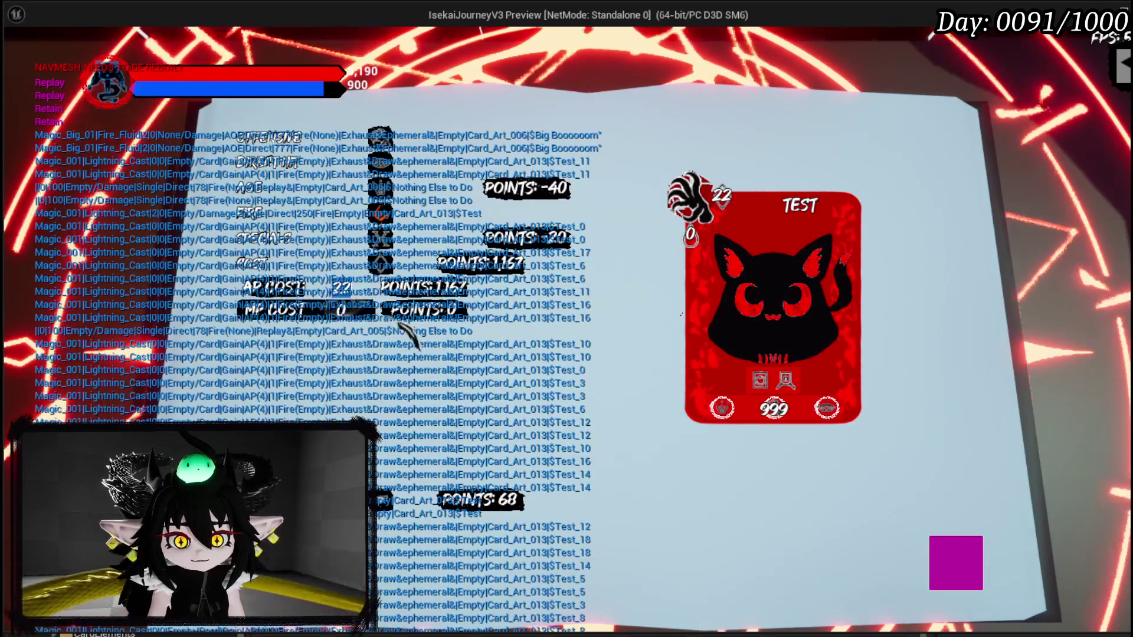
scroll(461, 369, down, 1)
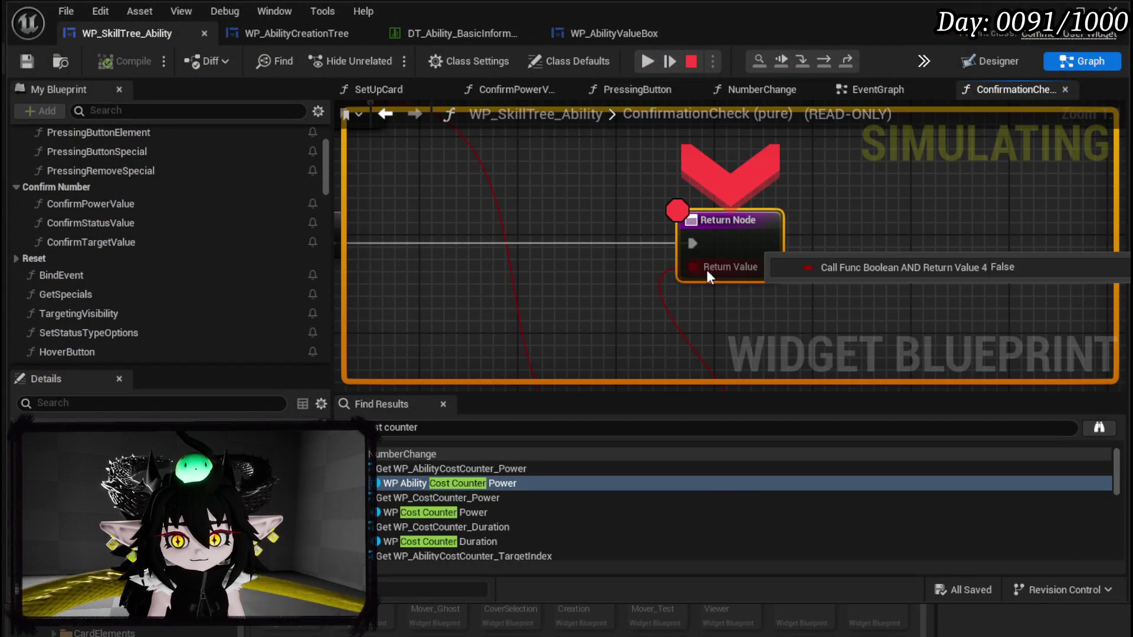
Step: Step through the ConfirmationCheck breakpoint, reading the Is Empty, NOT and AND pin values
click(648, 62)
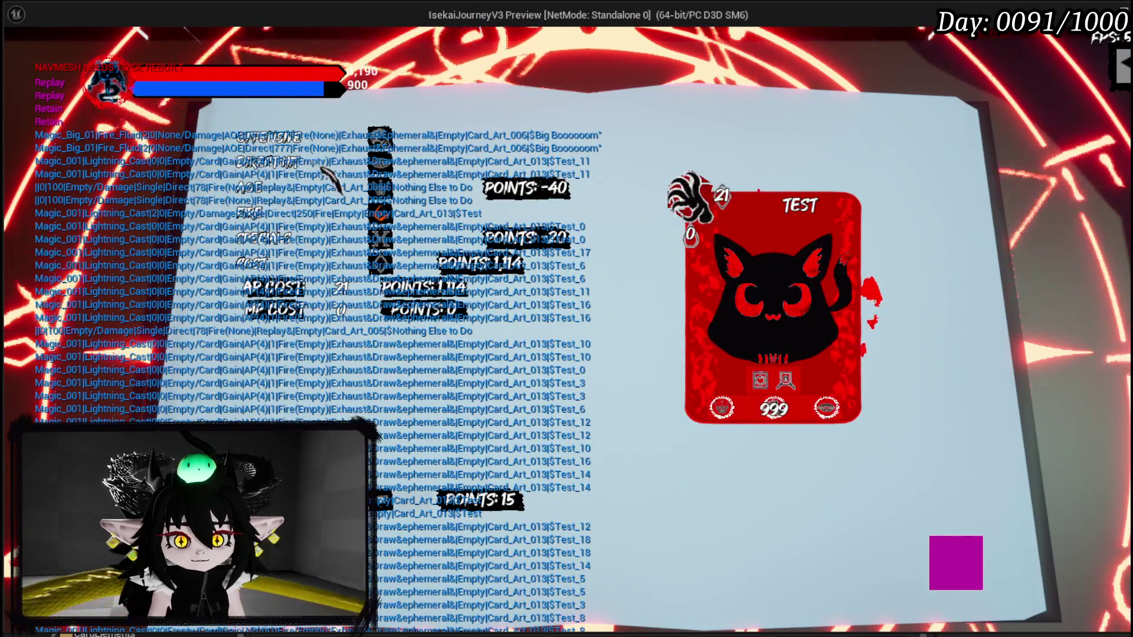
mouse_move(349, 276)
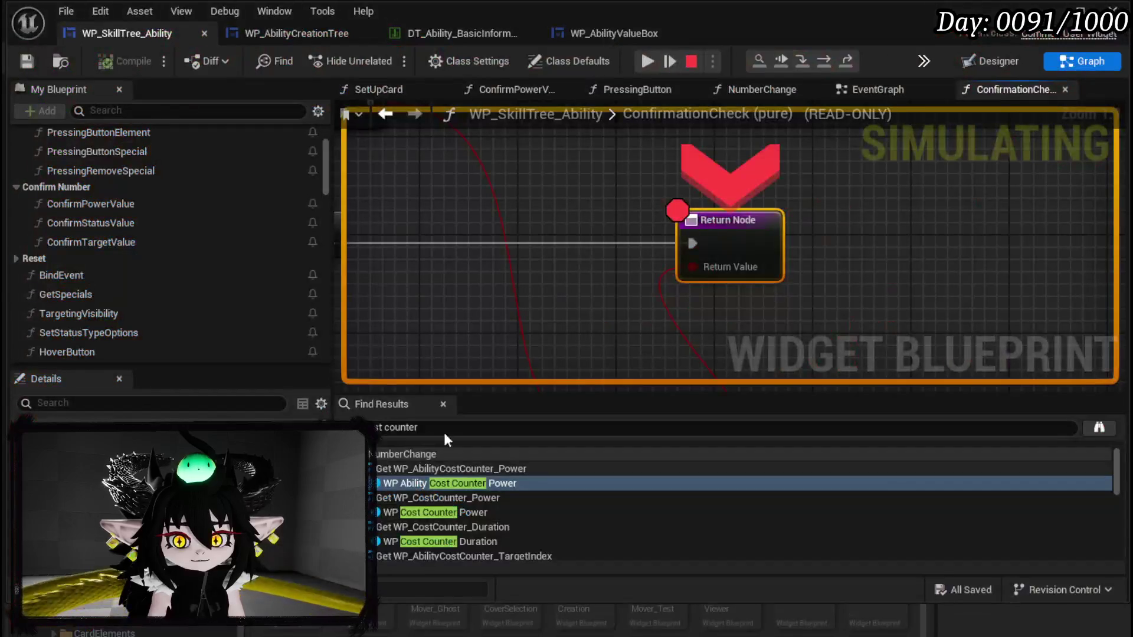
mouse_move(698, 270)
scroll(567, 213, down, 2)
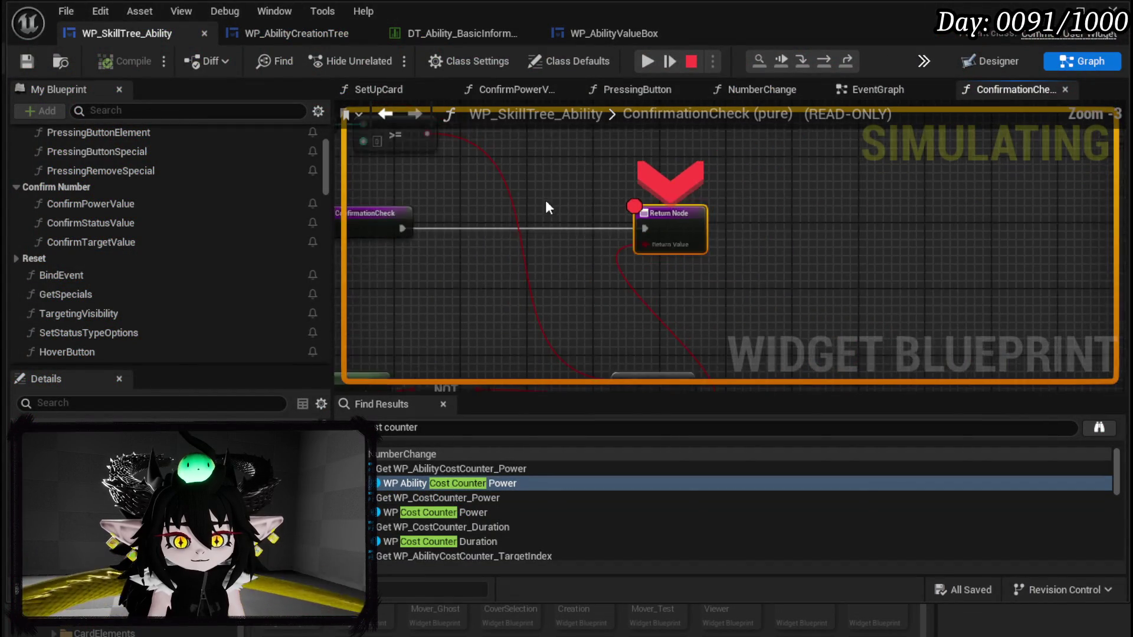
key(F10)
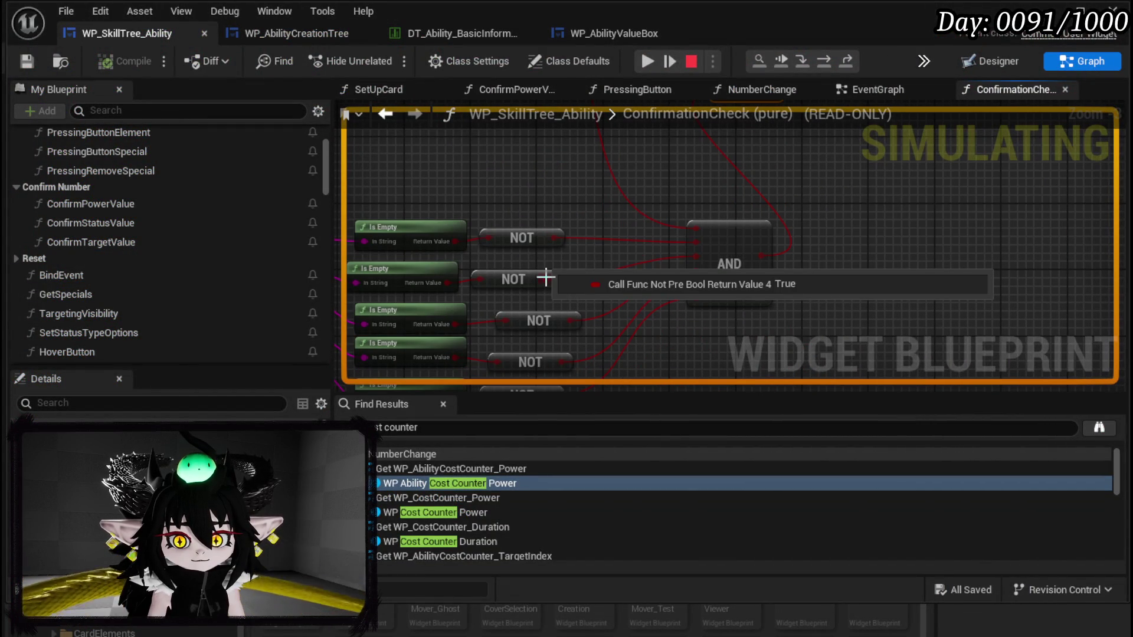
mouse_move(570, 322)
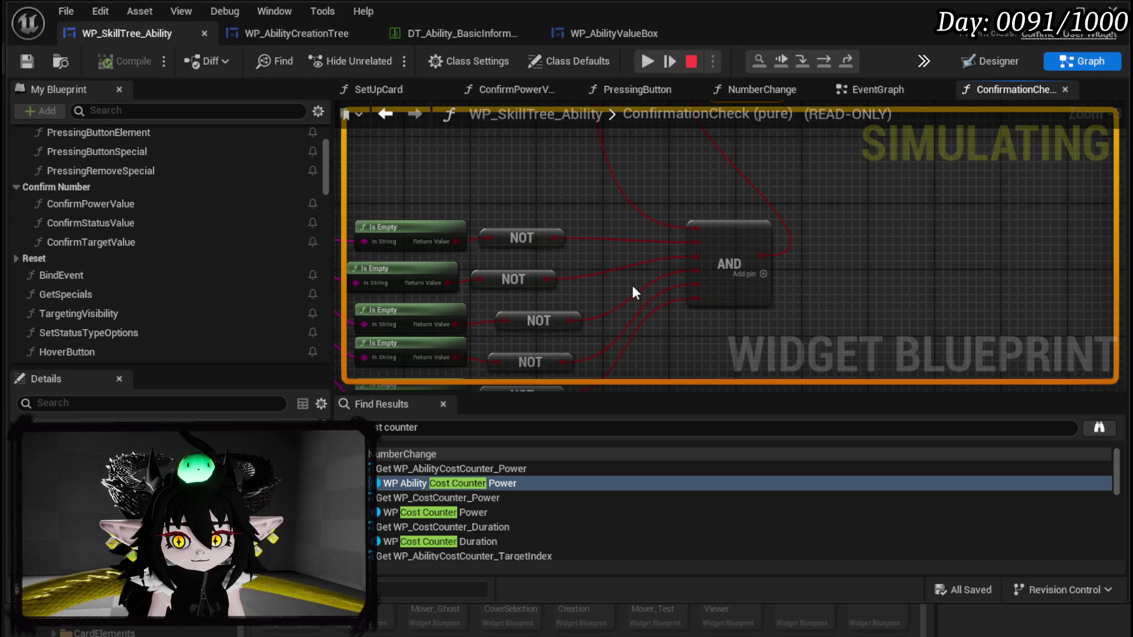
drag(570, 321, 602, 261)
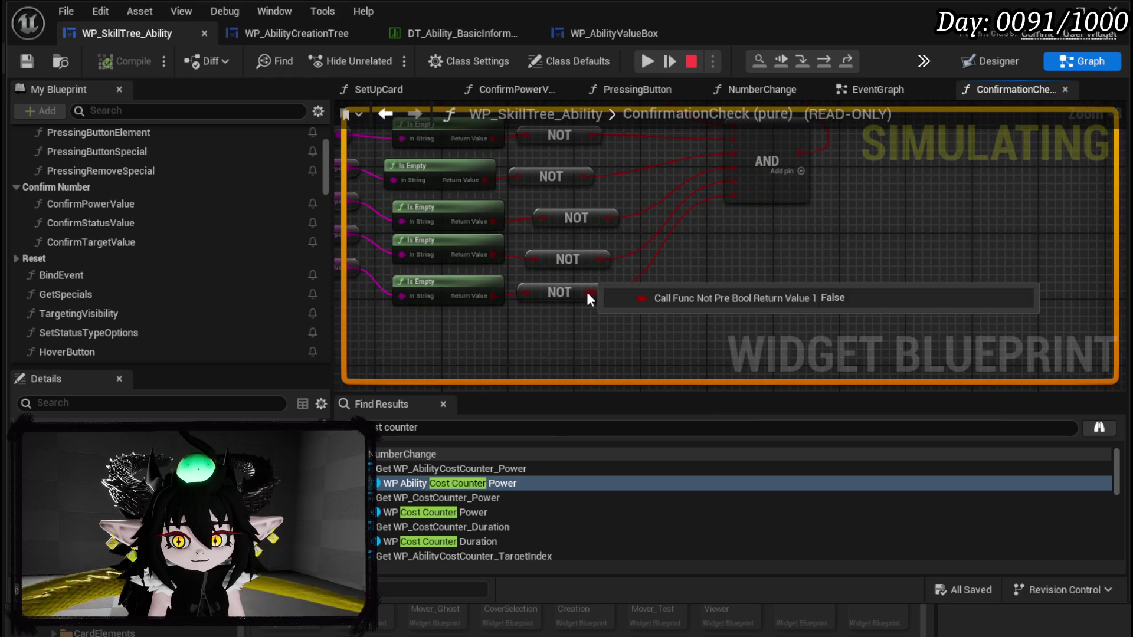
drag(789, 256, 928, 263)
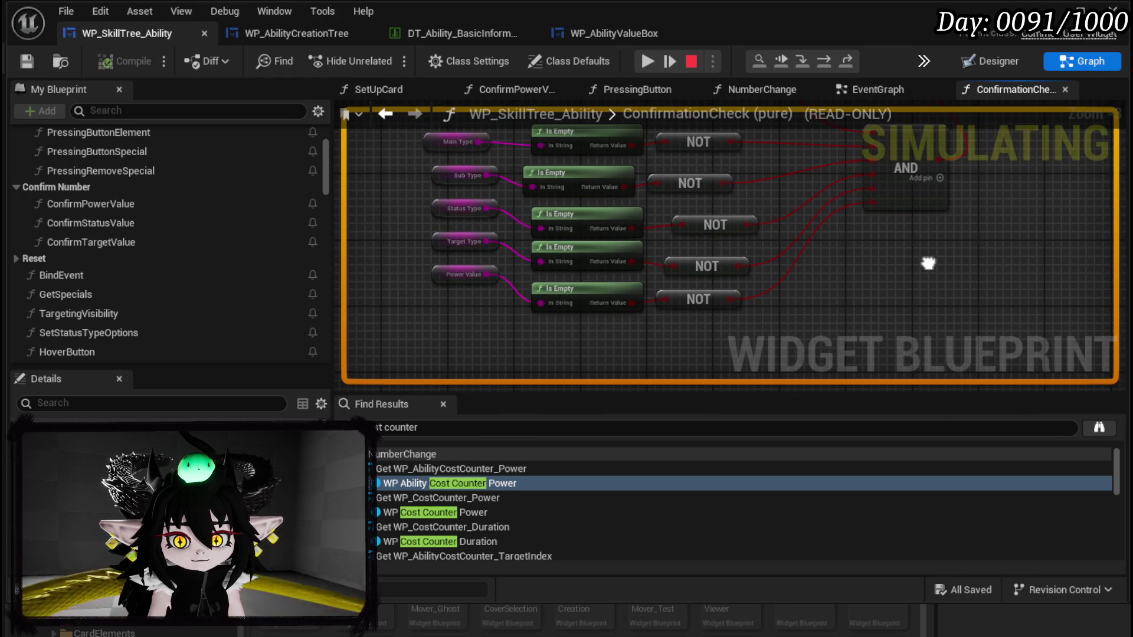
Step: Resume play, toggle the DIRECTION entry, and continue to the Confirm Creation prompt
click(648, 61)
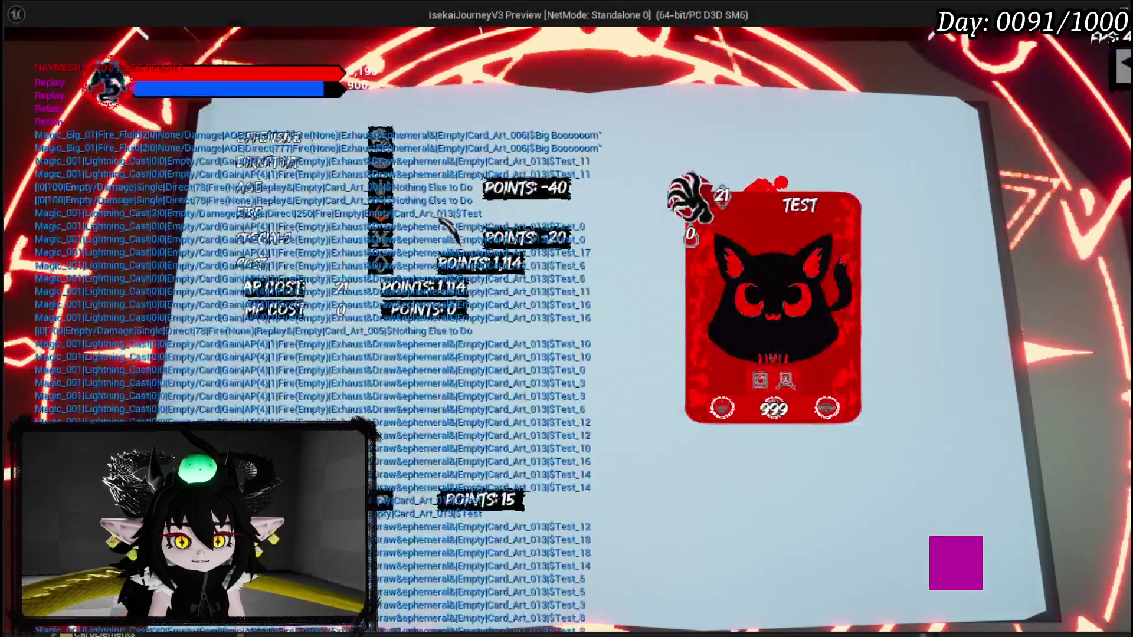
click(273, 163)
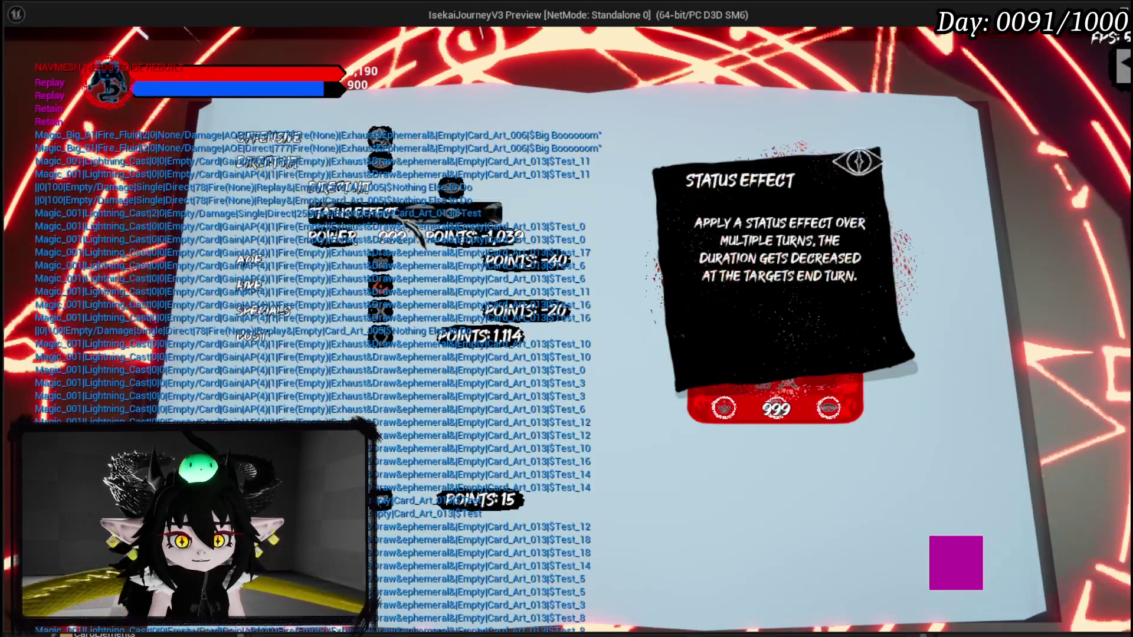
click(407, 237)
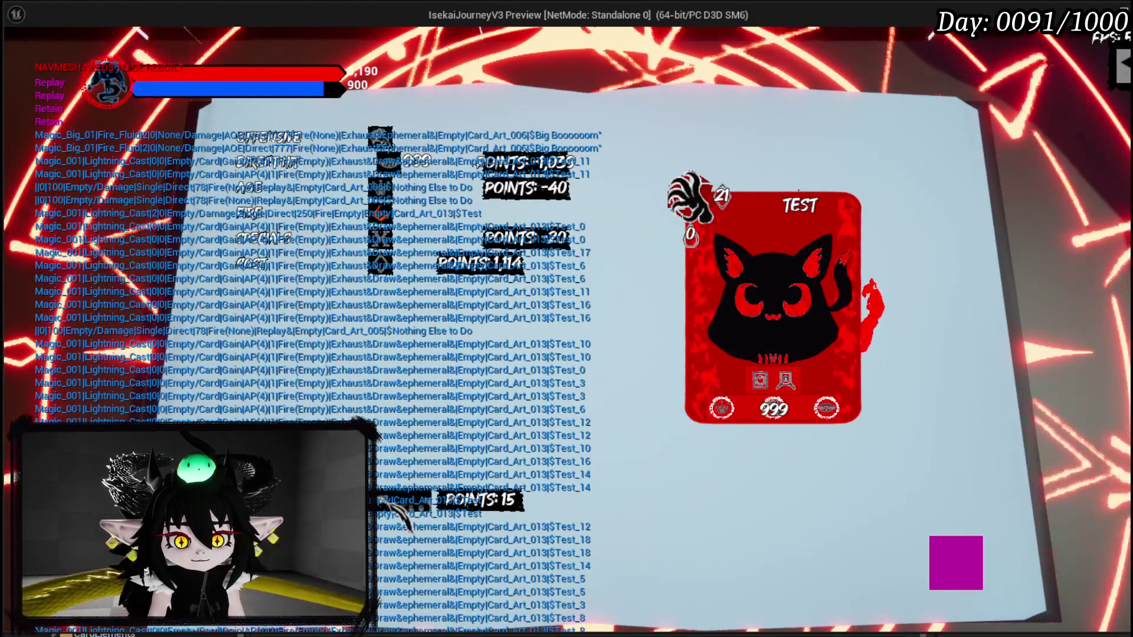
key(alt+Tab)
scroll(760, 299, up, 2)
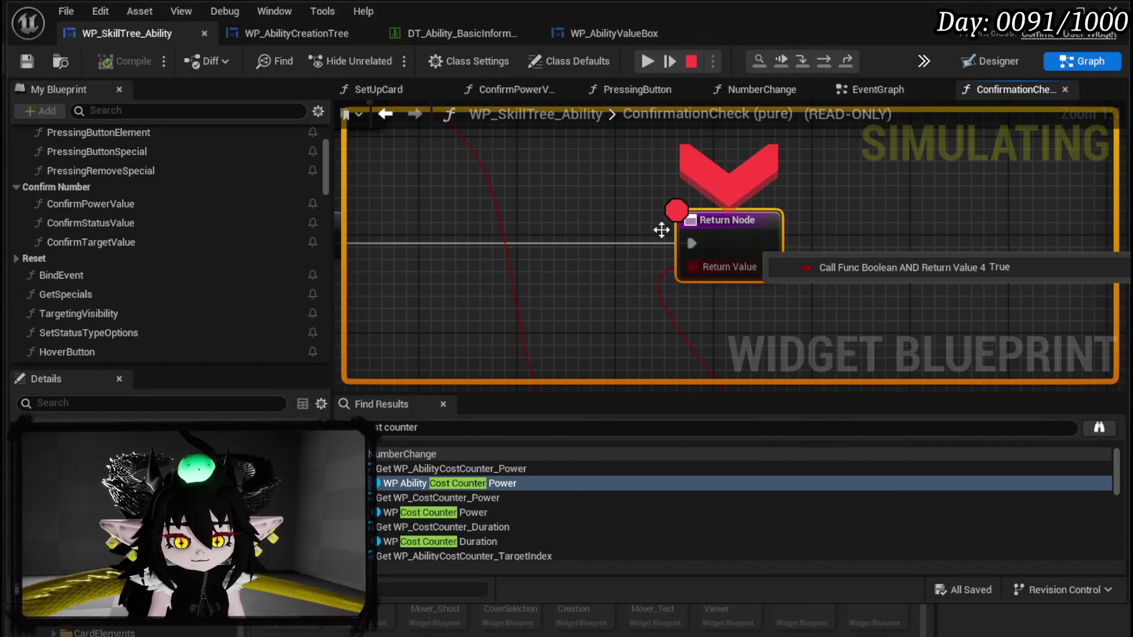
click(650, 59)
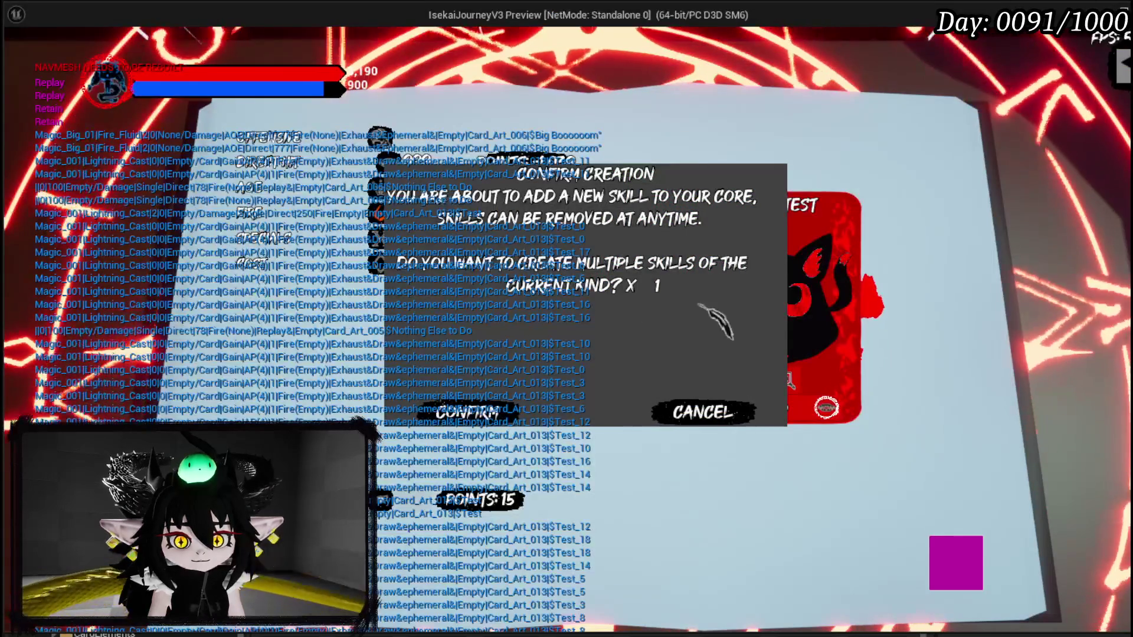
Step: Confirm creating 1 copy of the TEST skill and close the card book
click(659, 286)
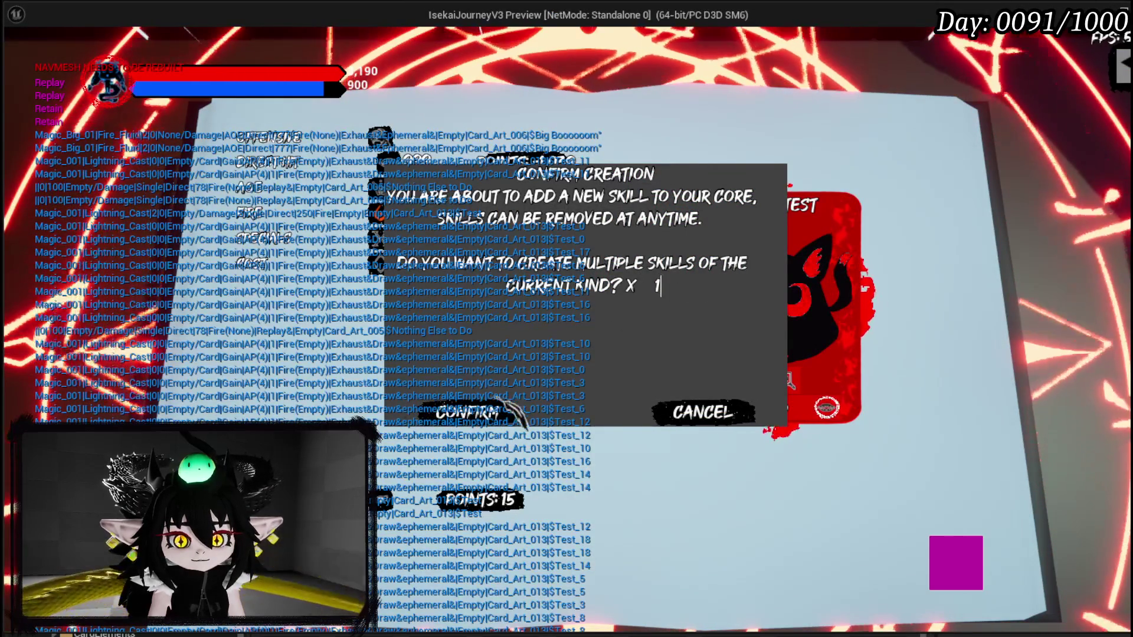
click(490, 413)
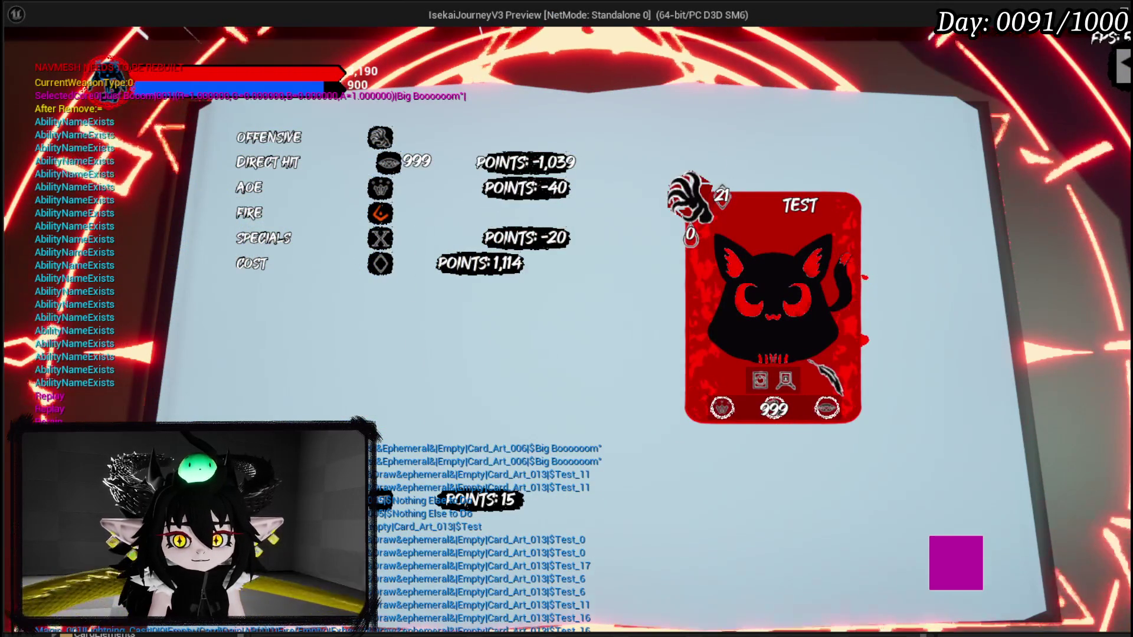
key(Escape)
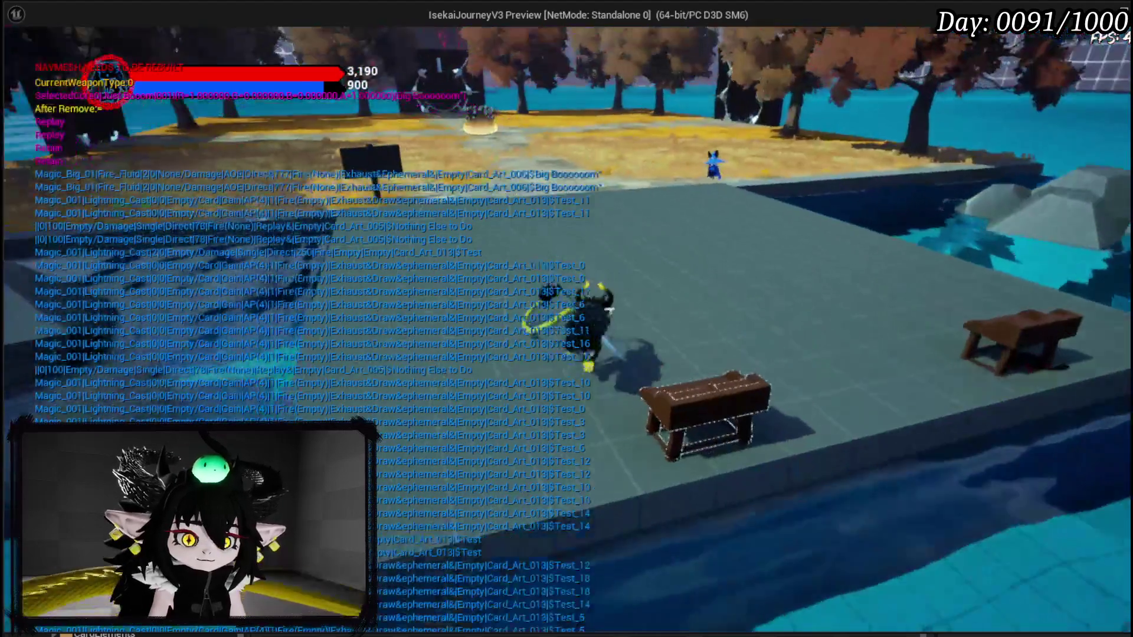
Step: Walk the character toward the spiky elite earth slime to start the fight
key(w)
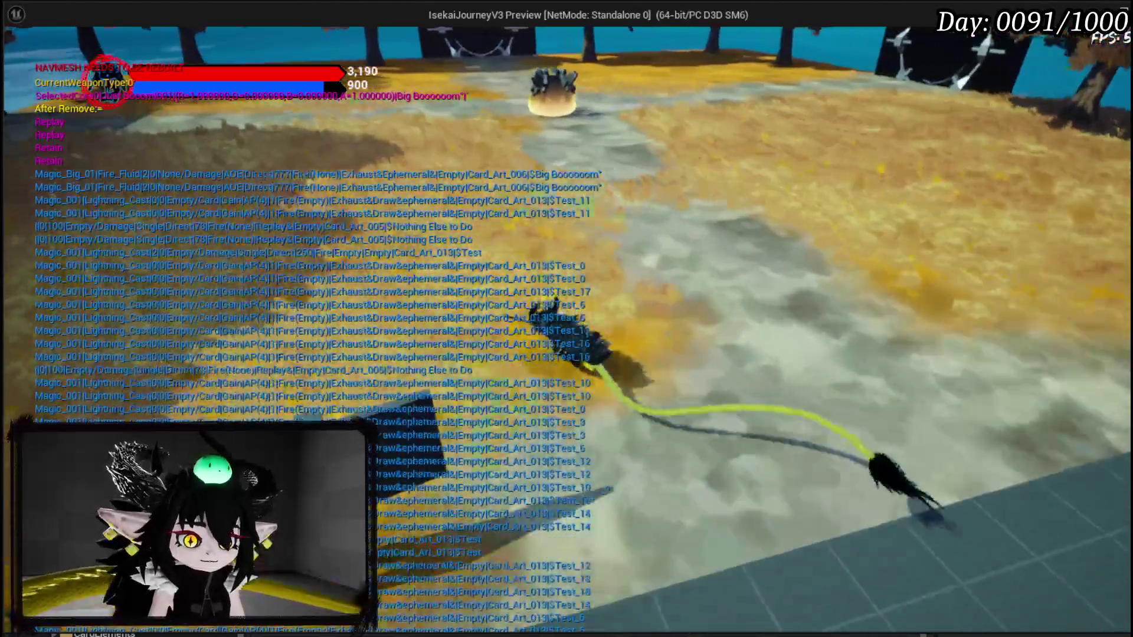
key(w)
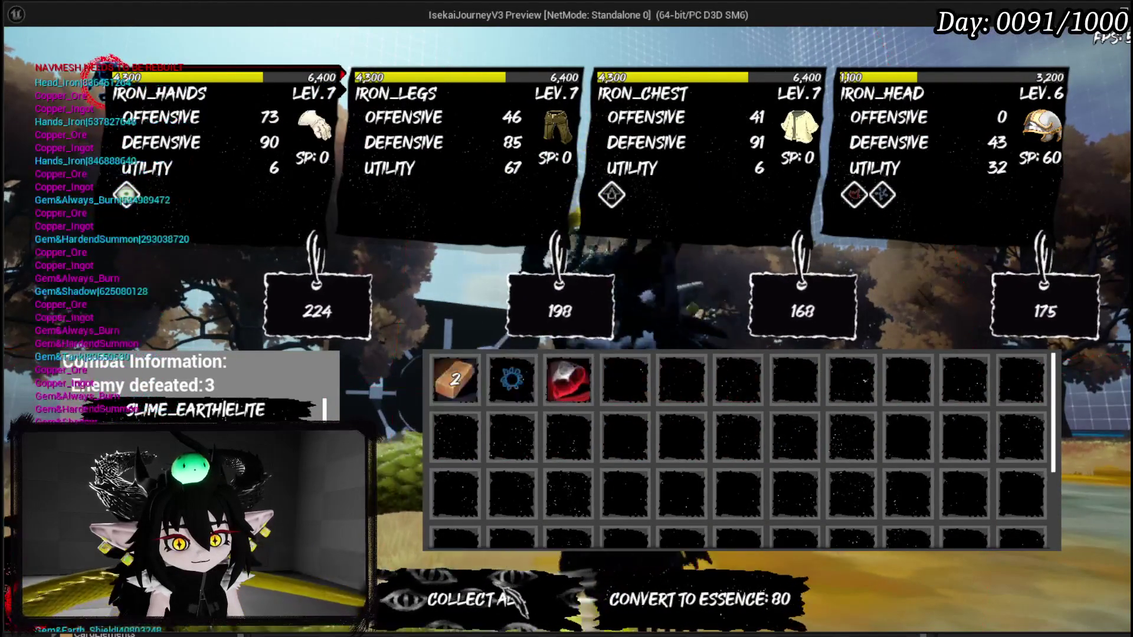
Step: Dismiss the loot and info screens, check the equipment book, walk toward the dock, then stop the playtest
click(501, 596)
click(587, 599)
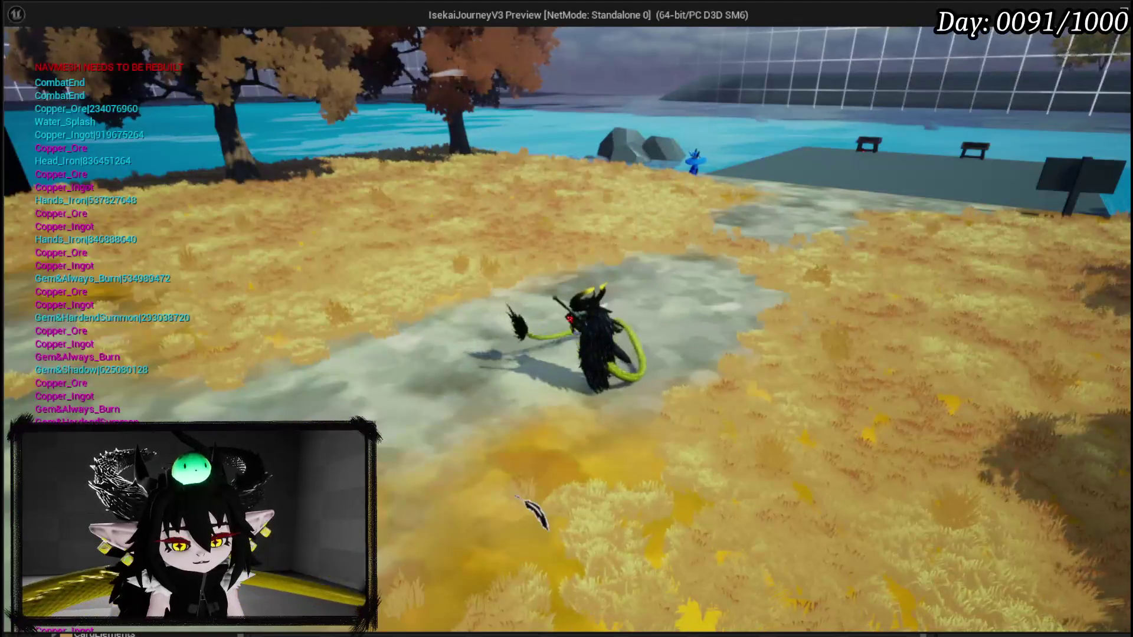
key(Tab)
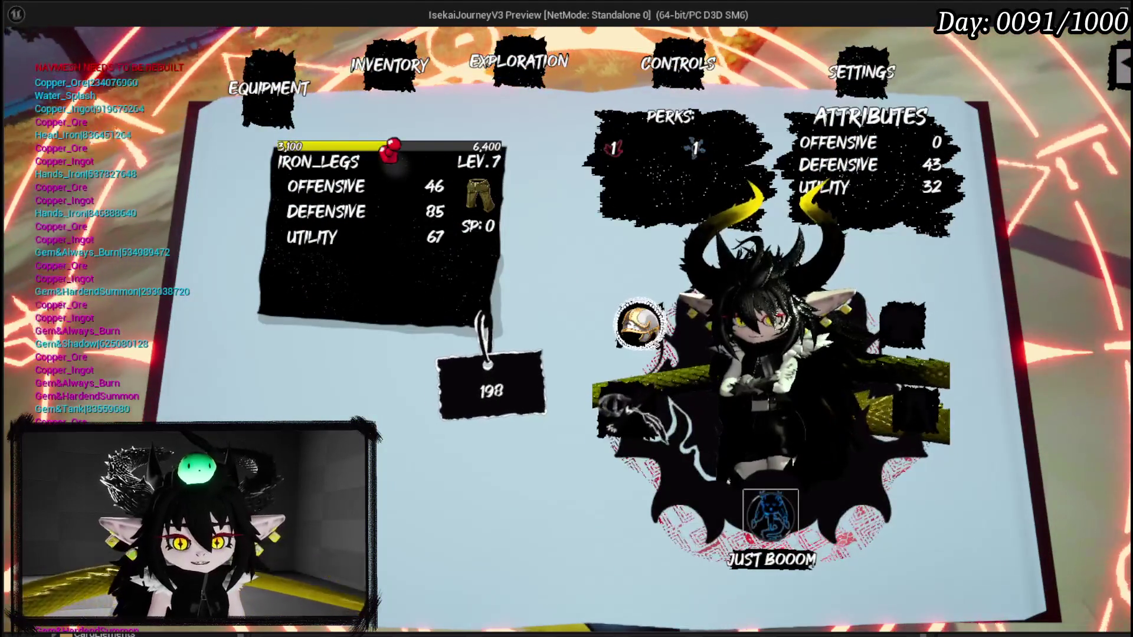
key(Tab)
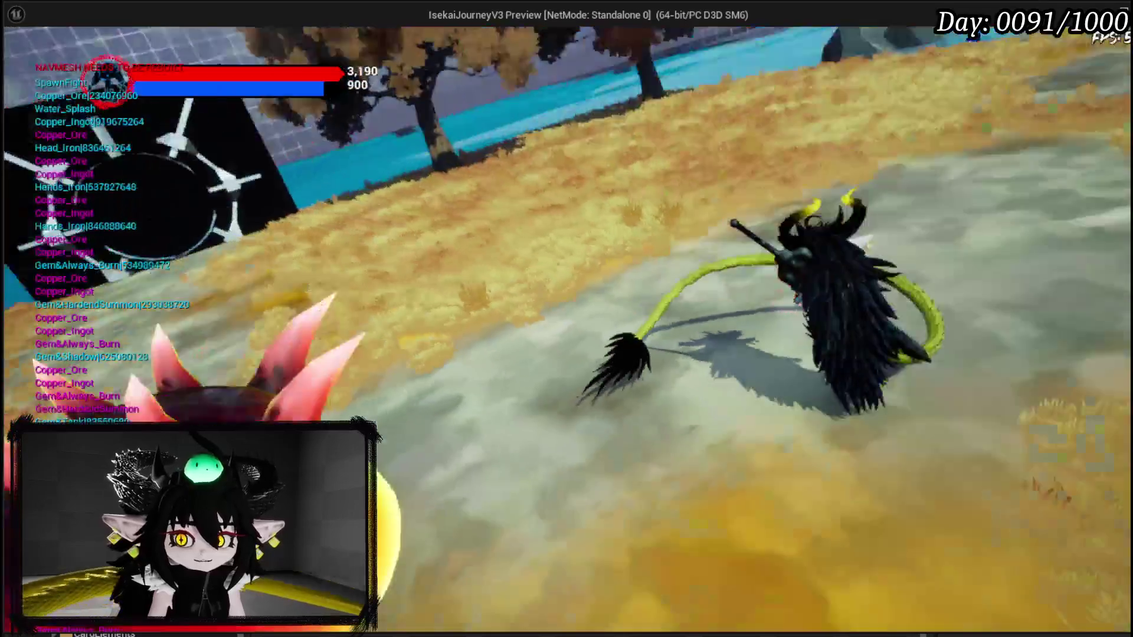
key(w)
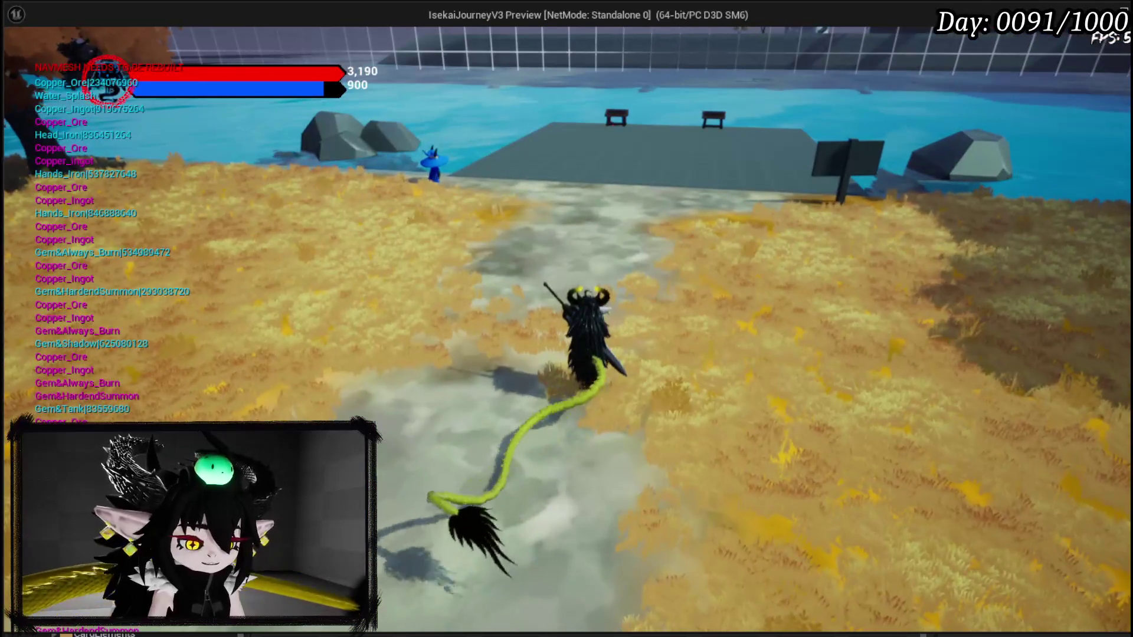
key(Escape)
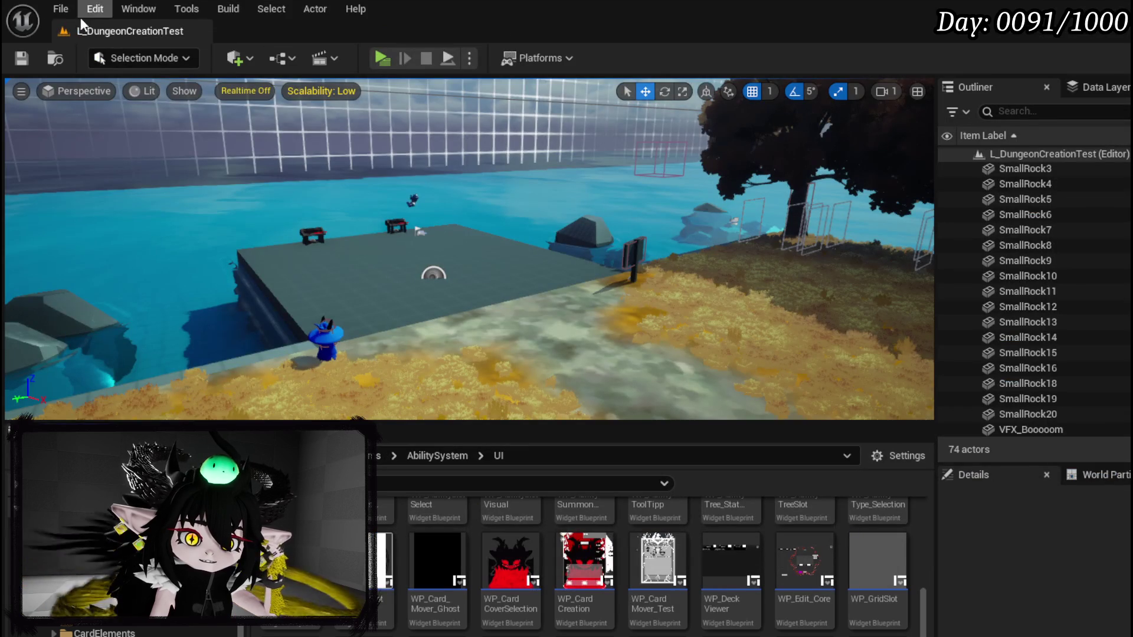
Step: Load Desert_World from Recent Levels and start a playtest in a preview window
click(61, 9)
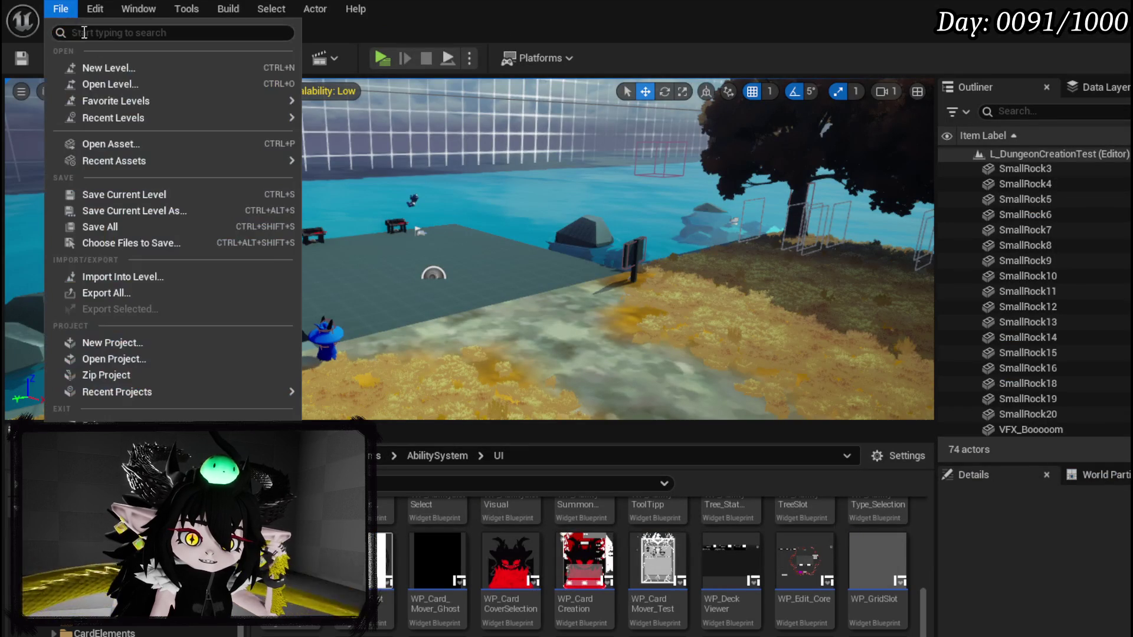
mouse_move(125, 117)
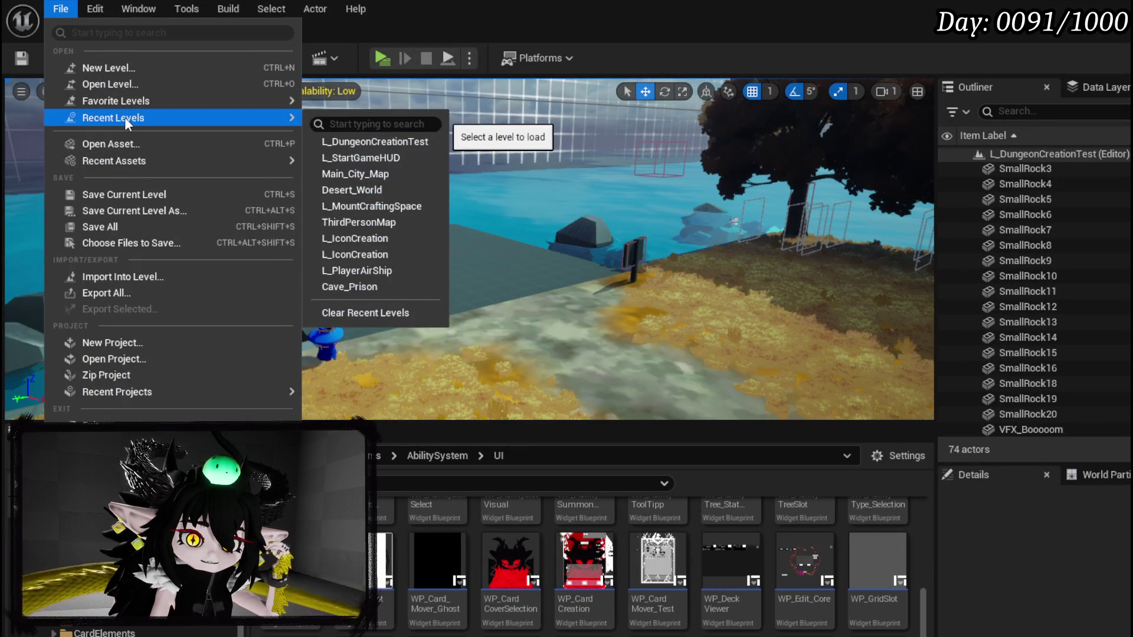
click(352, 190)
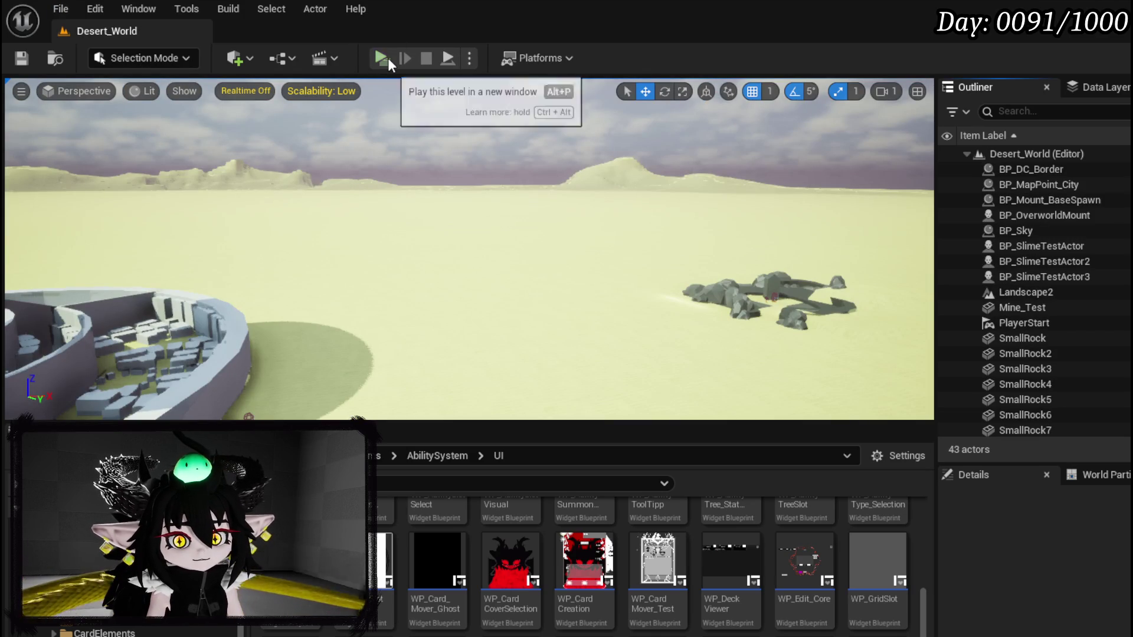
click(381, 57)
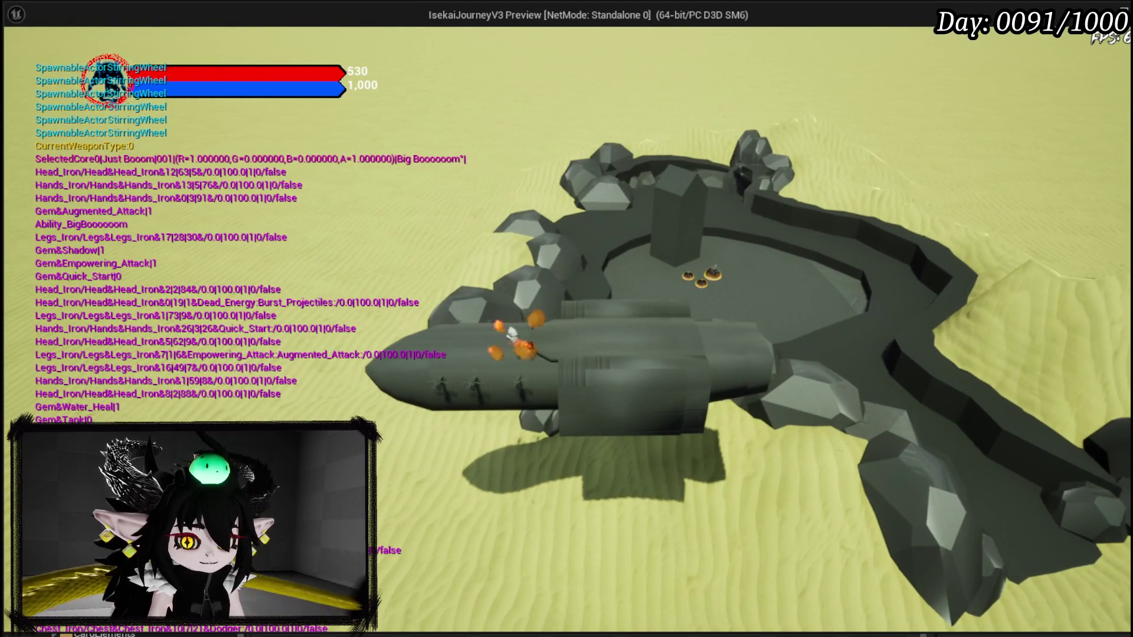
Step: Stop the desert playtest and bring up the File menu to reopen a level
key(Escape)
click(61, 10)
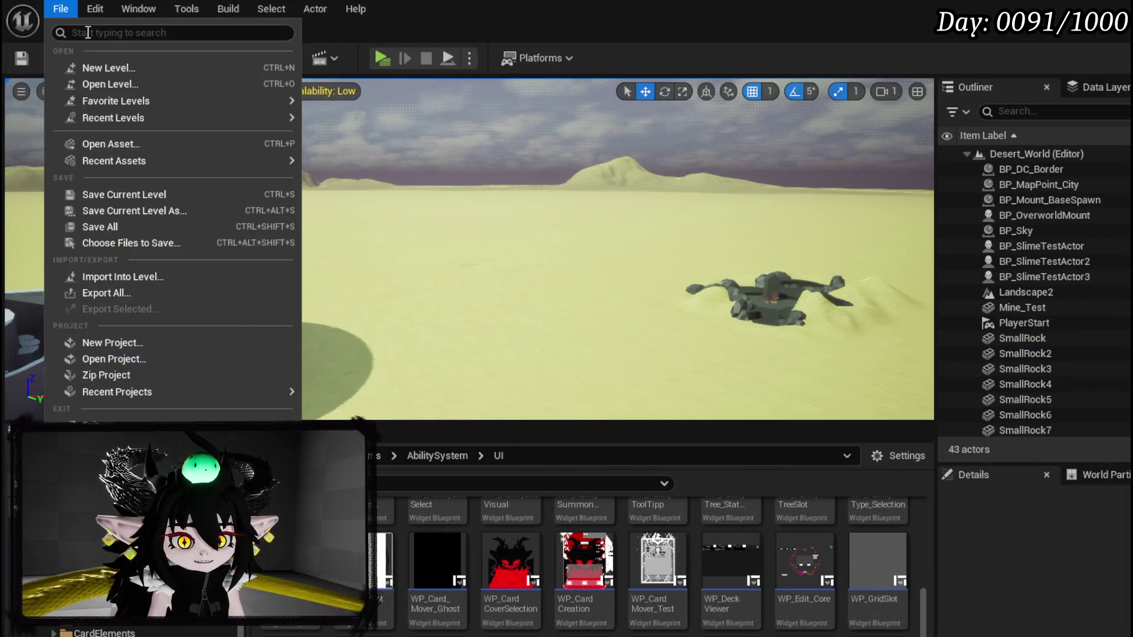
Step: Close the level list without switching levels and launch a standalone game preview
mouse_move(105, 122)
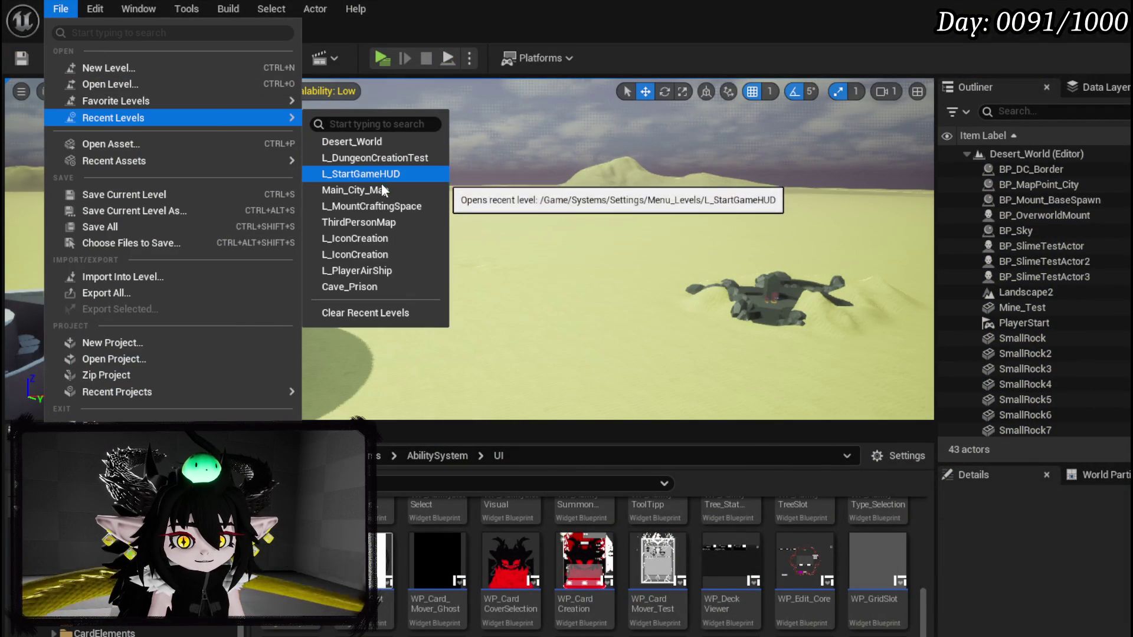
click(380, 207)
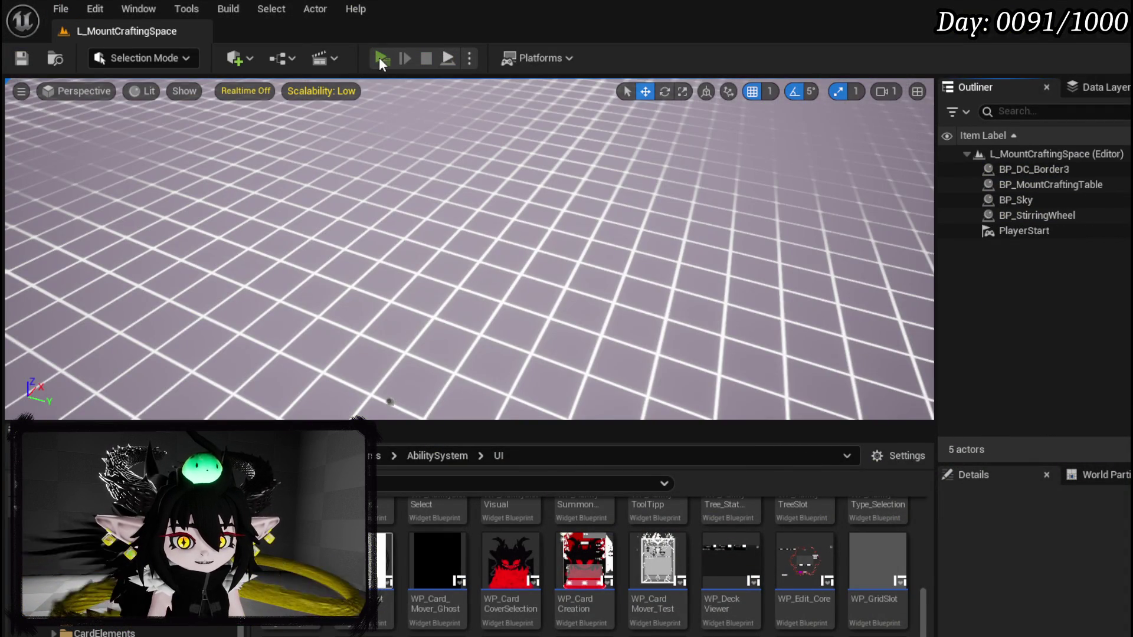
click(380, 58)
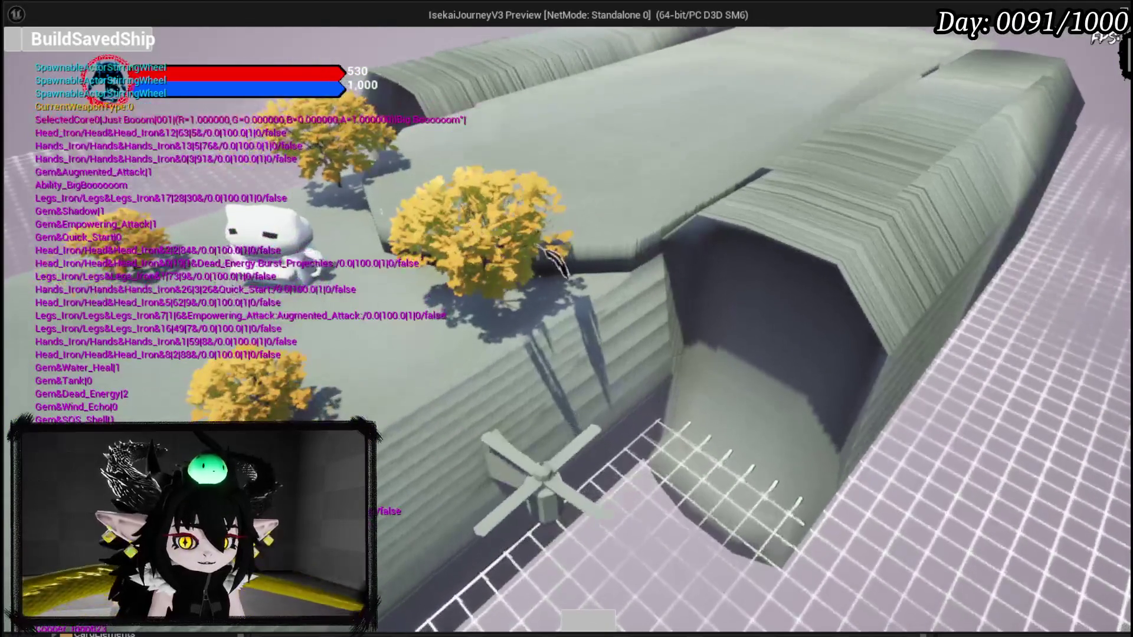
Step: Copy a yellow tree and place it on the ship's upper deck
click(523, 268)
click(241, 112)
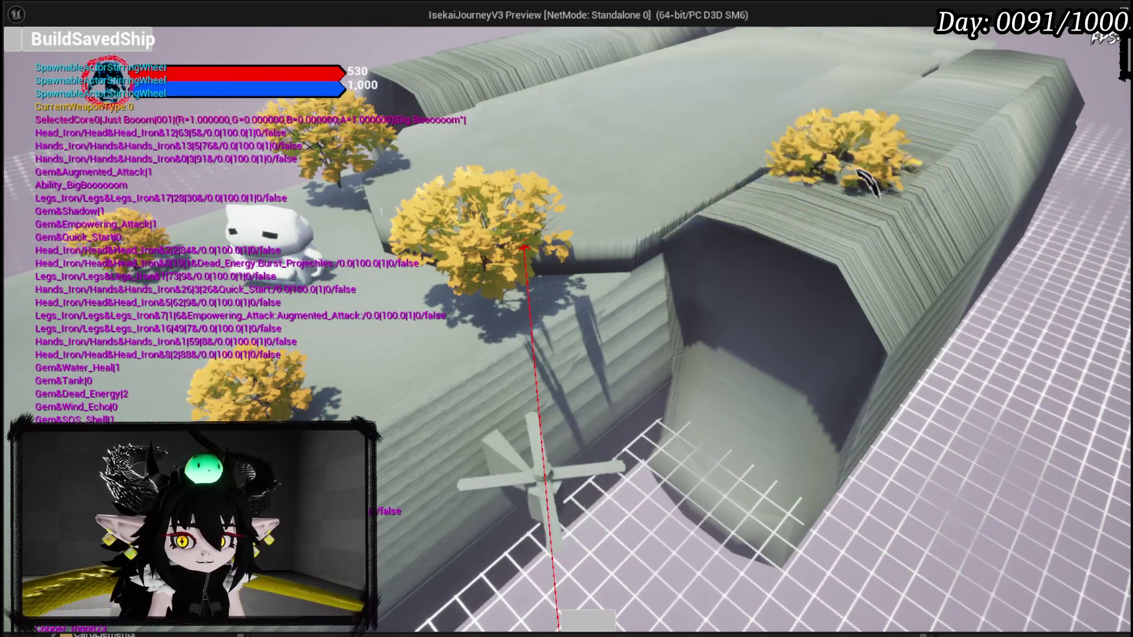
click(618, 173)
click(598, 142)
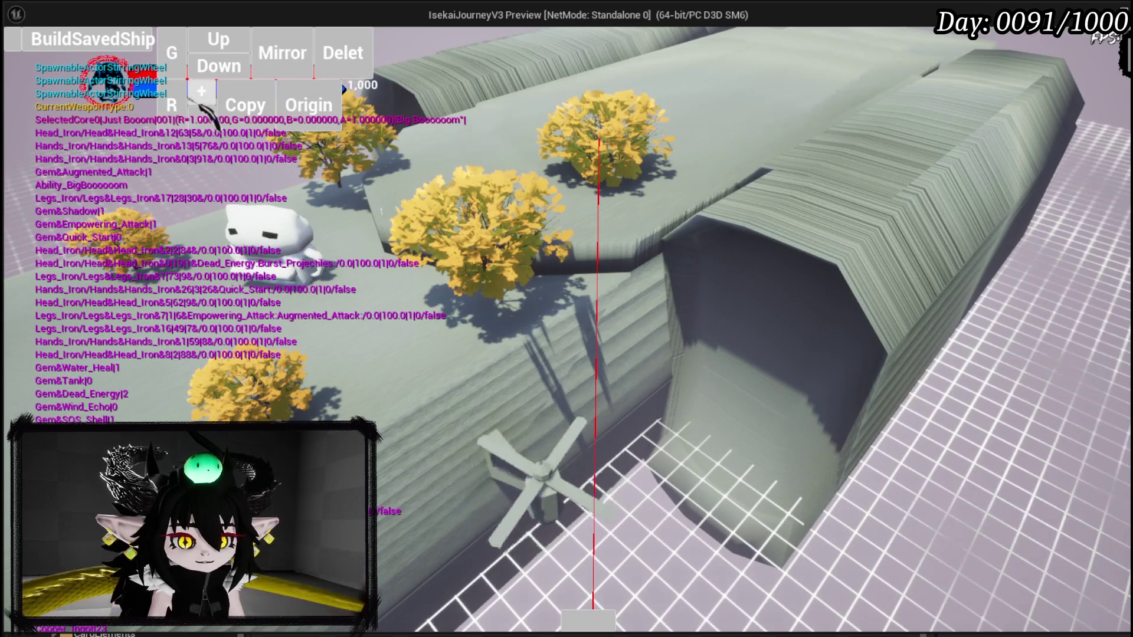
Step: Duplicate the ship piece, rotate it to a new orientation, and deselect it
click(223, 103)
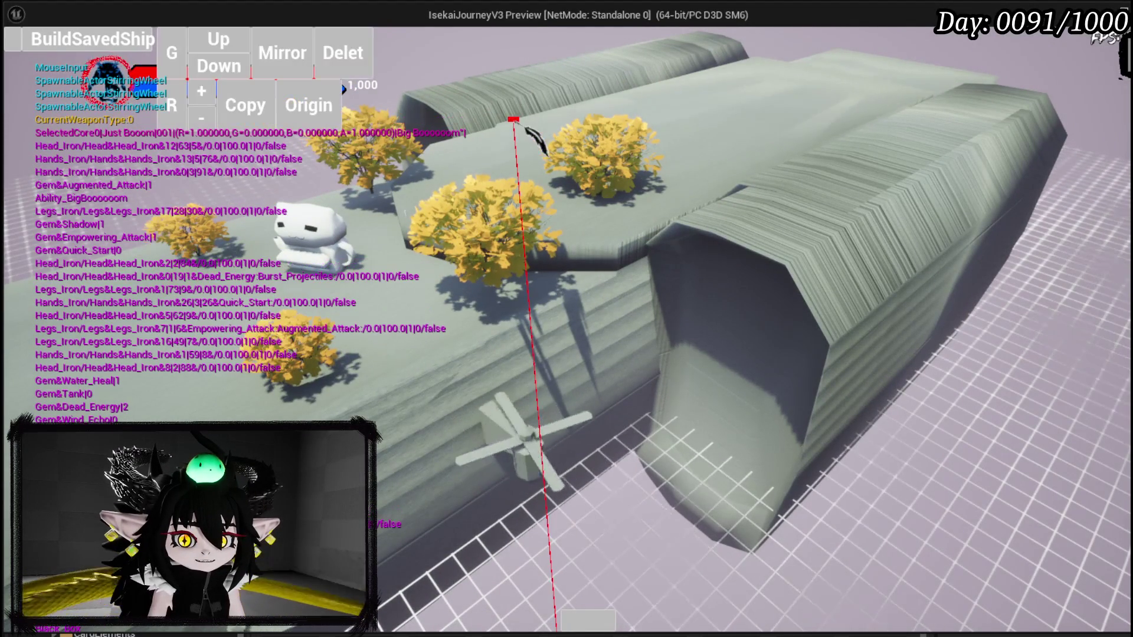
click(615, 161)
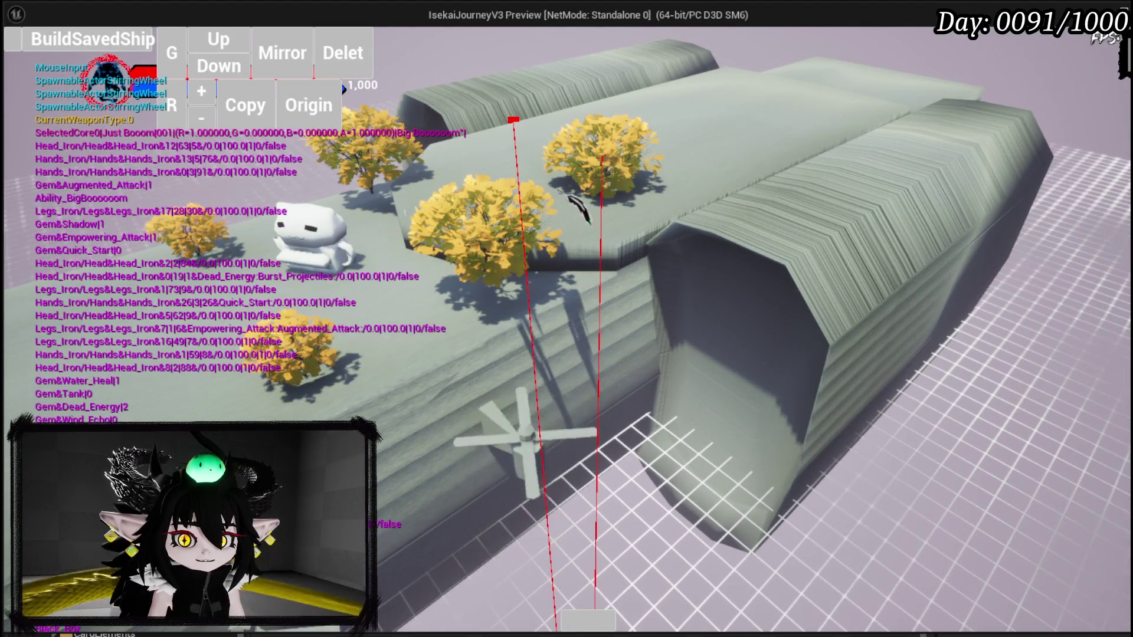
click(369, 118)
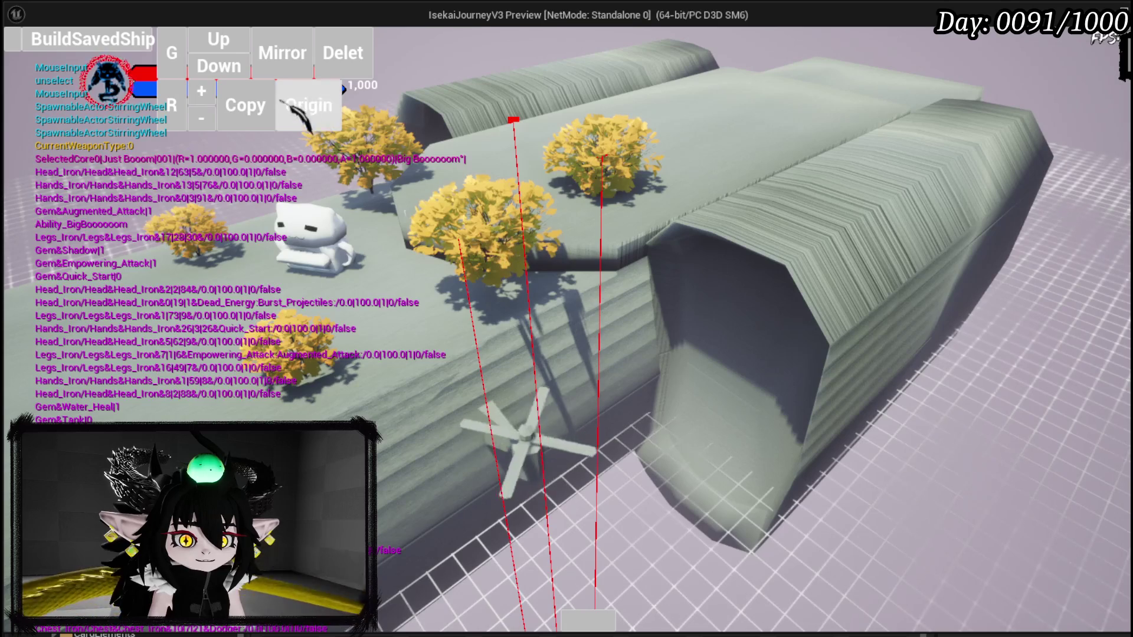
click(309, 107)
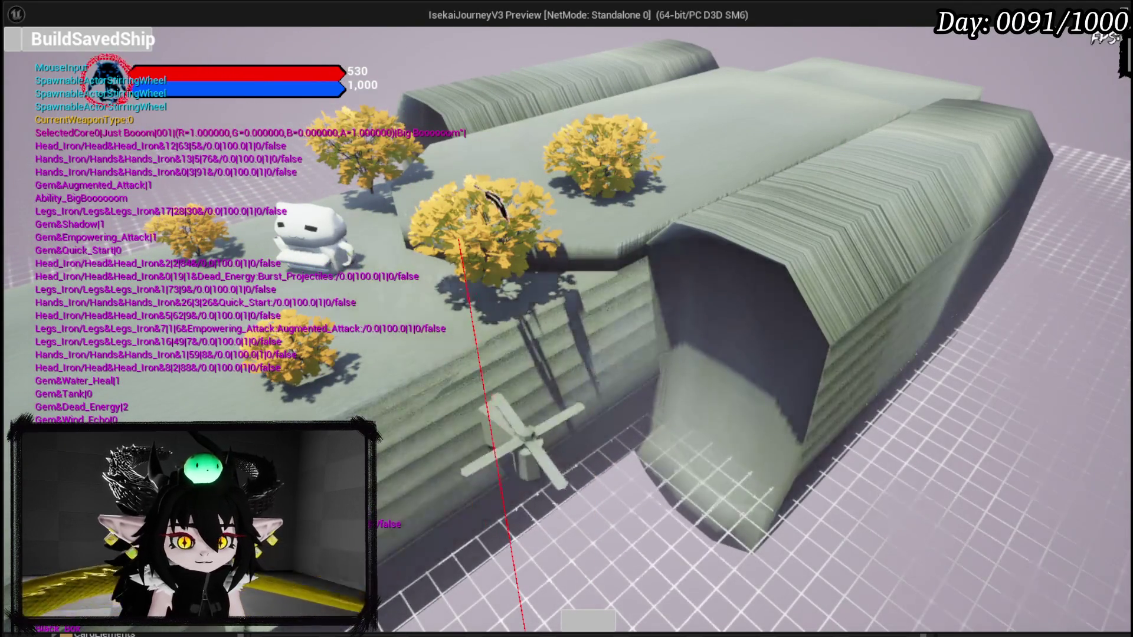
click(527, 184)
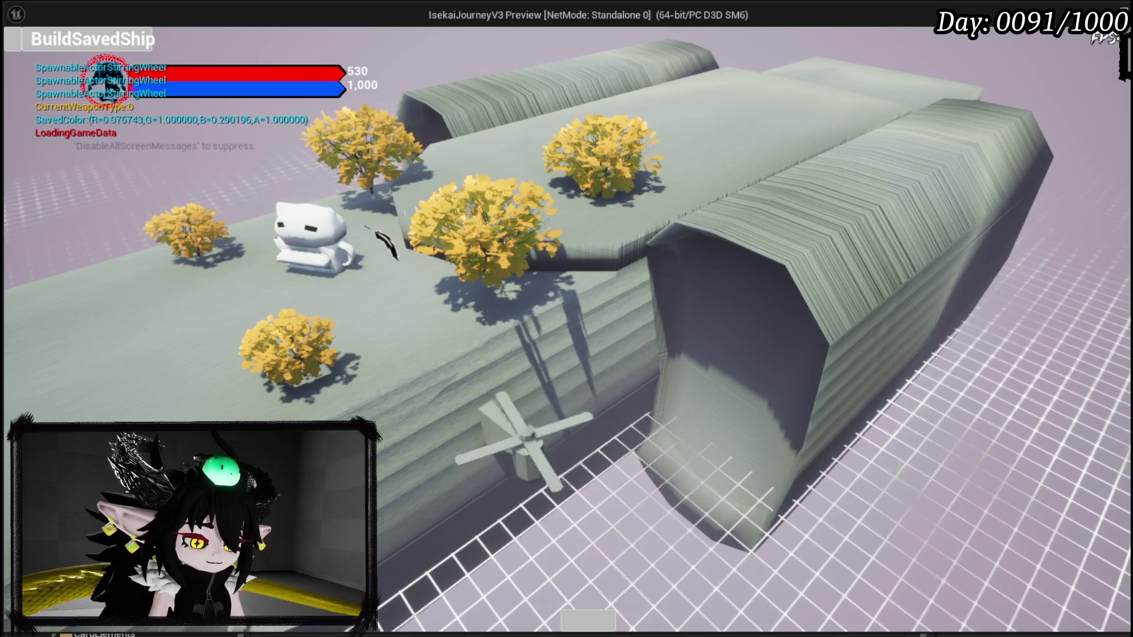
Step: Stop the ship-building playtest and return to the editor
key(Escape)
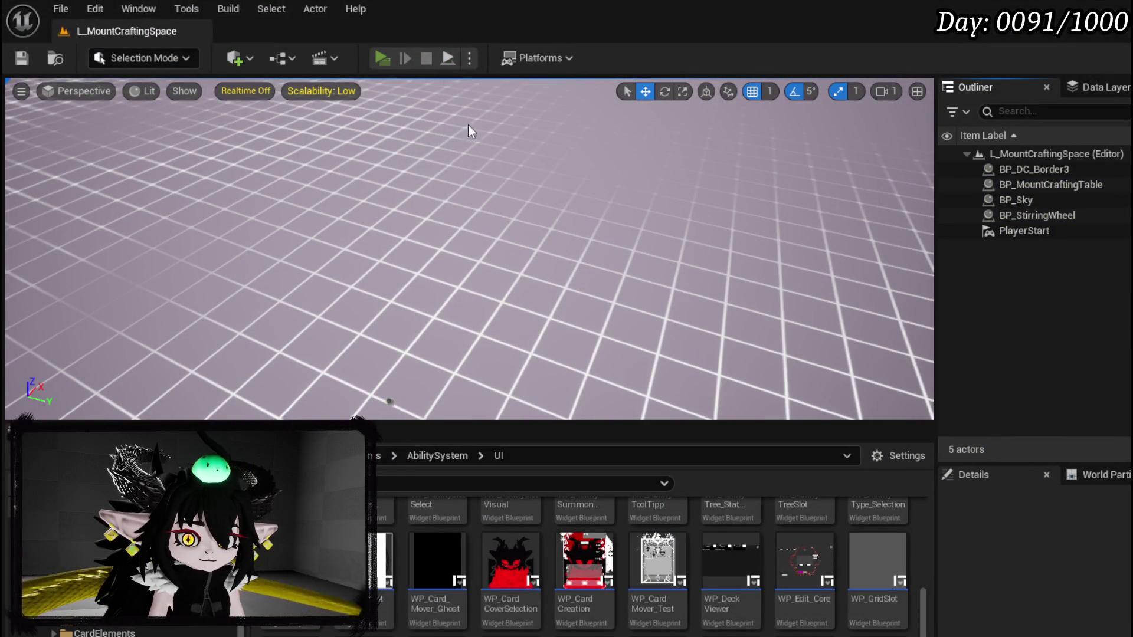
Step: Playtest with Alt+P from L_MountCraftingSpace, stop it, and save the level
key(alt+p)
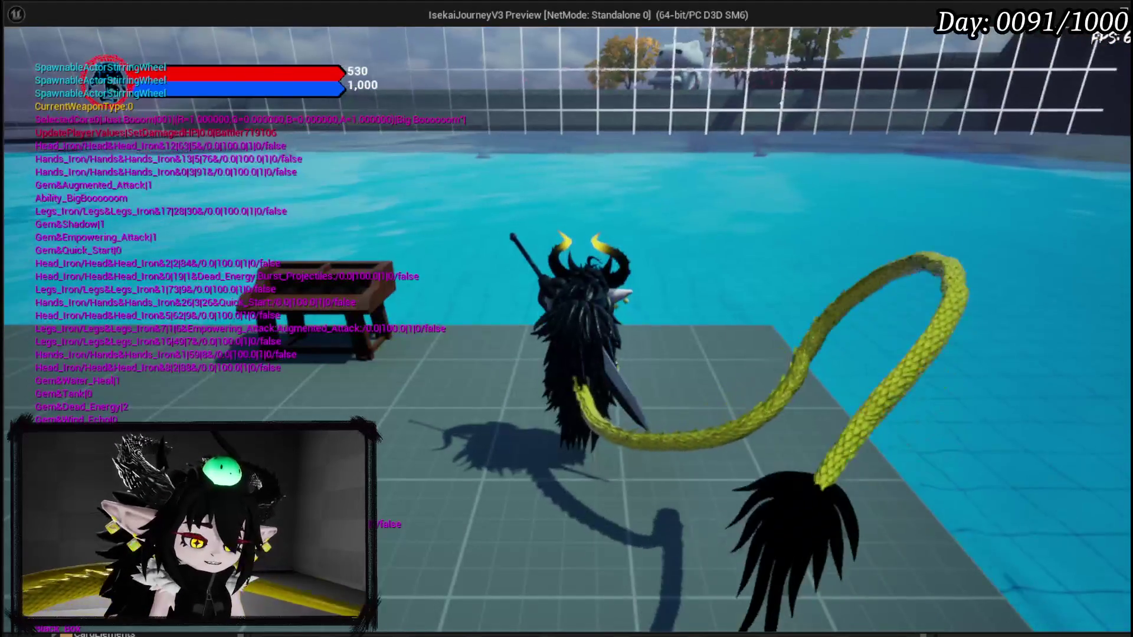
key(Escape)
click(21, 58)
drag(506, 211, 306, 90)
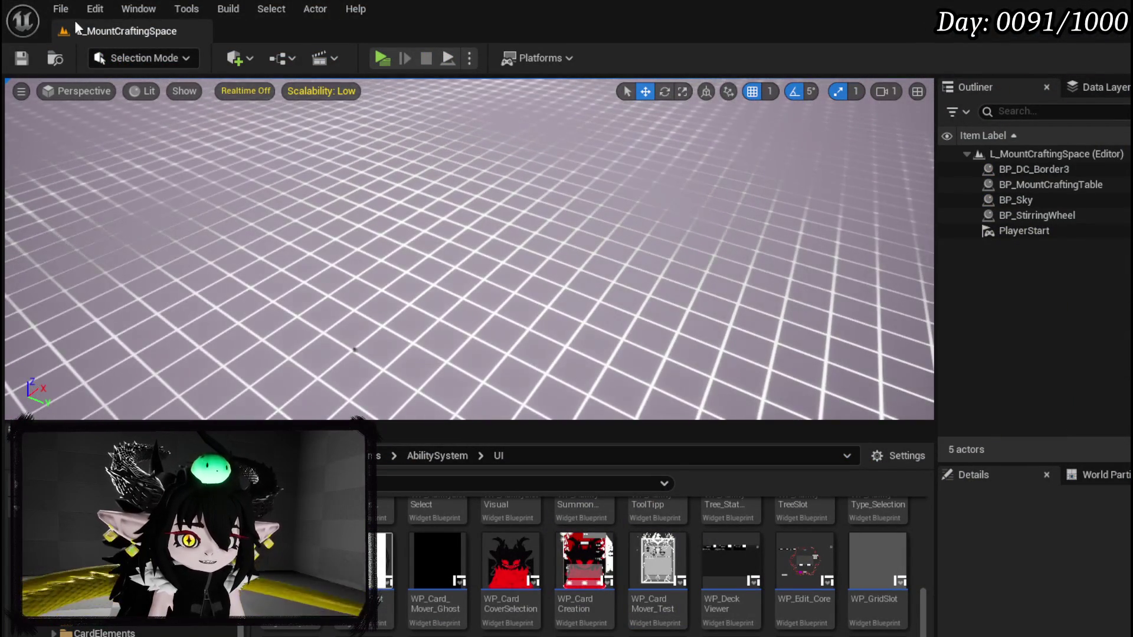
Step: Reload the L_MountCraftingSpace level from Recent Levels
key(alt+f)
mouse_move(228, 117)
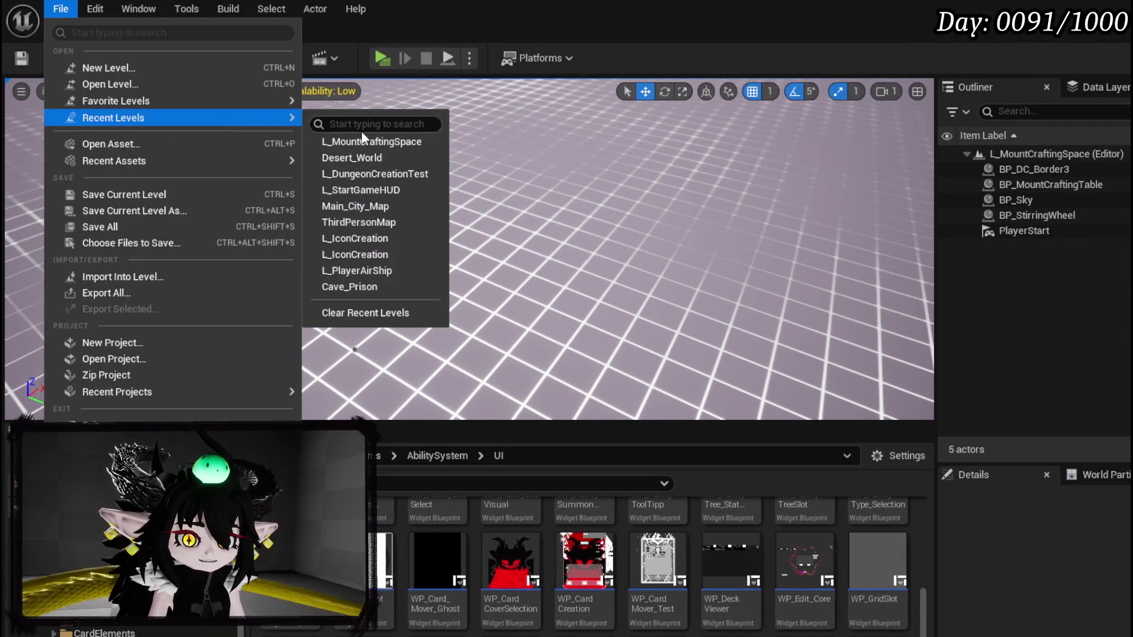
click(354, 121)
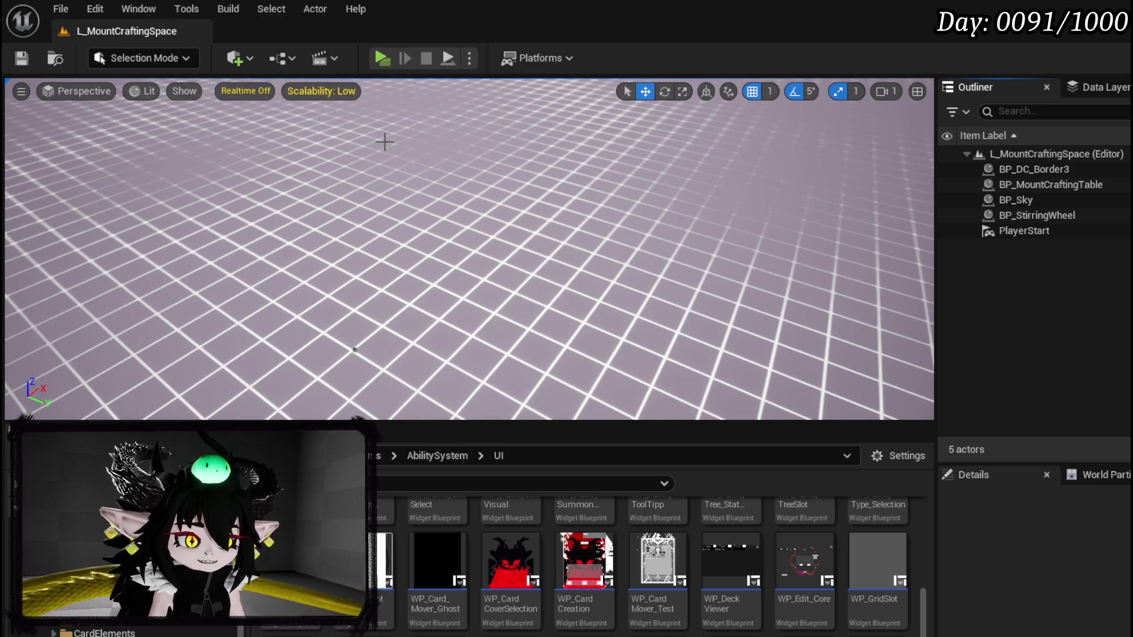
Step: Open the Desert_World level and fly the camera around the ring city
click(47, 8)
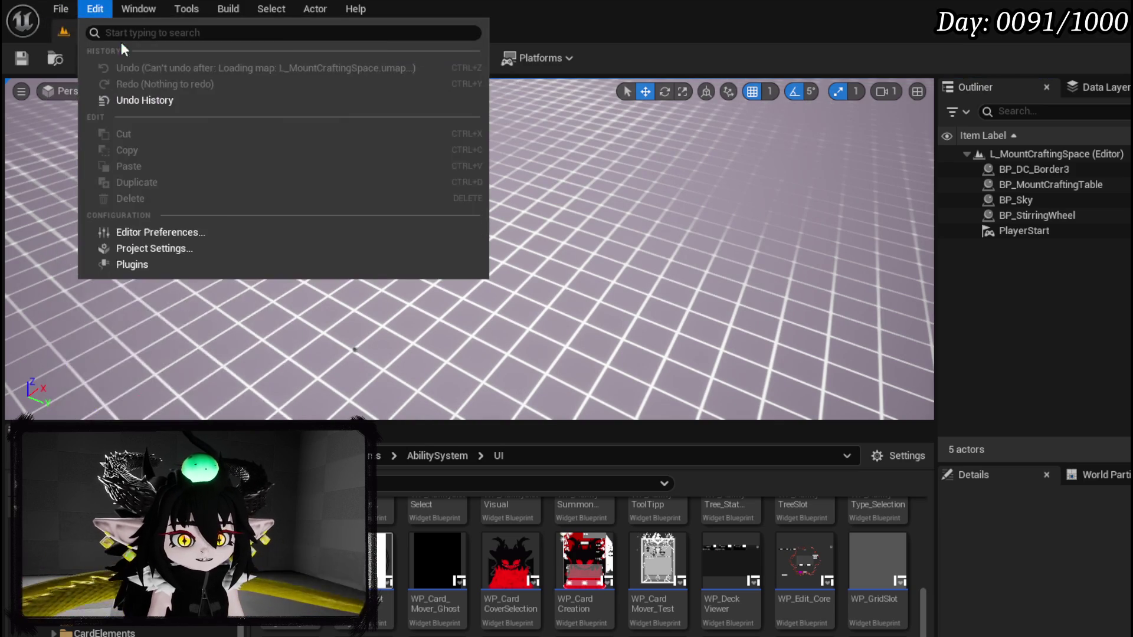
mouse_move(171, 121)
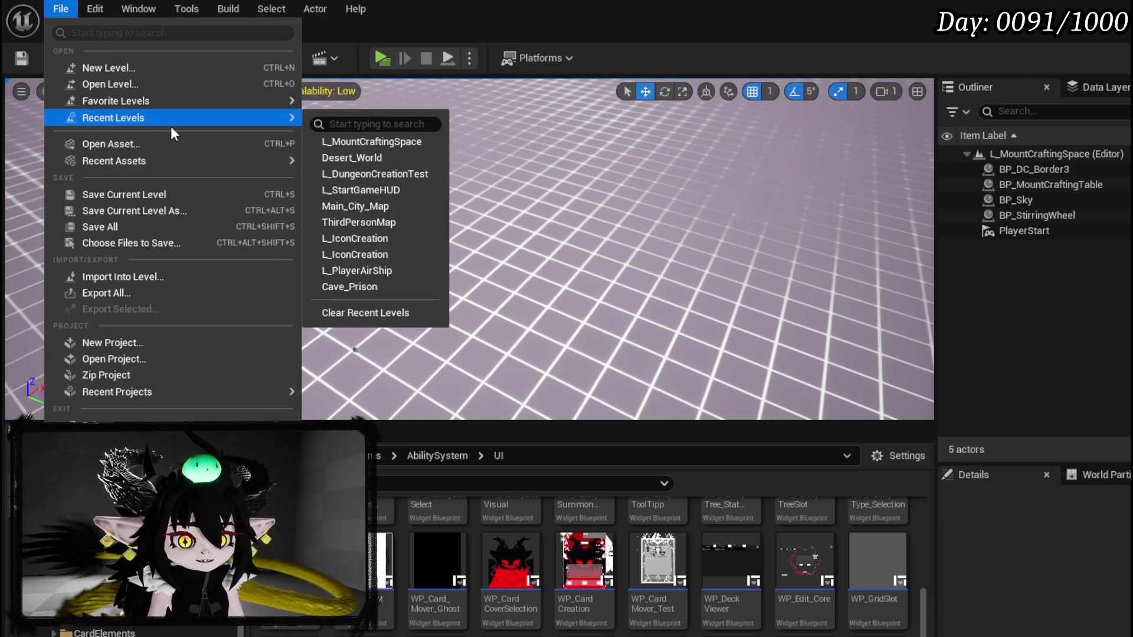
click(352, 158)
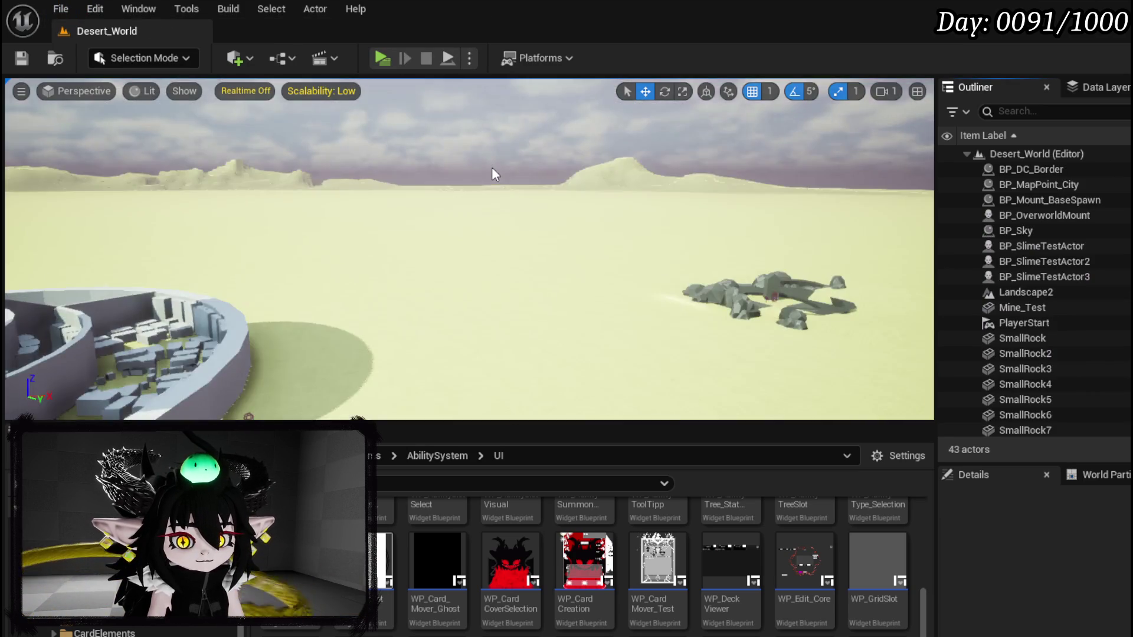
mouse_move(491, 167)
mouse_down()
mouse_move(455, 170)
mouse_move(689, 126)
mouse_up()
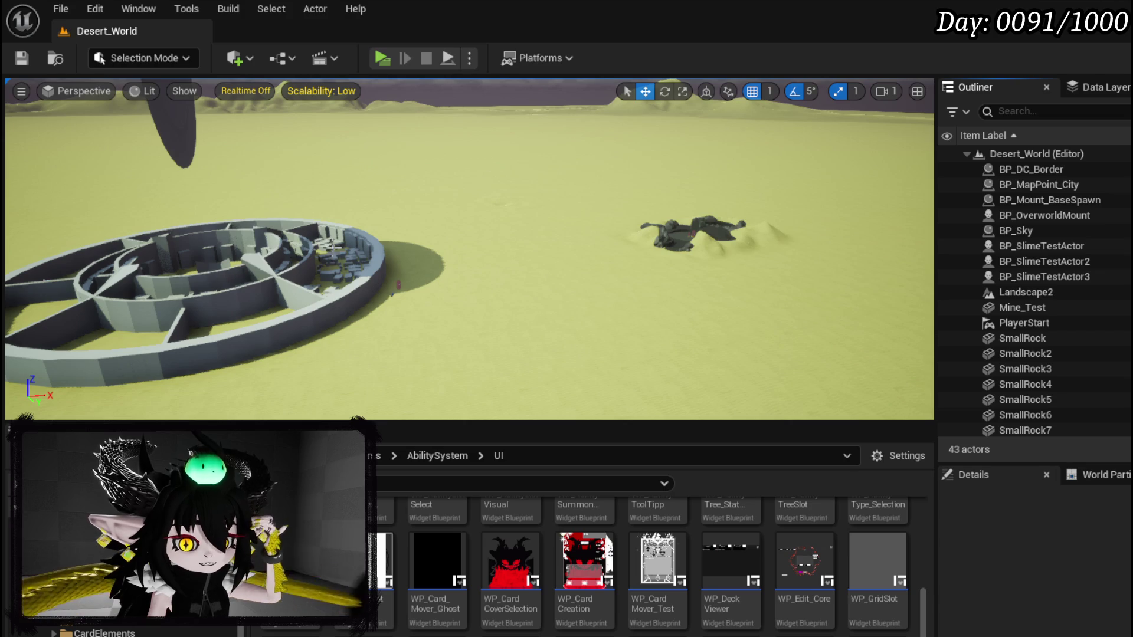
drag(693, 199, 348, 299)
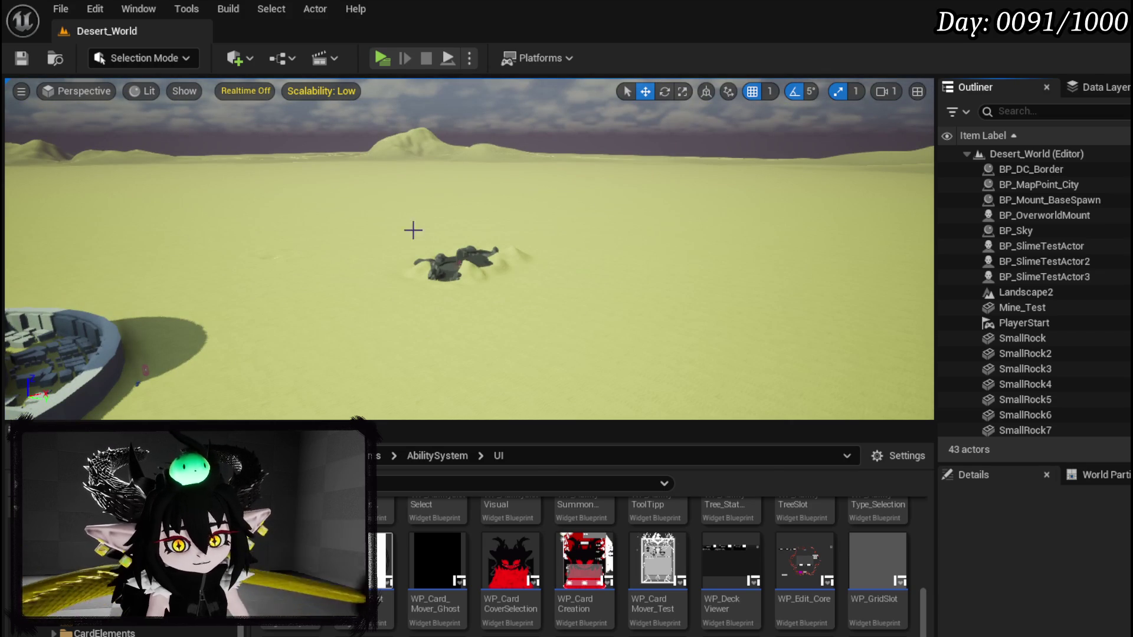
drag(525, 207, 838, 228)
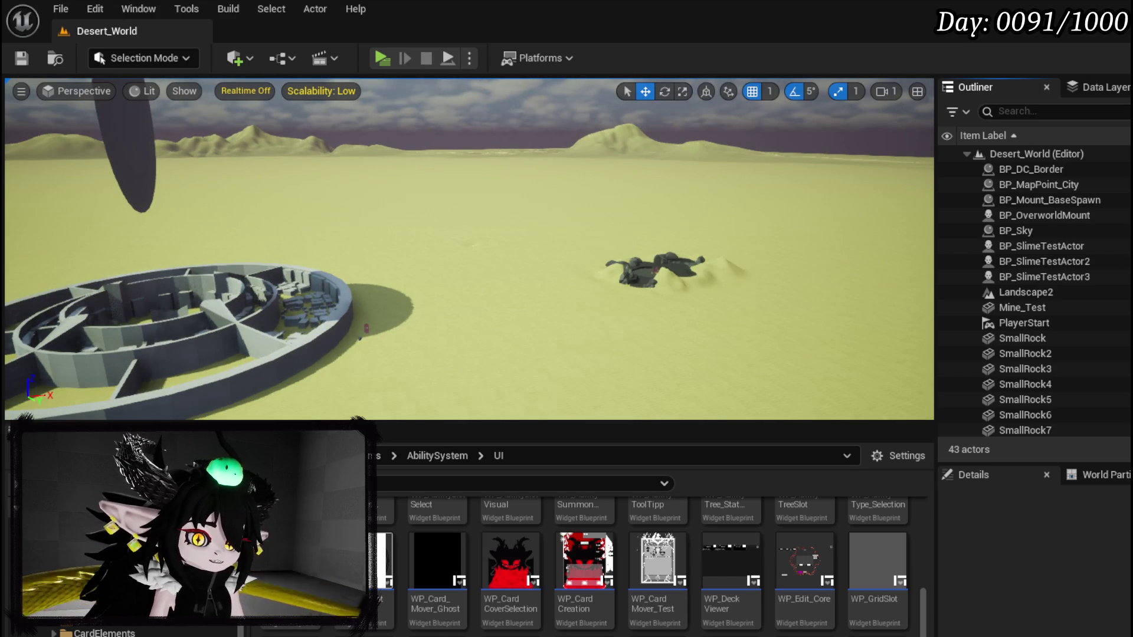
Step: Save the Desert_World level, then save it twice more after adjusting the view
click(18, 61)
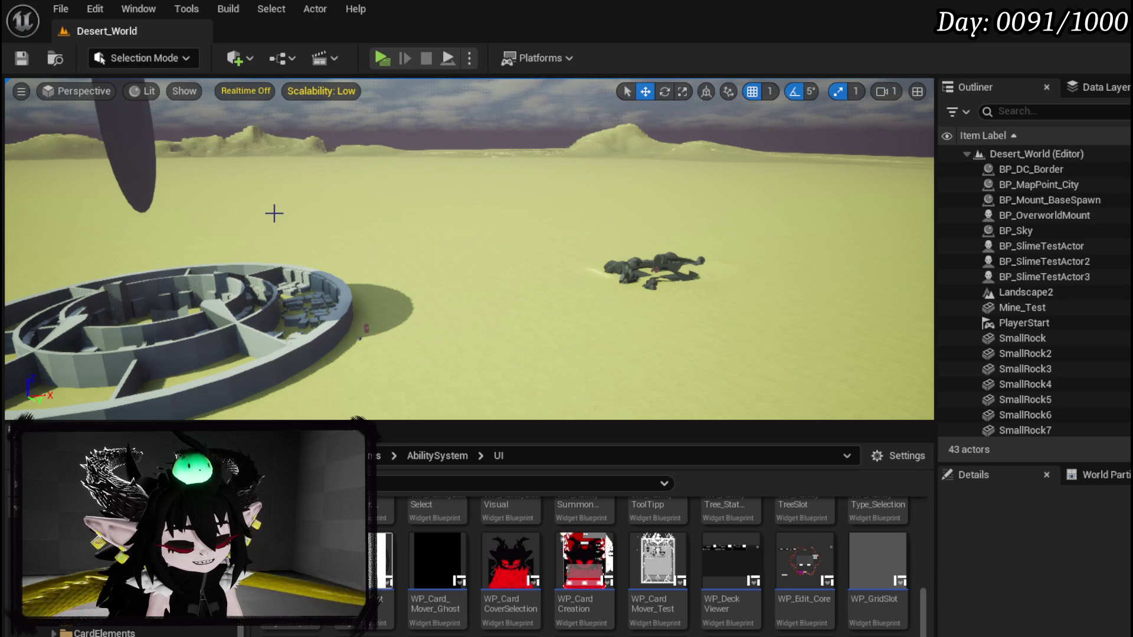
drag(366, 208, 366, 208)
drag(455, 207, 479, 204)
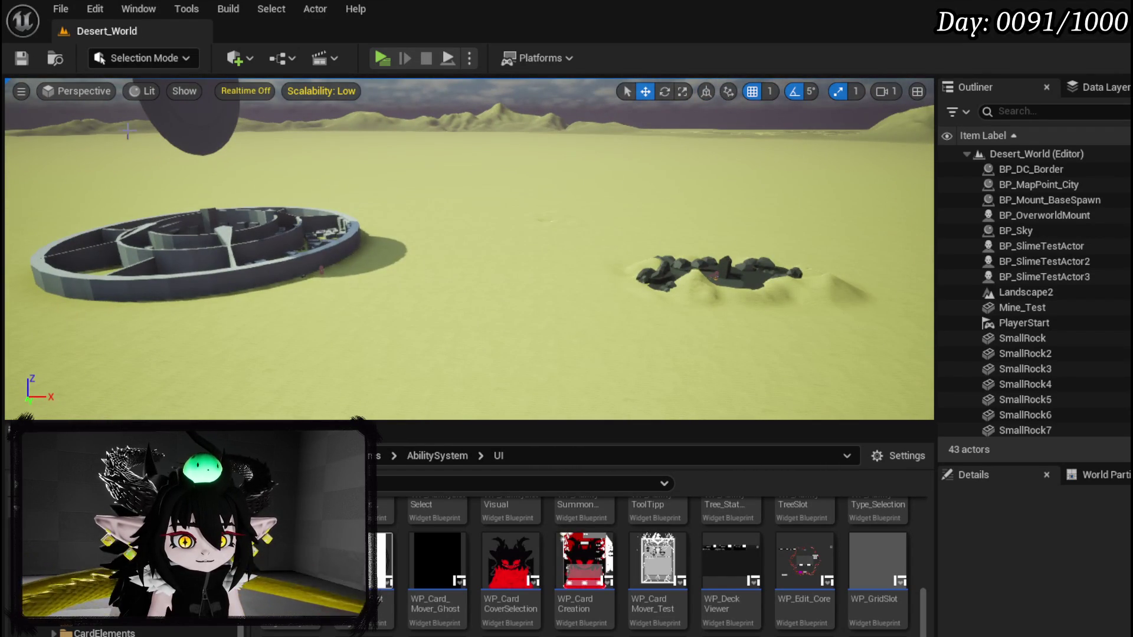
click(21, 58)
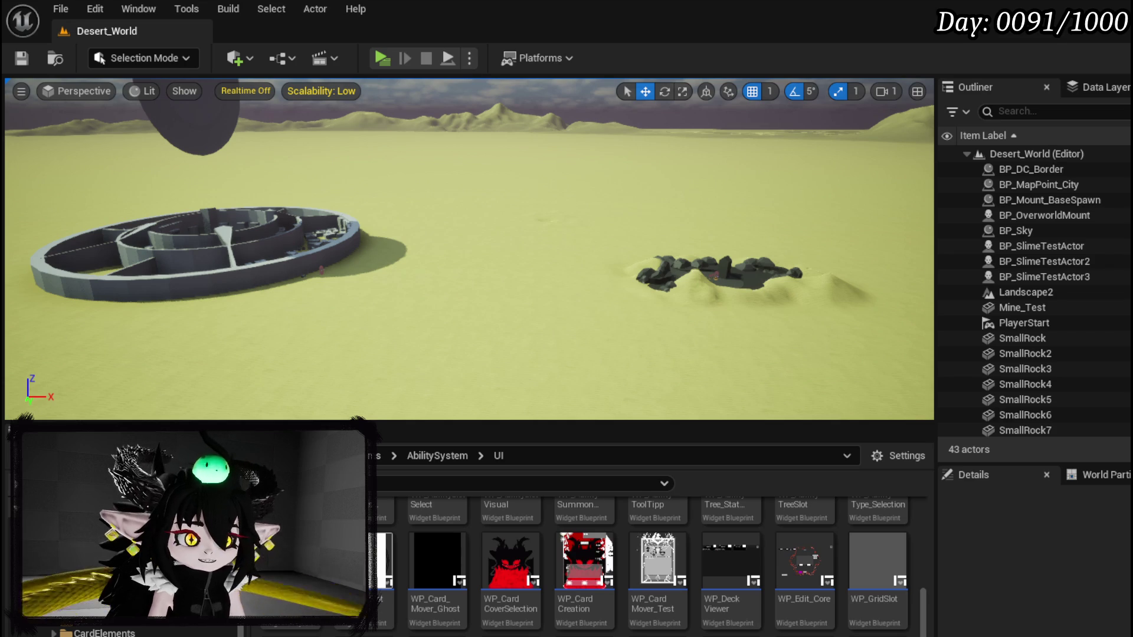
click(22, 58)
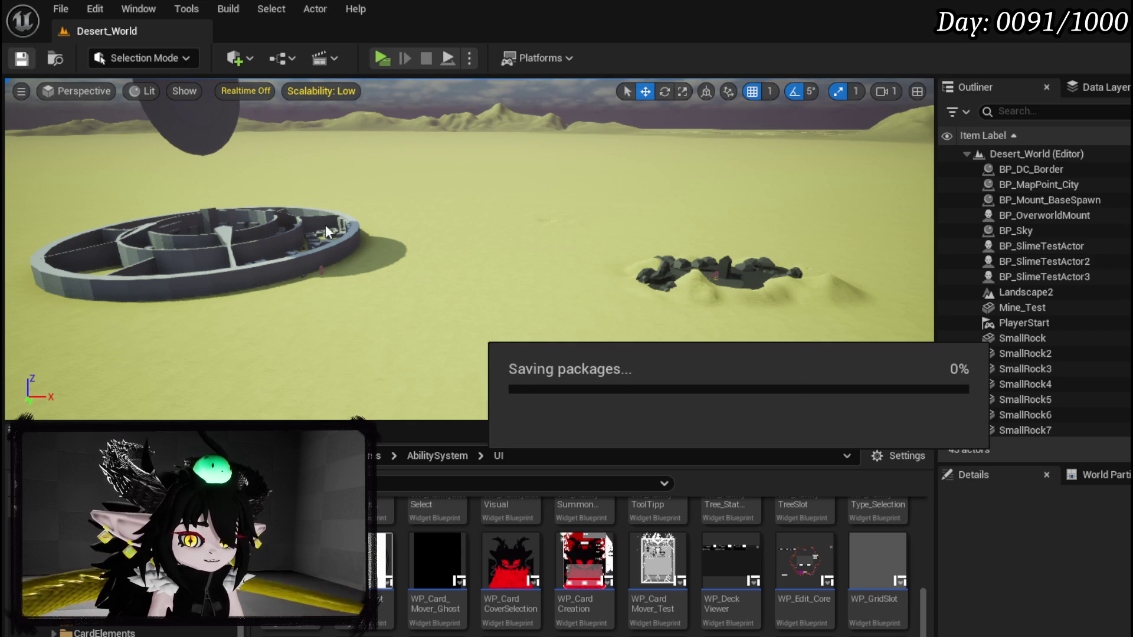